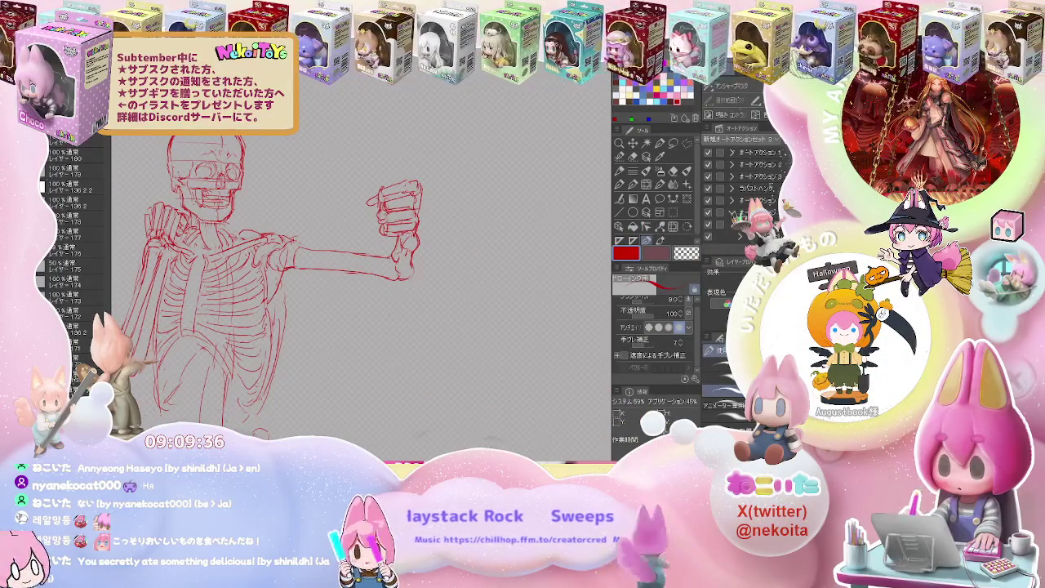
Refine the red lines of the punching arm, fist and shoulder, erasing stray strokes.
{"action": "key", "text": "ctrl+plus"}
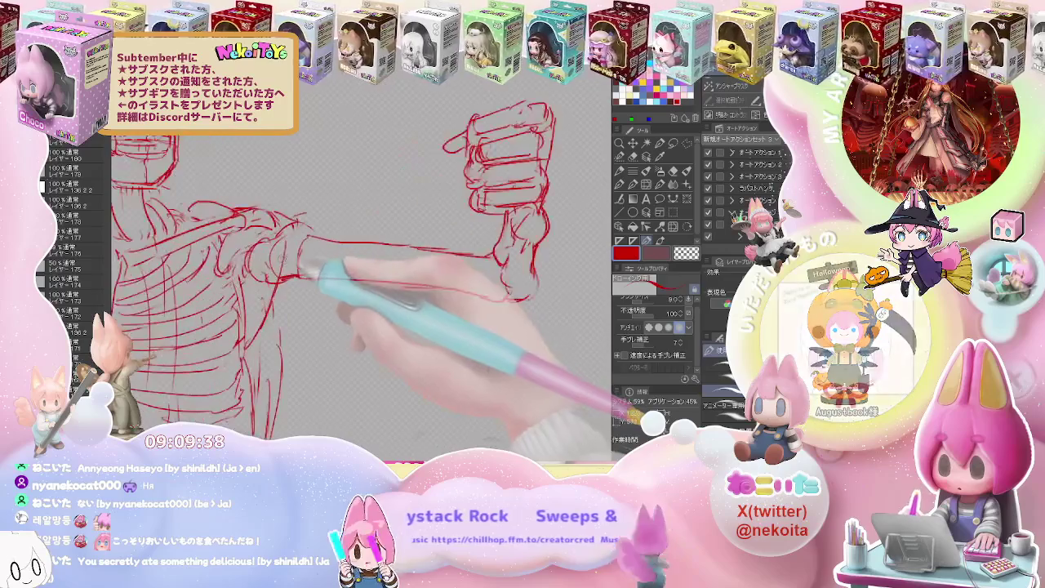
{"action": "key", "text": "p"}
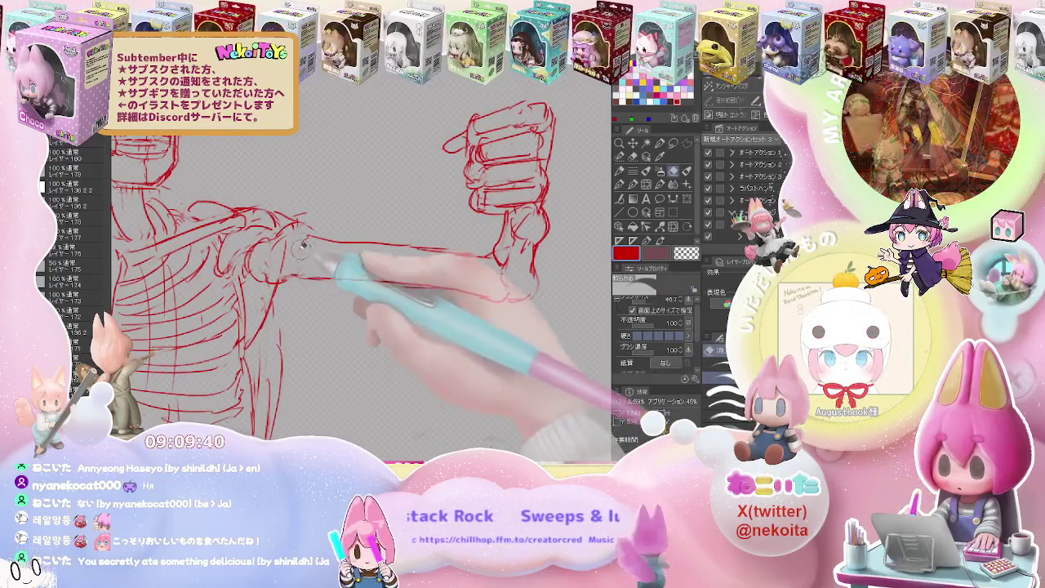
{"action": "key", "text": "p"}
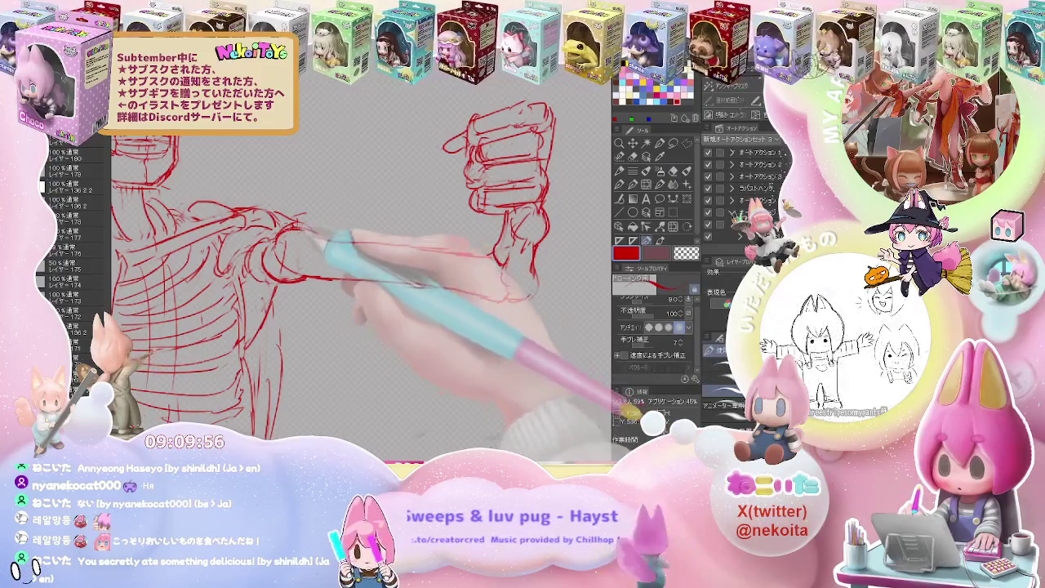
{"action": "key", "text": "e"}
Redefine the skull's left eye socket with a fresh red stroke.
{"action": "left_click_drag", "start_coordinate": [342, 245], "coordinate": [392, 260]}
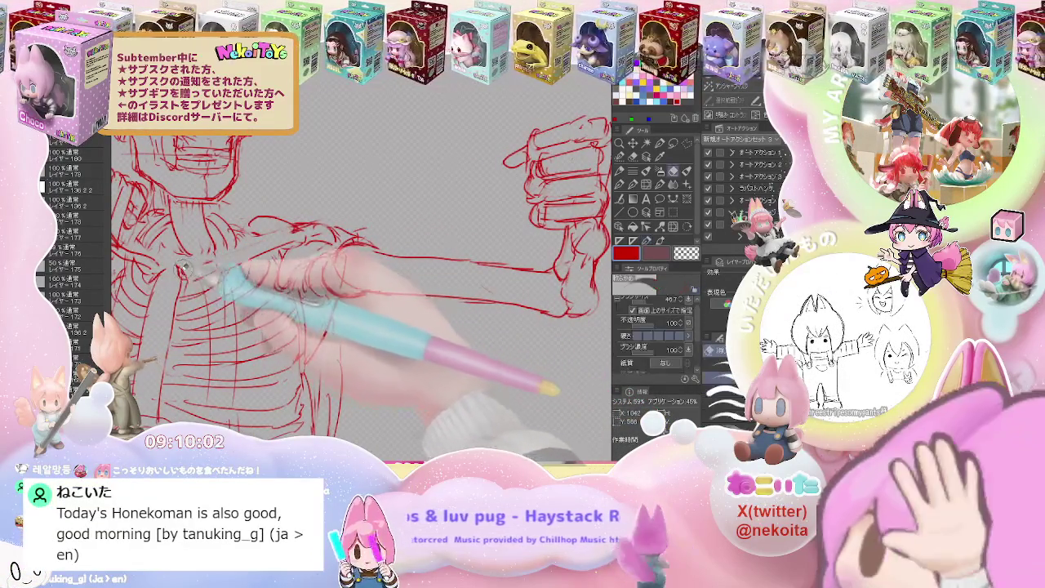
{"action": "left_click_drag", "start_coordinate": [245, 244], "coordinate": [318, 302]}
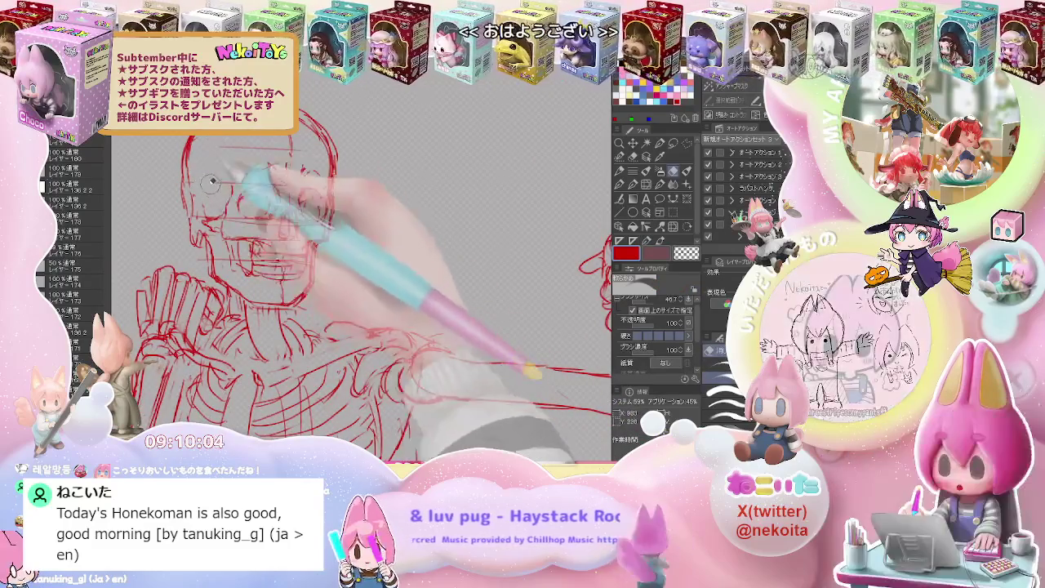
{"action": "left_click_drag", "start_coordinate": [249, 192], "coordinate": [267, 206]}
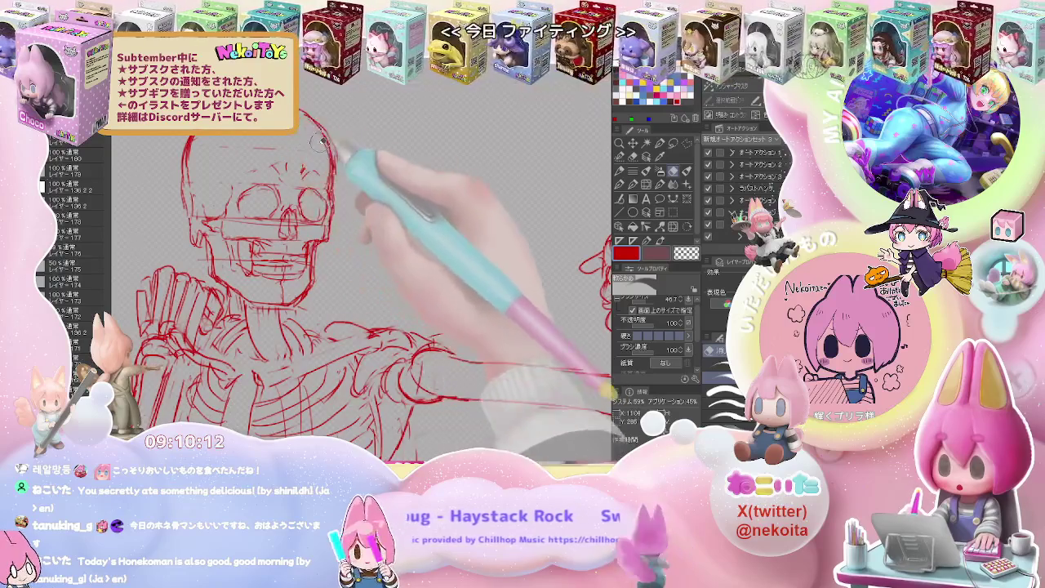
{"action": "key", "text": "ctrl+minus"}
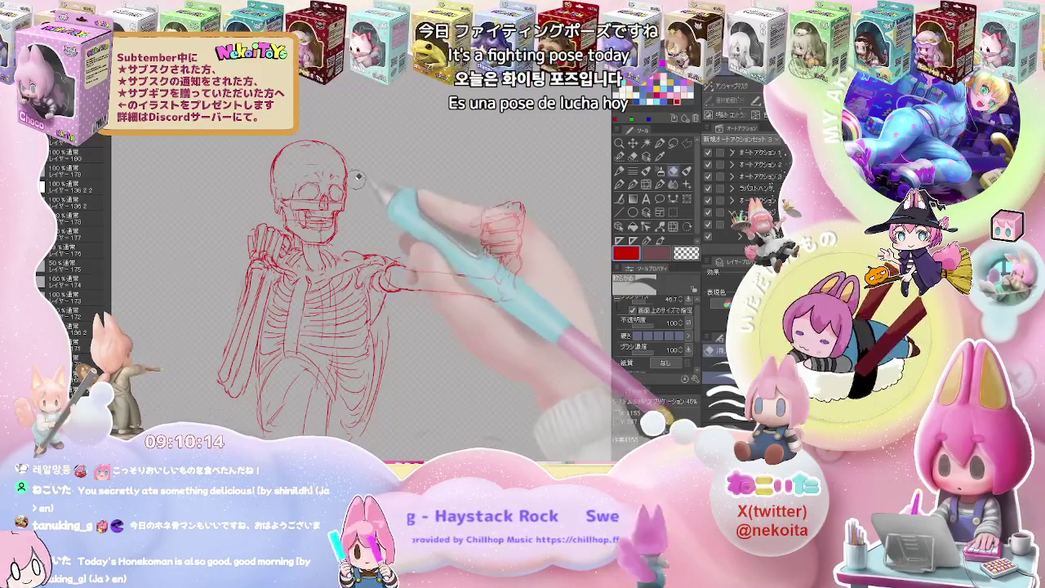
Redraw the skull's jaw, teeth and cheekbone lines in red, erasing stray marks.
{"action": "key", "text": "ctrl+plus"}
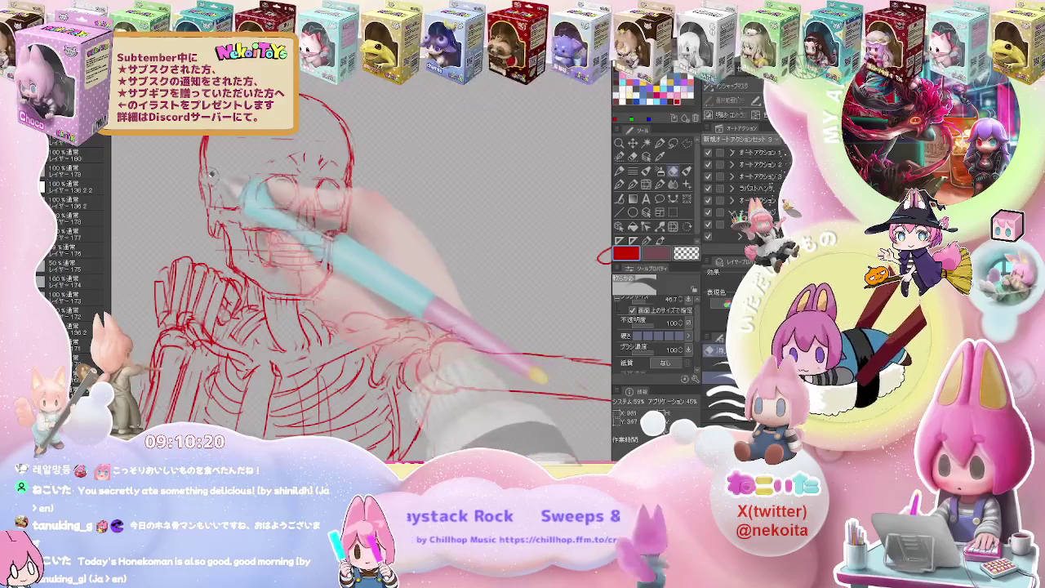
{"action": "key", "text": "p"}
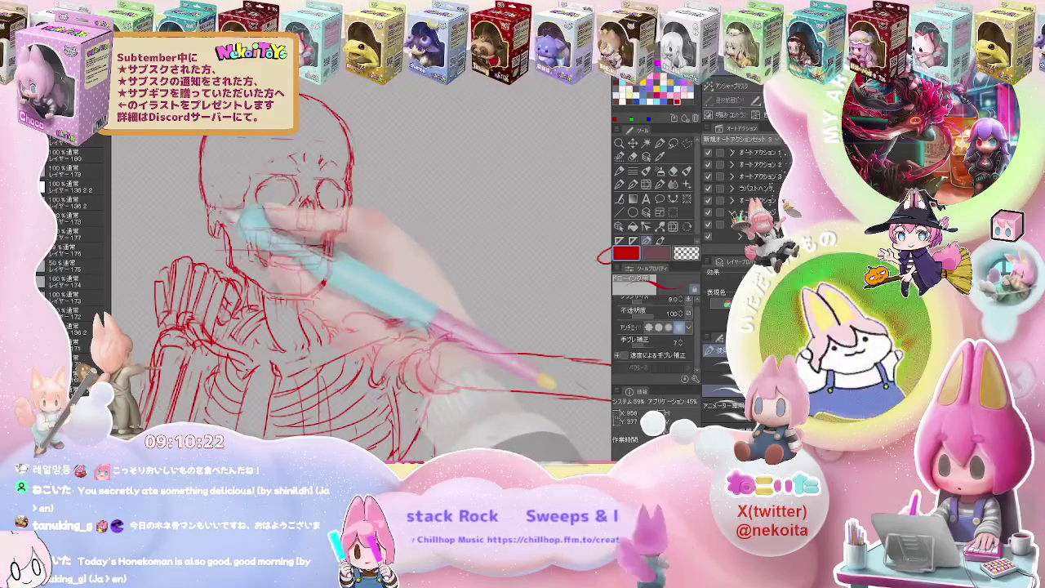
{"action": "key", "text": "ctrl+minus"}
{"action": "key", "text": "ctrl+plus"}
{"action": "key", "text": "e"}
{"action": "key", "text": "p"}
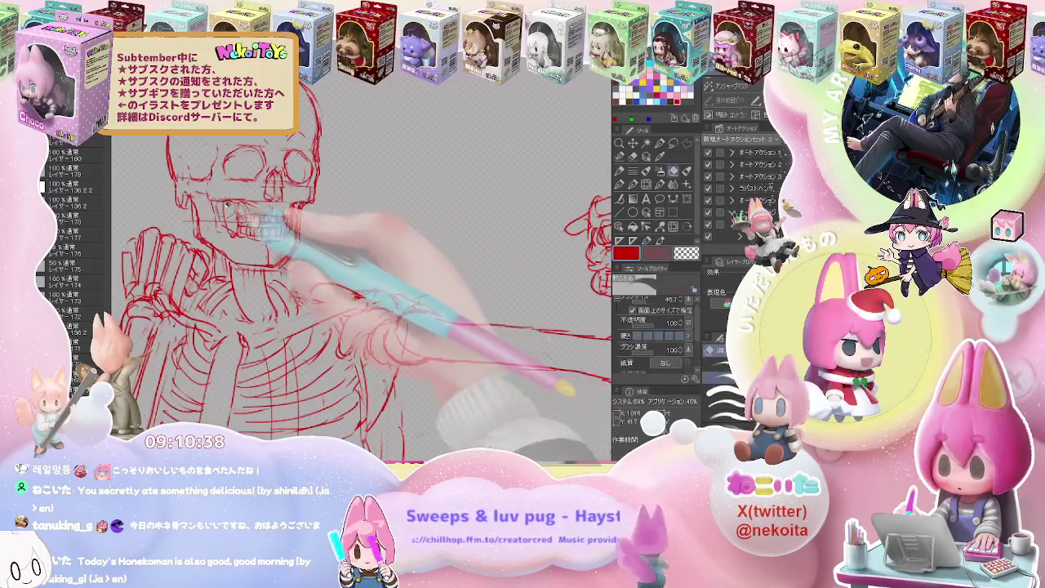
{"action": "key", "text": "ctrl+minus"}
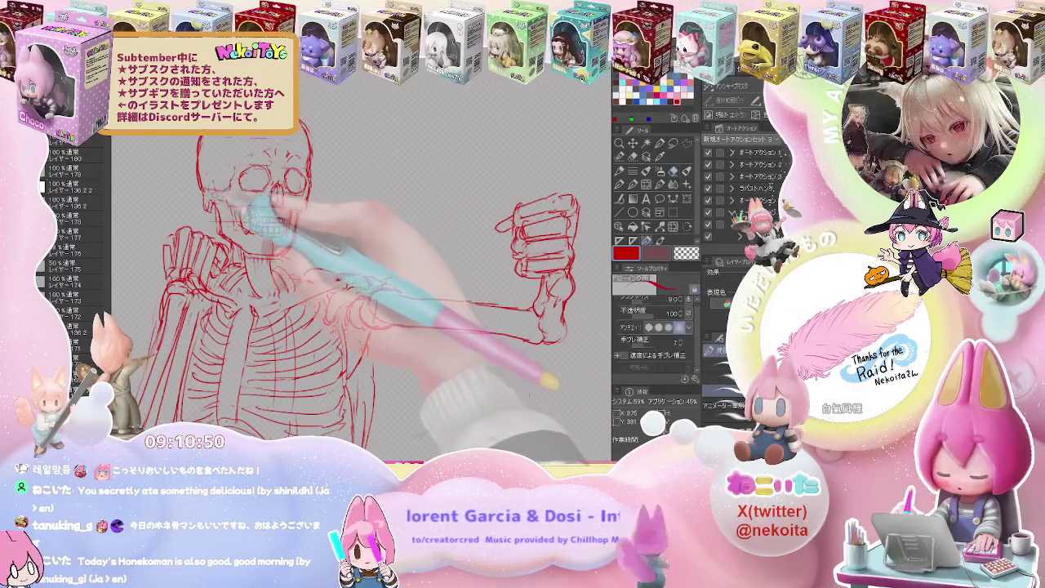
{"action": "key", "text": "ctrl+minus"}
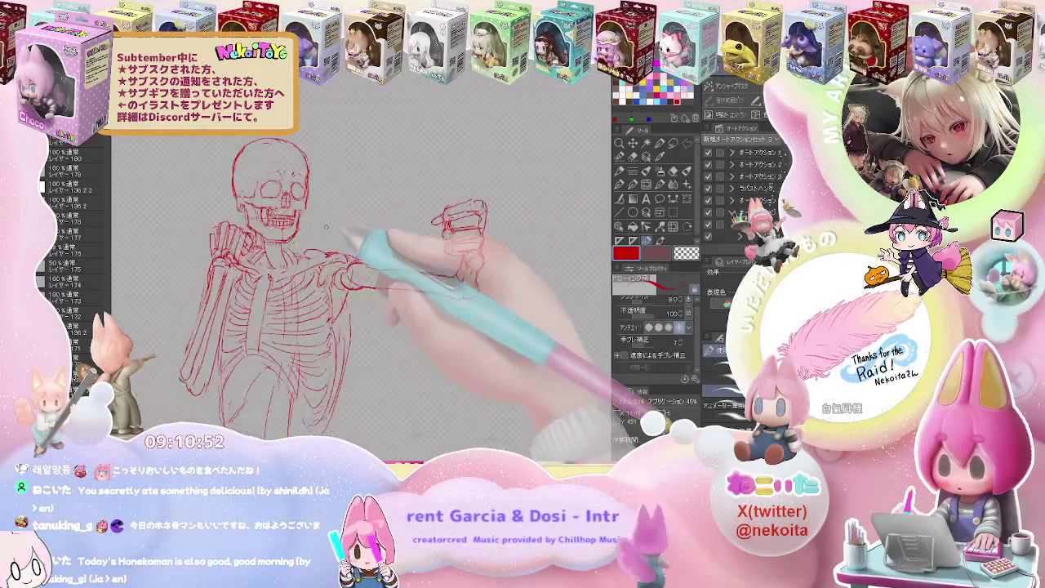
Redraw the collarbone lines beside the raised arm, cleaning stray strokes as you go.
{"action": "key", "text": "ctrl+plus"}
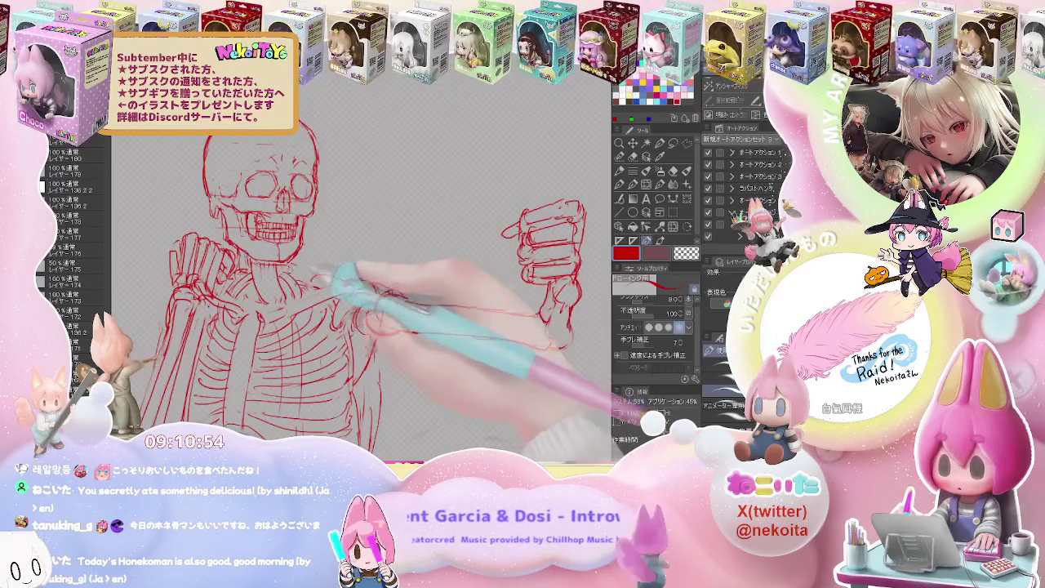
{"action": "key", "text": "e"}
{"action": "key", "text": "p"}
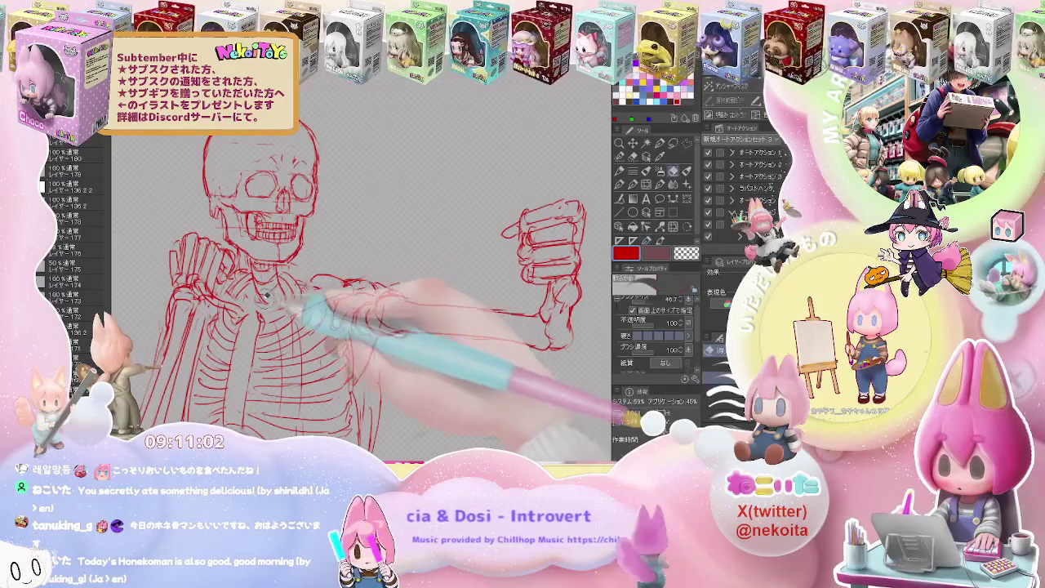
{"action": "key", "text": "e"}
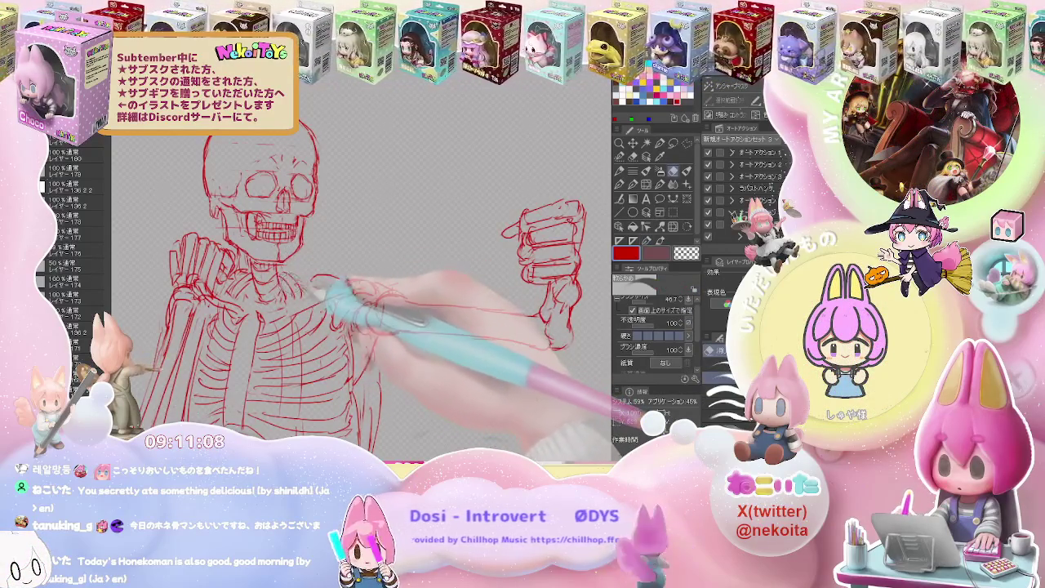
{"action": "key", "text": "p"}
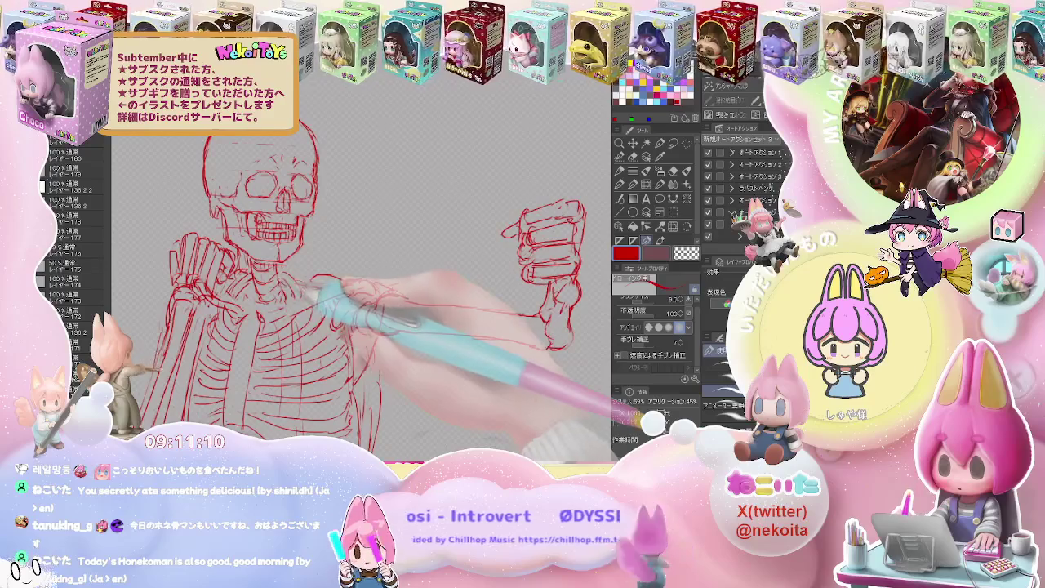
{"action": "key", "text": "e"}
{"action": "key", "text": "p"}
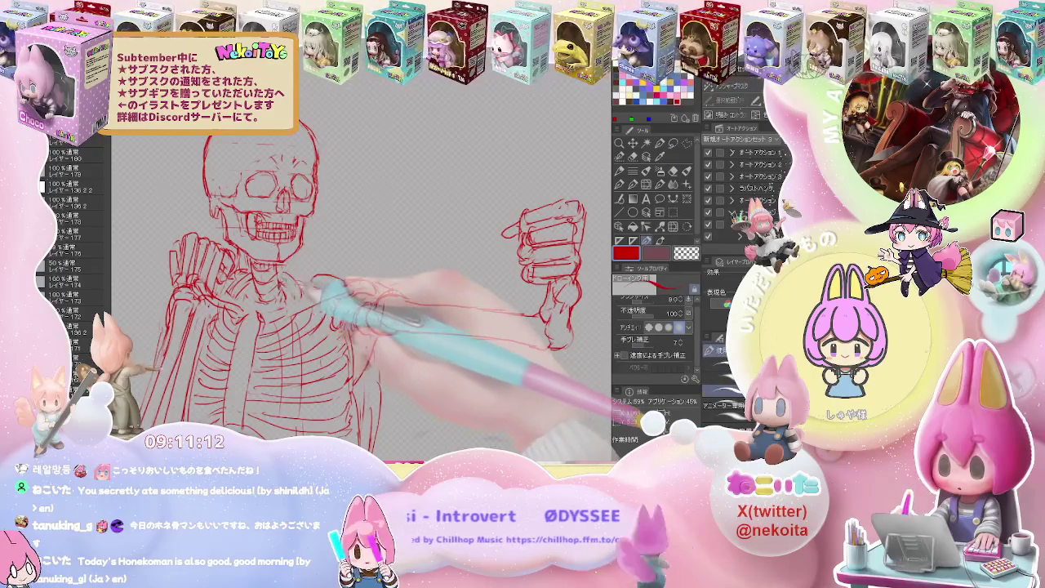
{"action": "key", "text": "e"}
{"action": "key", "text": "p"}
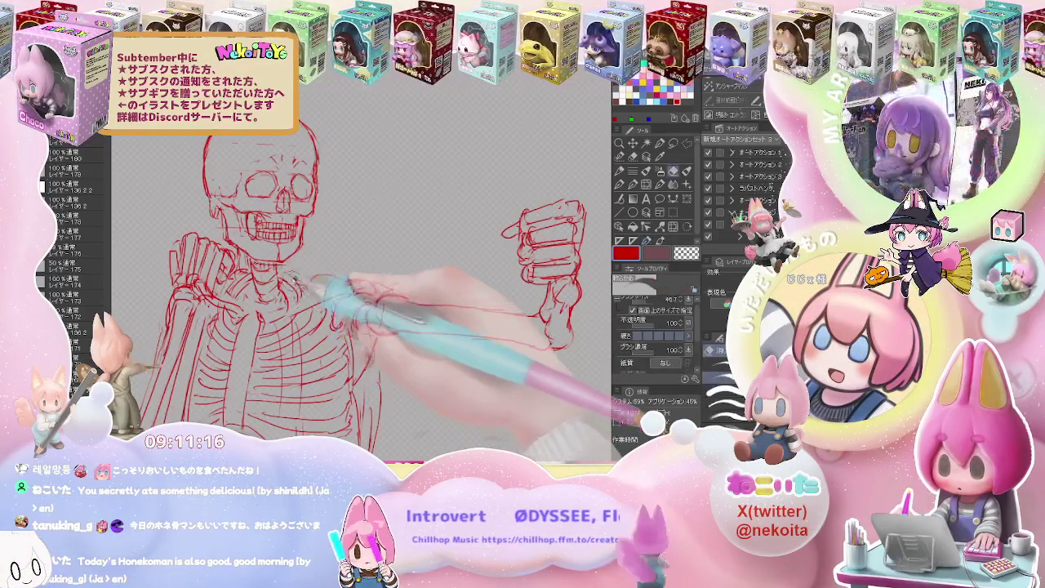
{"action": "key", "text": "e"}
{"action": "key", "text": "p"}
Rework the shoulder joint lines and erase stray strokes near the shoulder and forearm.
{"action": "key", "text": "e"}
{"action": "key", "text": "p"}
{"action": "key", "text": "e"}
{"action": "key", "text": "p"}
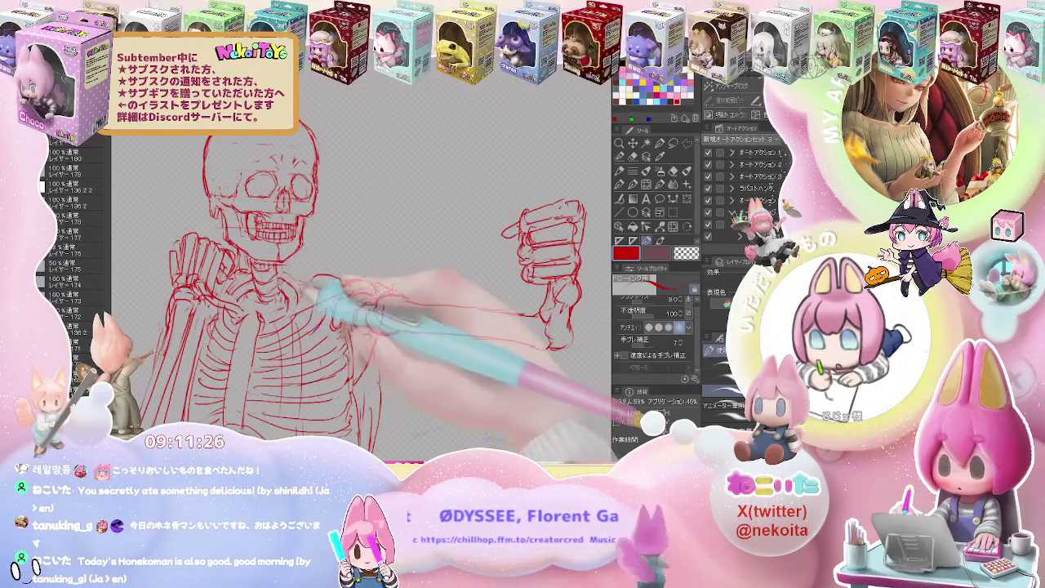
{"action": "key", "text": "e"}
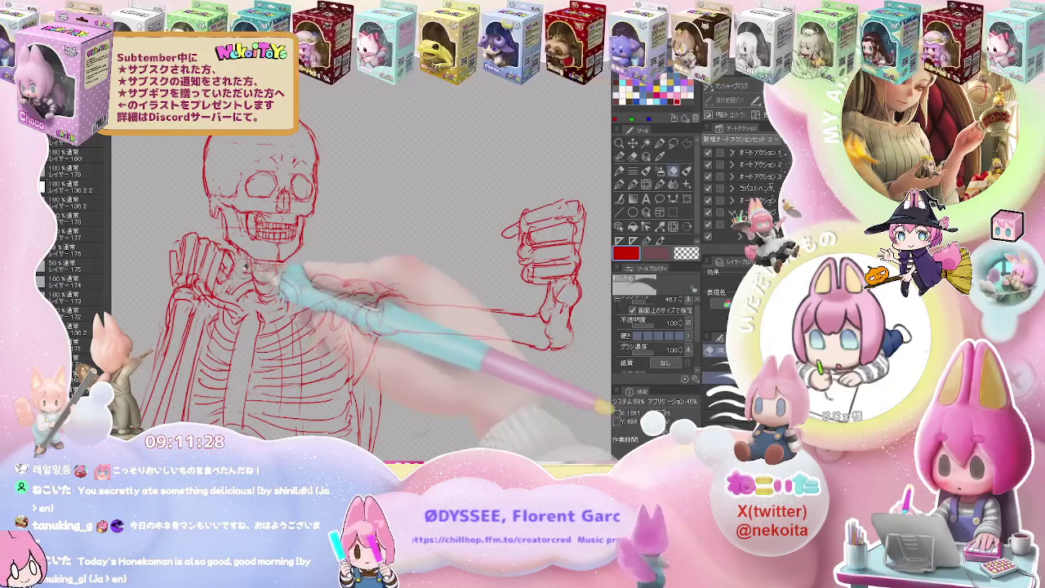
{"action": "key", "text": "p"}
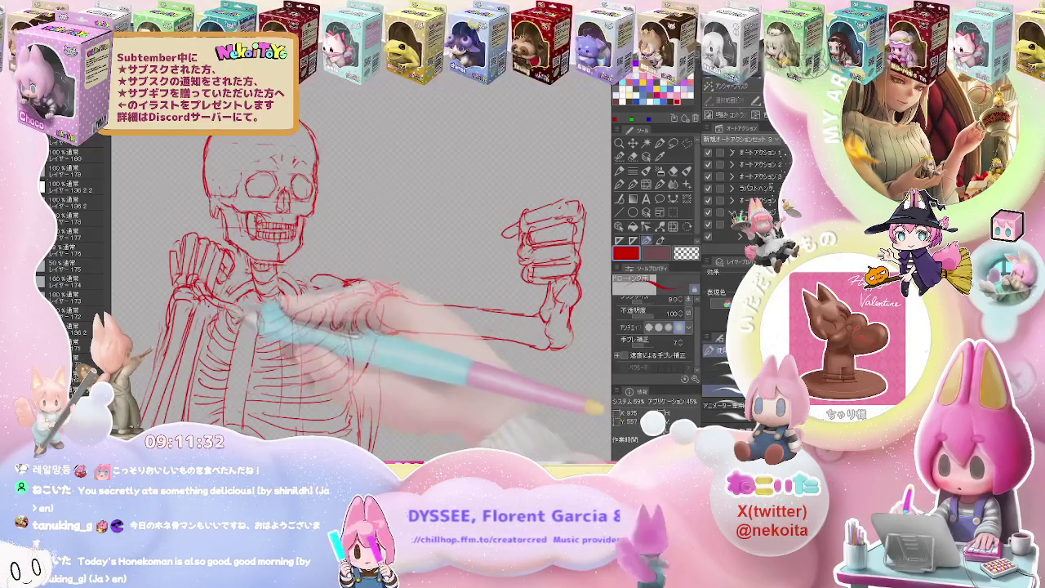
{"action": "key", "text": "e"}
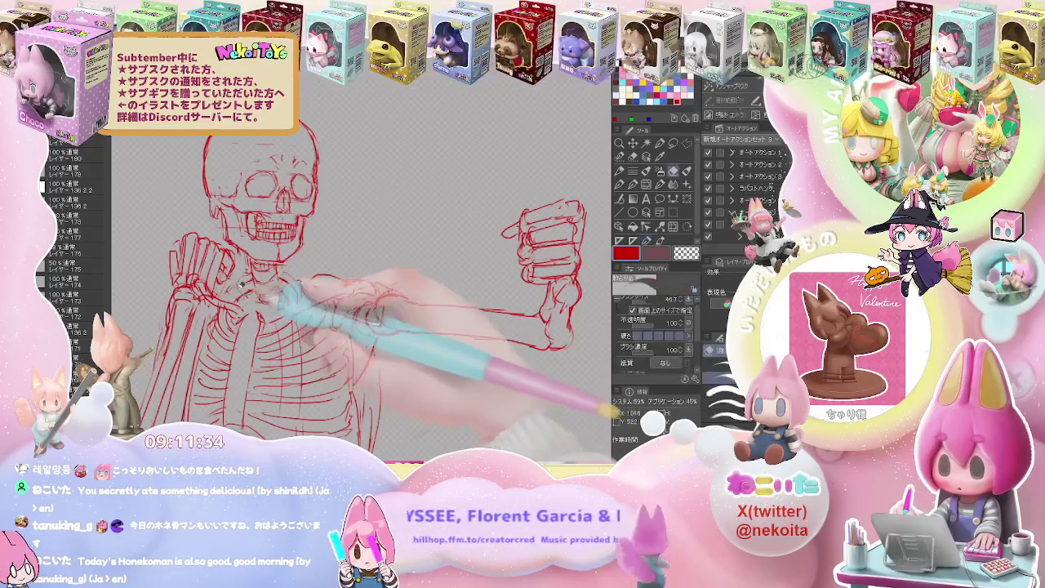
{"action": "left_click_drag", "start_coordinate": [286, 294], "coordinate": [343, 295]}
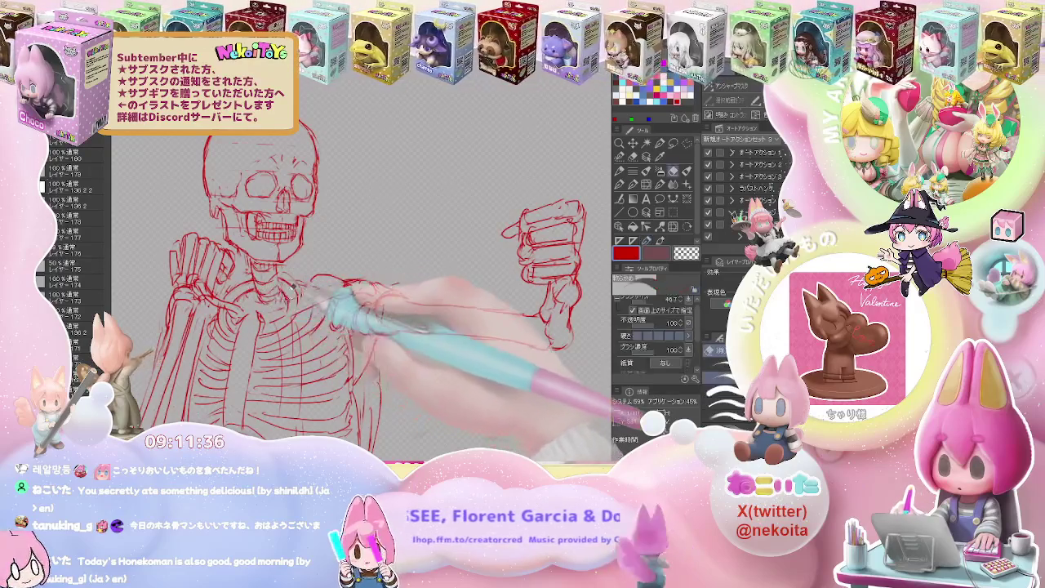
{"action": "key", "text": "p"}
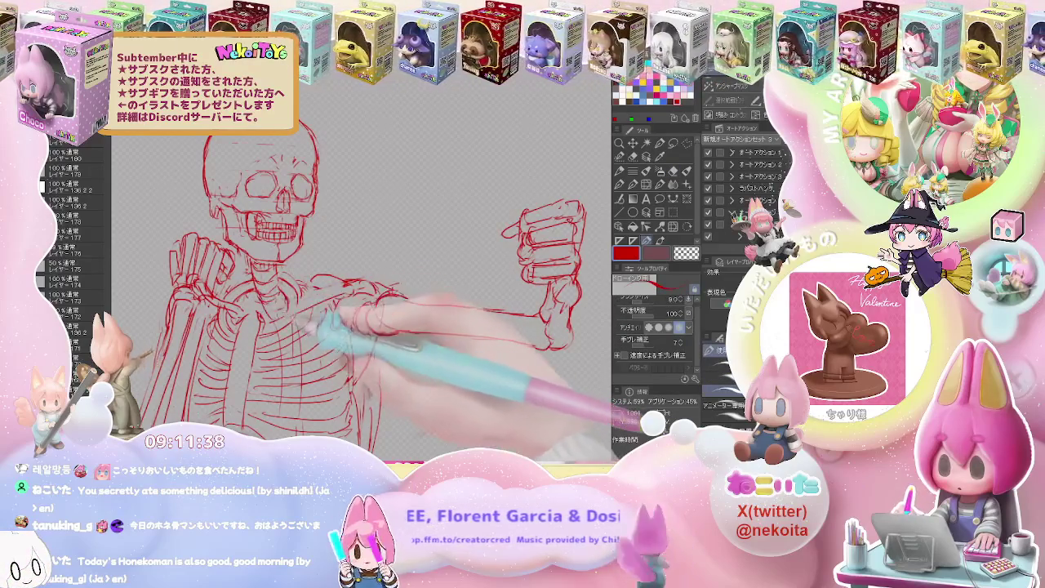
{"action": "key", "text": "ctrl+minus"}
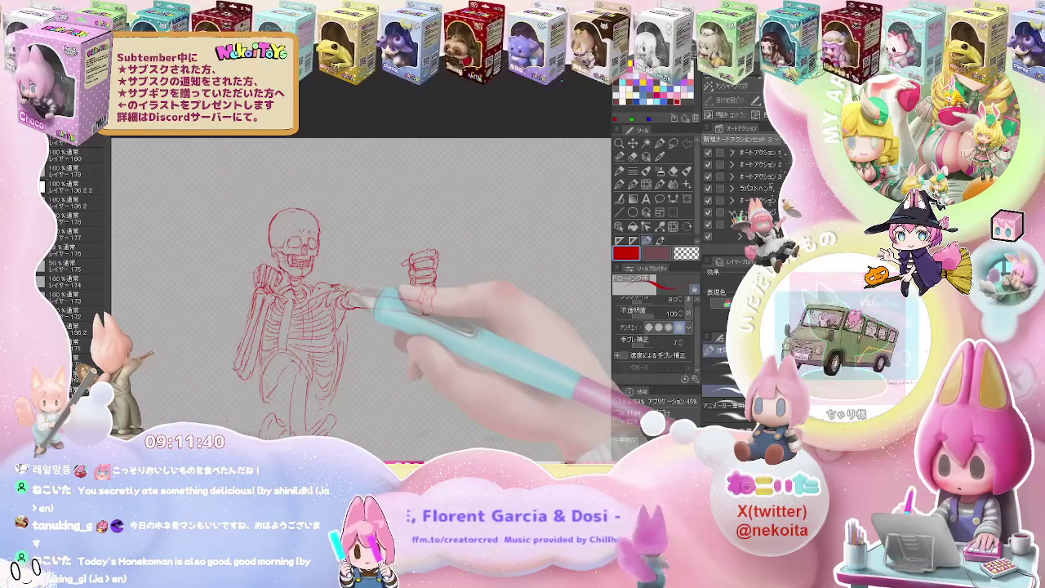
Redraw the red collarbone and shoulder lines, erasing stray strokes.
{"action": "key", "text": "ctrl+plus"}
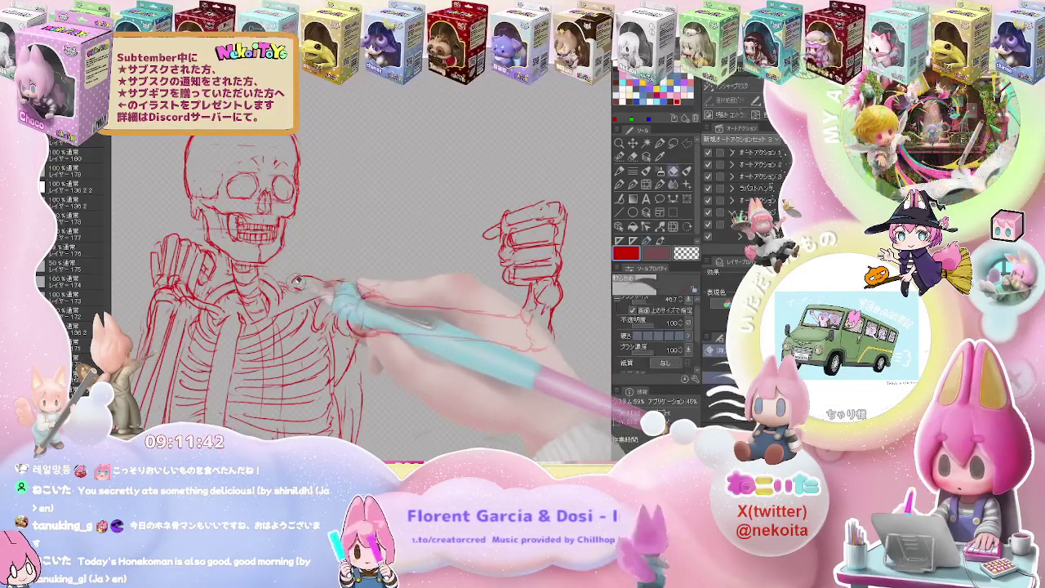
{"action": "key", "text": "e"}
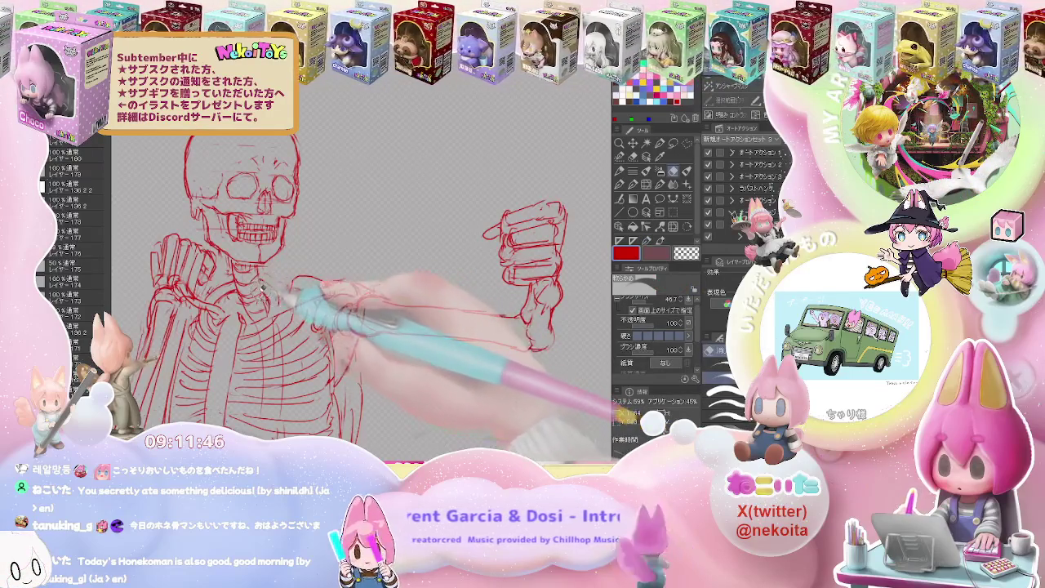
{"action": "key", "text": "p"}
{"action": "key", "text": "e"}
{"action": "key", "text": "p"}
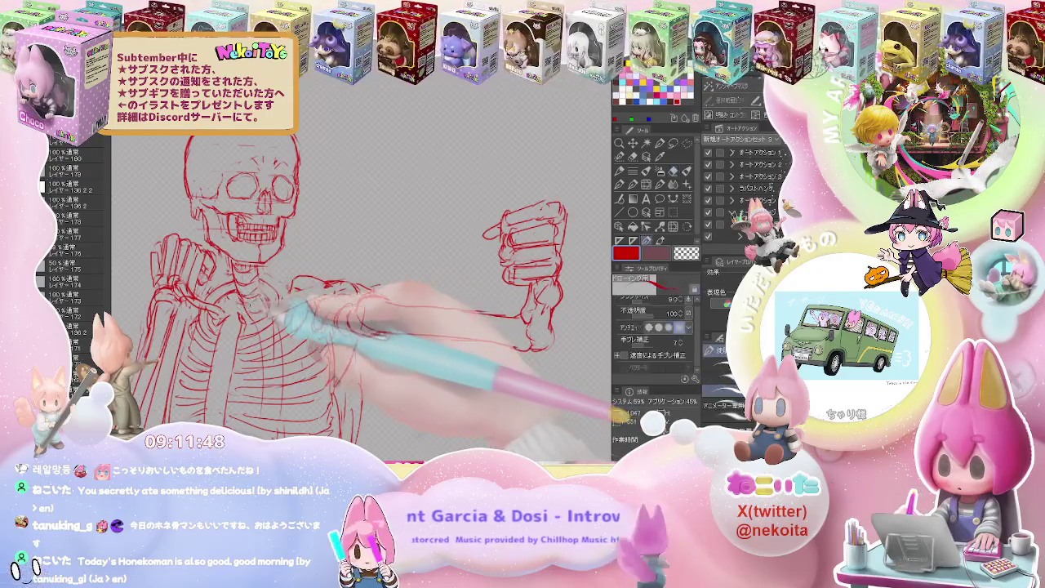
{"action": "key", "text": "e"}
{"action": "key", "text": "p"}
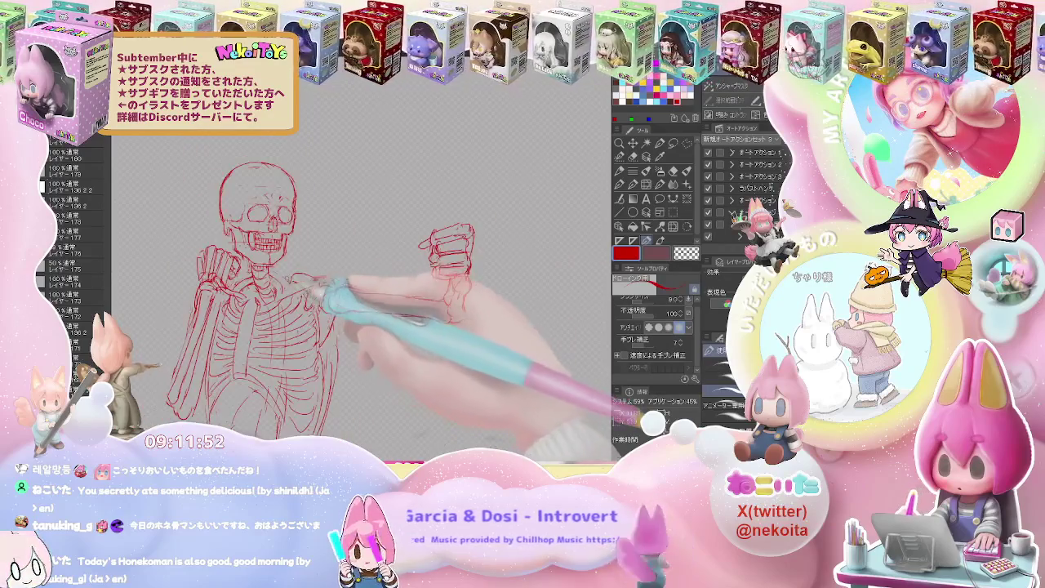
{"action": "scroll", "coordinate": [302, 282], "scroll_direction": "up", "scroll_amount": 2}
{"action": "scroll", "coordinate": [359, 277], "scroll_direction": "down", "scroll_amount": 2}
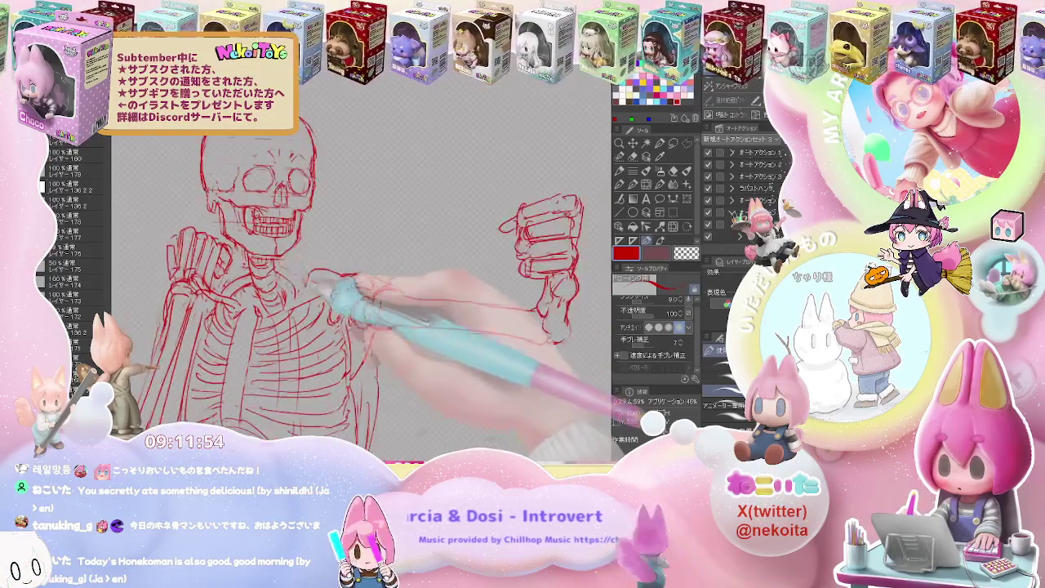
Refine the ribcage lines, cleaning away stray red strokes.
{"action": "key", "text": "e"}
{"action": "key", "text": "p"}
{"action": "key", "text": "e"}
{"action": "key", "text": "p"}
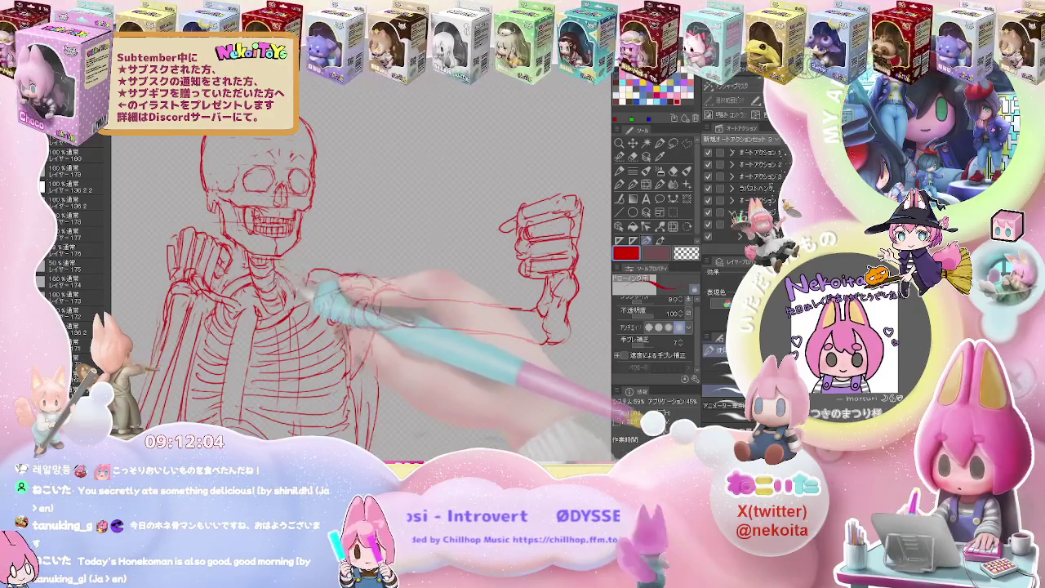
{"action": "key", "text": "e"}
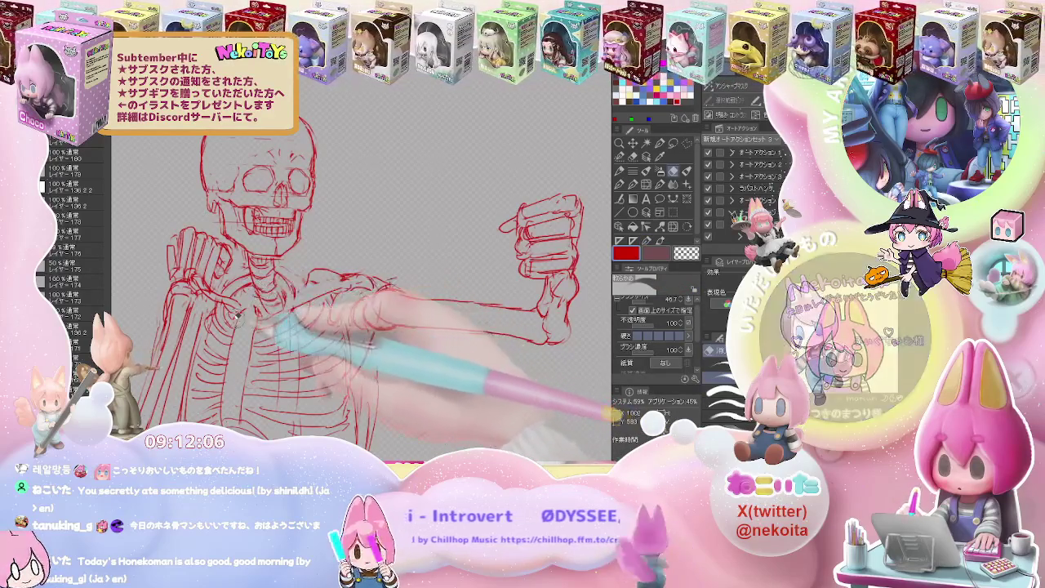
{"action": "key", "text": "p"}
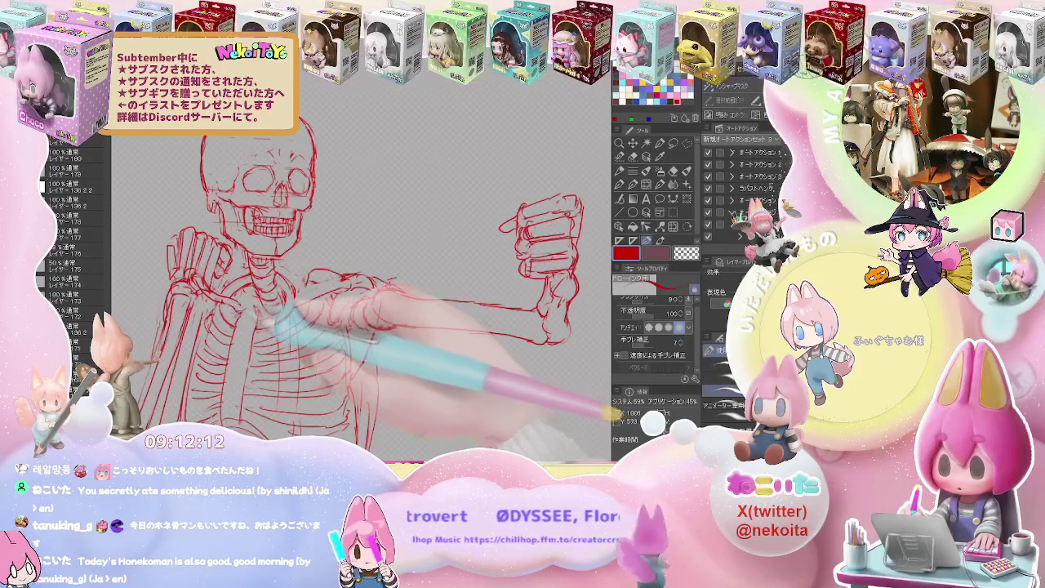
{"action": "key", "text": "e"}
{"action": "key", "text": "p"}
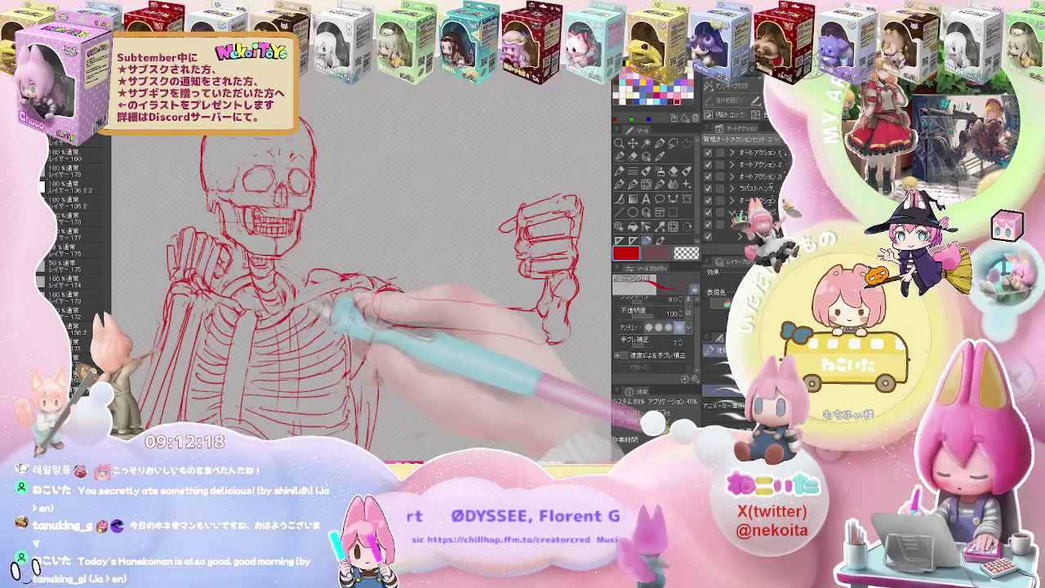
{"action": "key", "text": "e"}
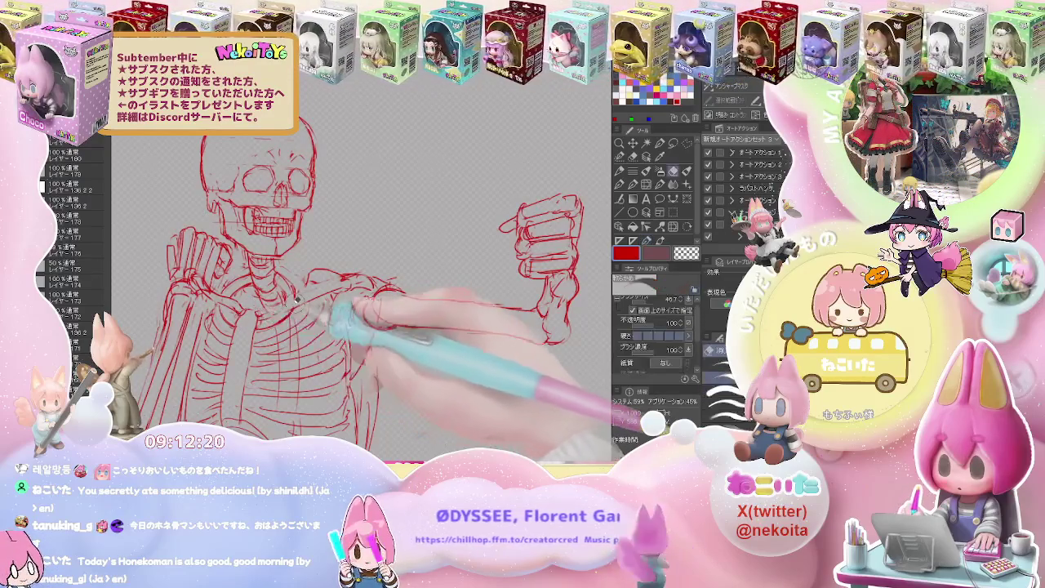
{"action": "key", "text": "p"}
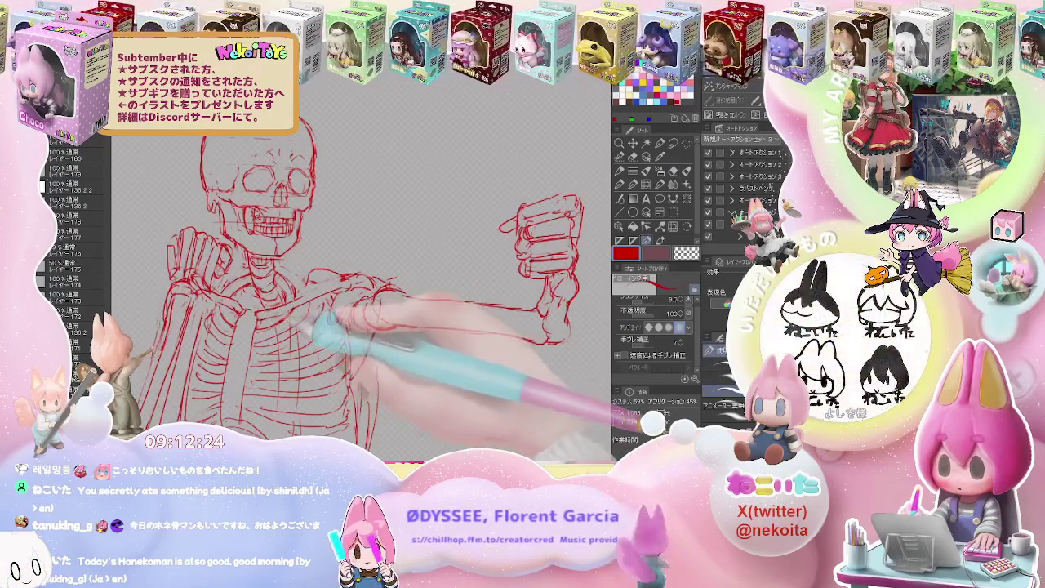
Redraw the forearm lines from the shoulder joint out to the raised fist.
{"action": "key", "text": "e"}
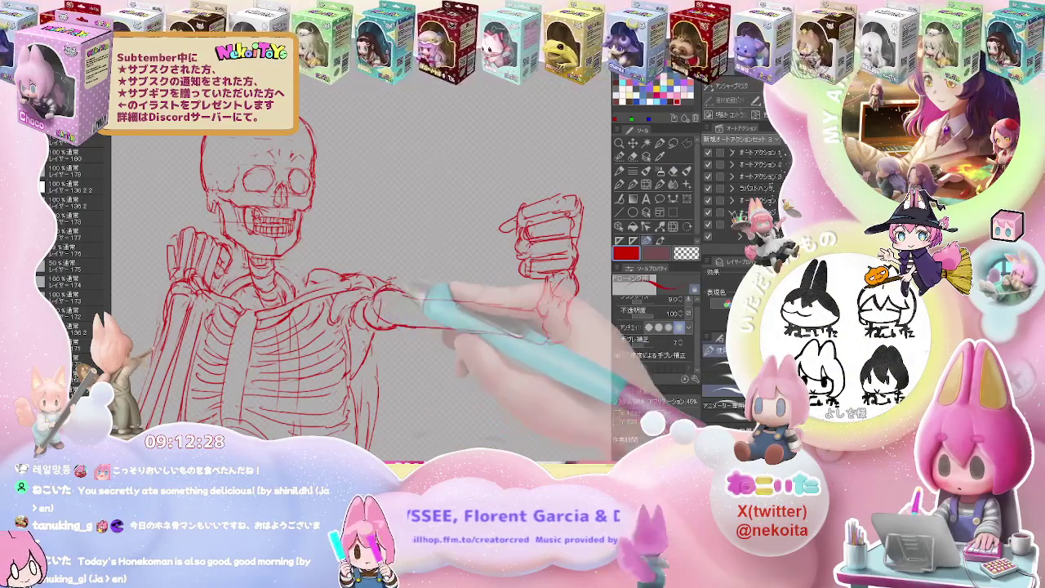
{"action": "key", "text": "p"}
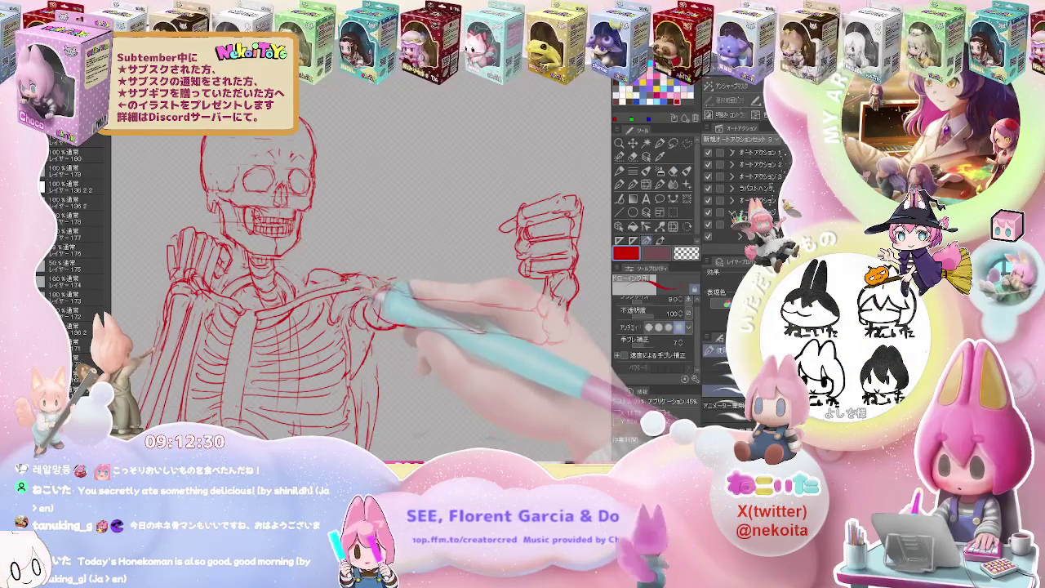
{"action": "key", "text": "e"}
{"action": "key", "text": "p"}
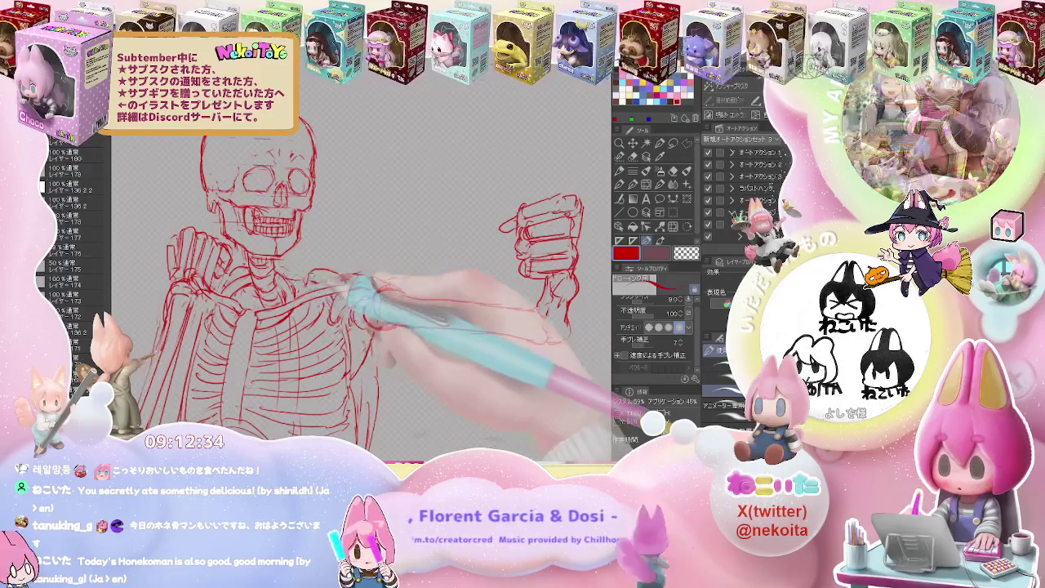
{"action": "key", "text": "e"}
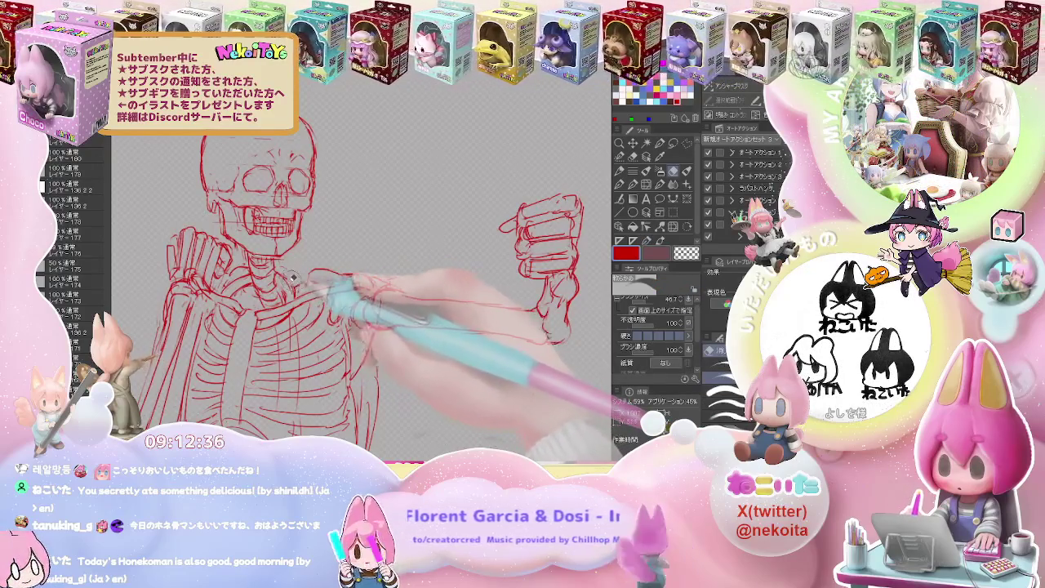
{"action": "key", "text": "p"}
{"action": "key", "text": "ctrl+minus"}
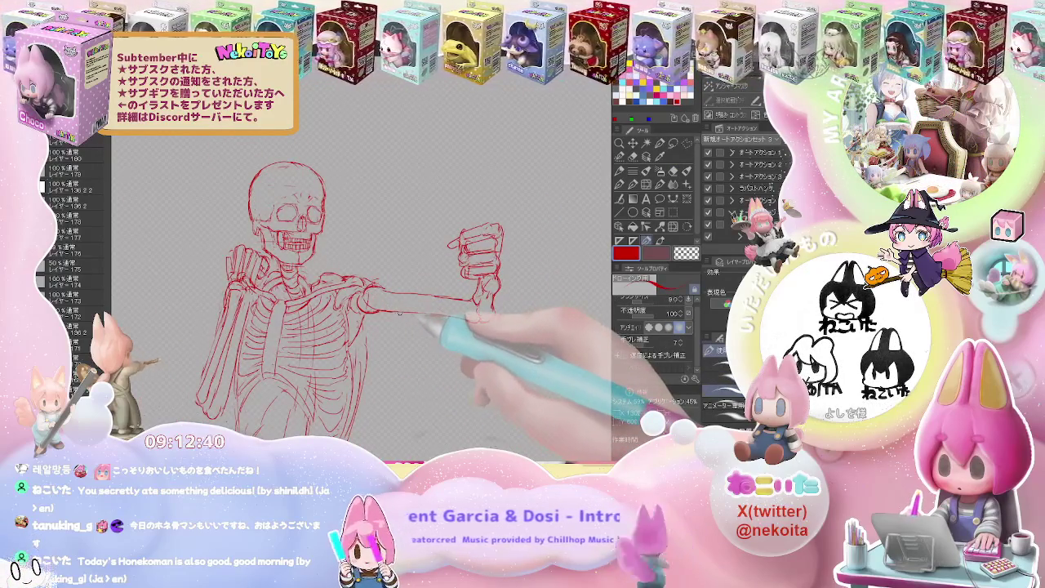
{"action": "key", "text": "ctrl+plus"}
Rework the shoulder socket lines, erasing stray strokes around the shoulder.
{"action": "key", "text": "e"}
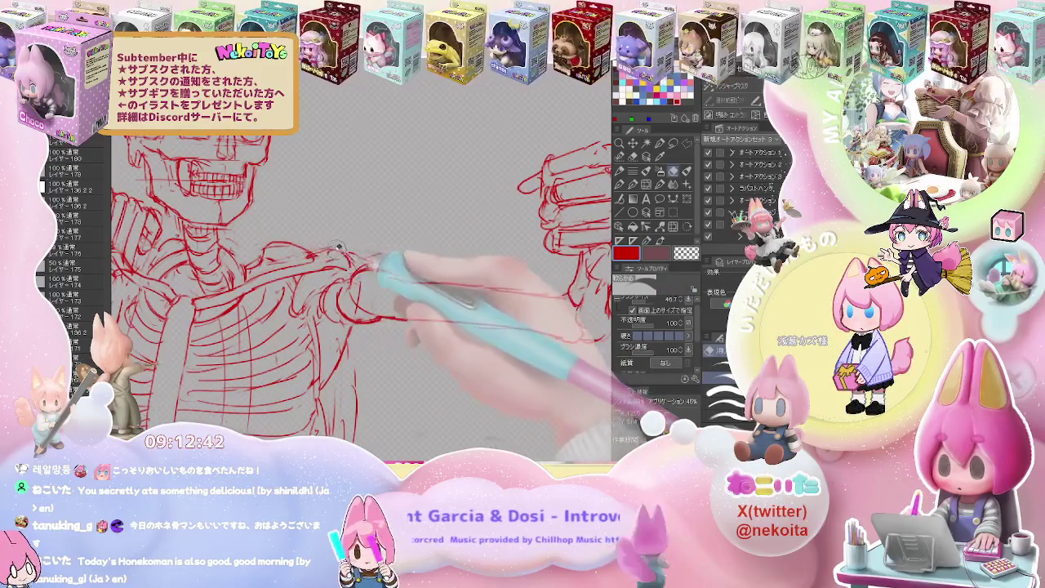
{"action": "key", "text": "p"}
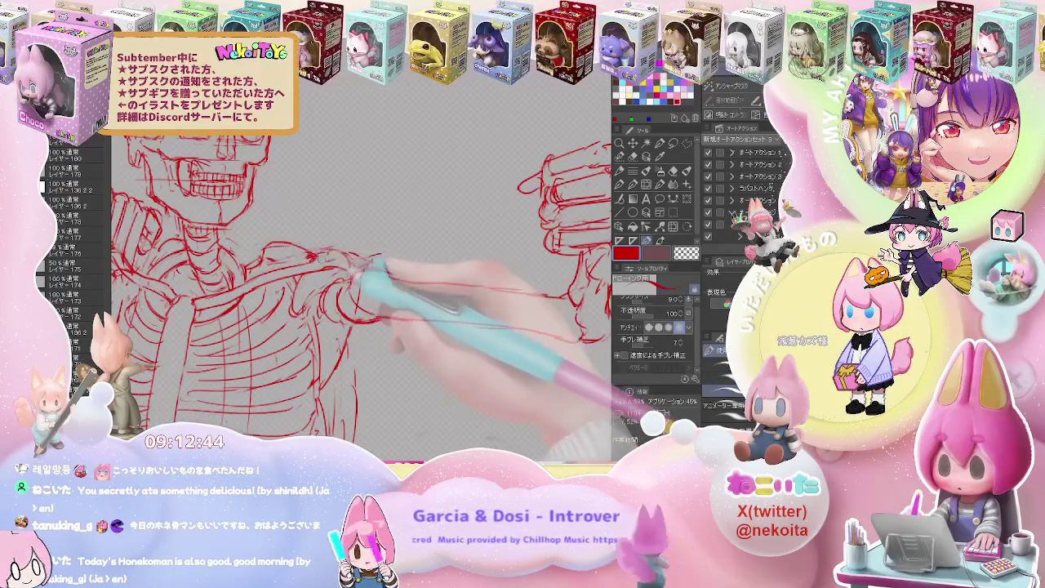
{"action": "key", "text": "e"}
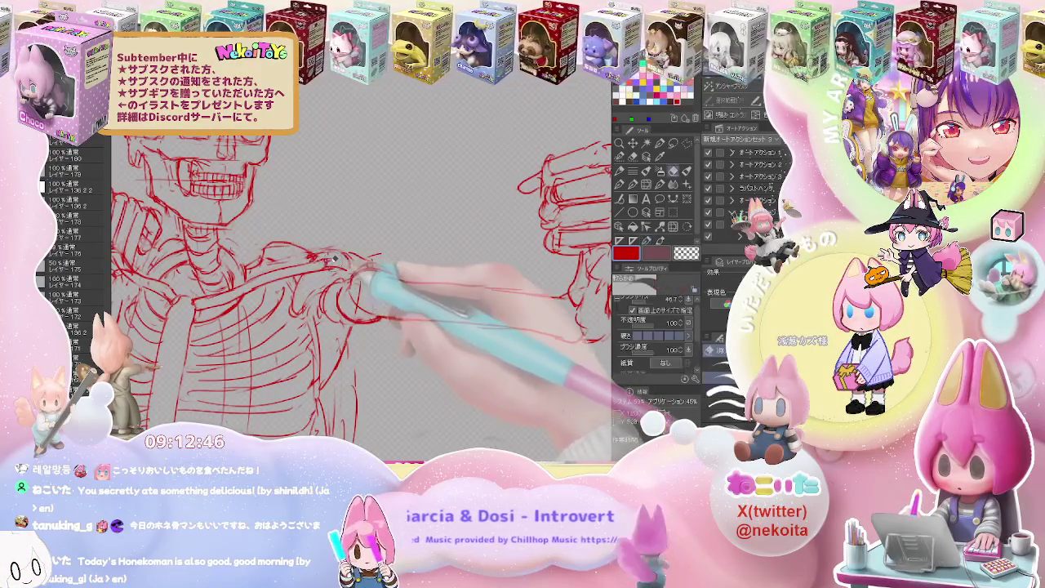
{"action": "key", "text": "p"}
{"action": "key", "text": "e"}
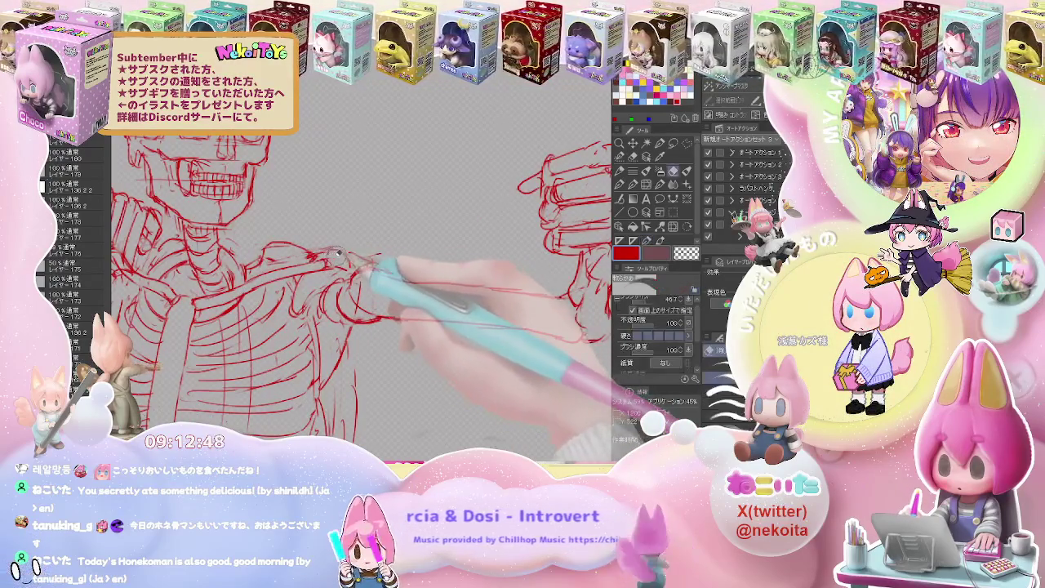
{"action": "key", "text": "p"}
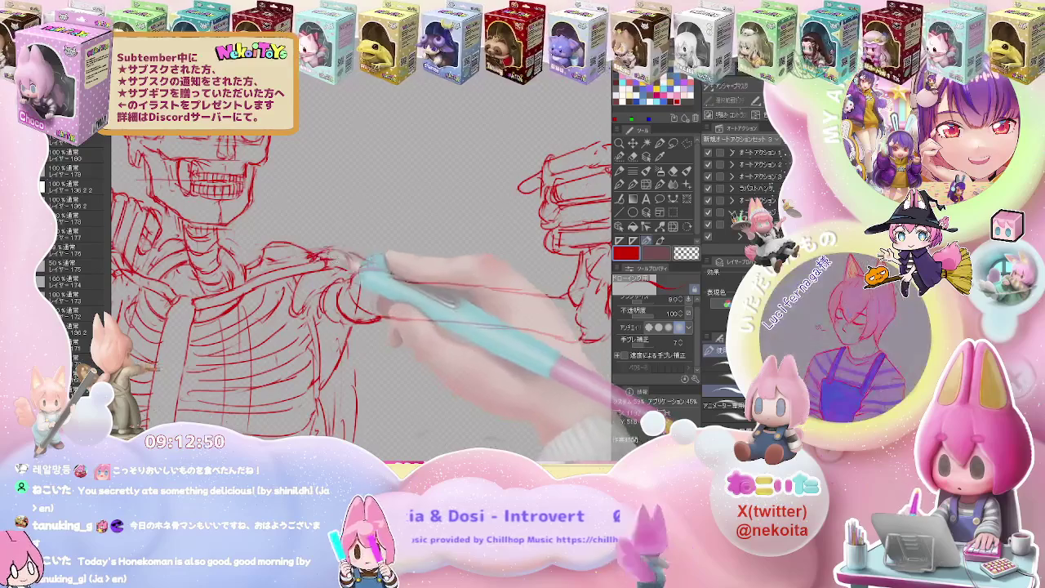
{"action": "key", "text": "e"}
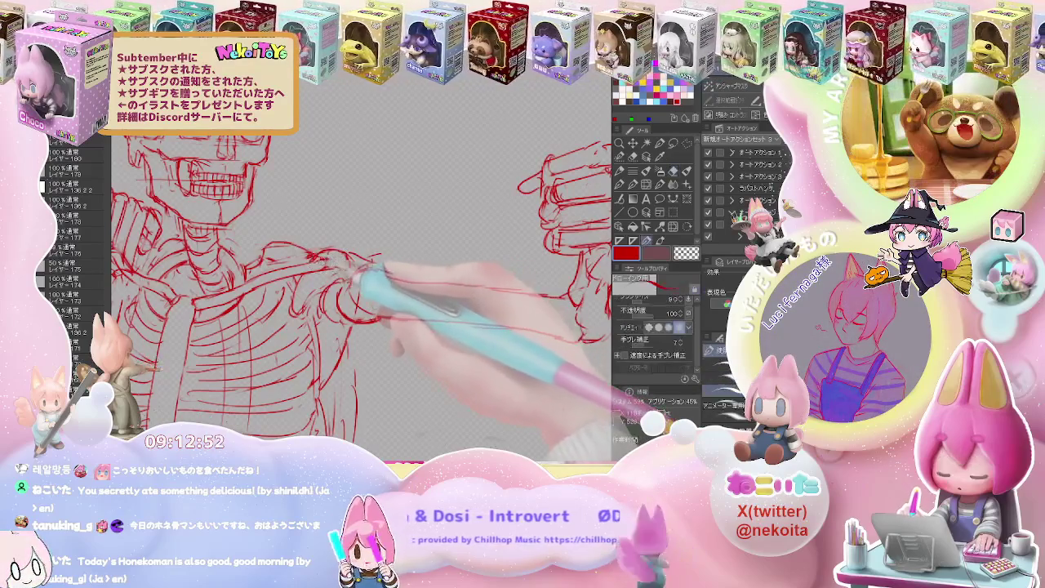
{"action": "key", "text": "p"}
{"action": "key", "text": "ctrl+minus"}
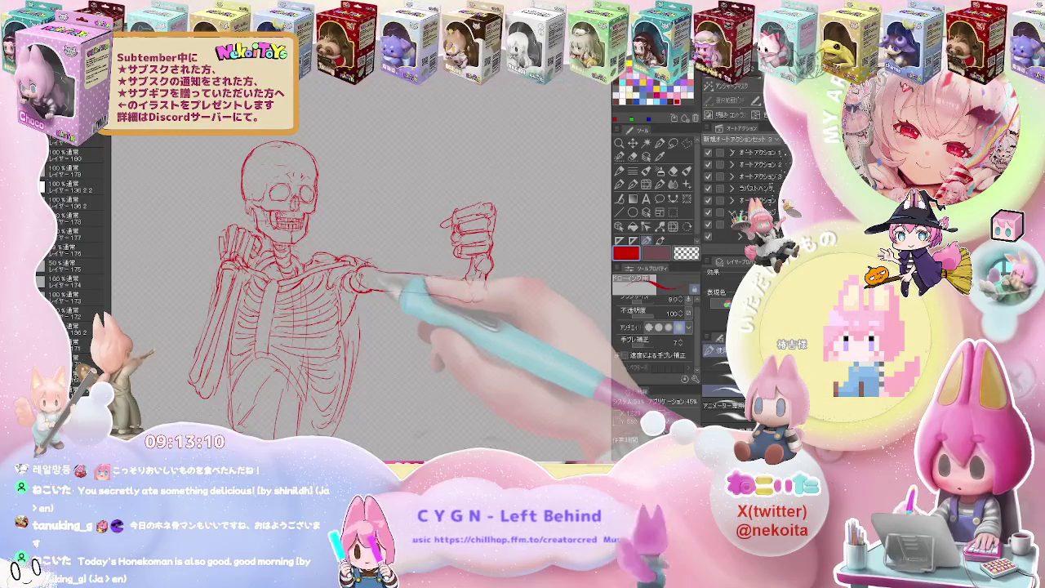
Redraw the humerus as cleaner paired red contours.
{"action": "scroll", "coordinate": [359, 245], "scroll_direction": "up", "scroll_amount": 2}
{"action": "scroll", "coordinate": [359, 245], "scroll_direction": "up", "scroll_amount": 2}
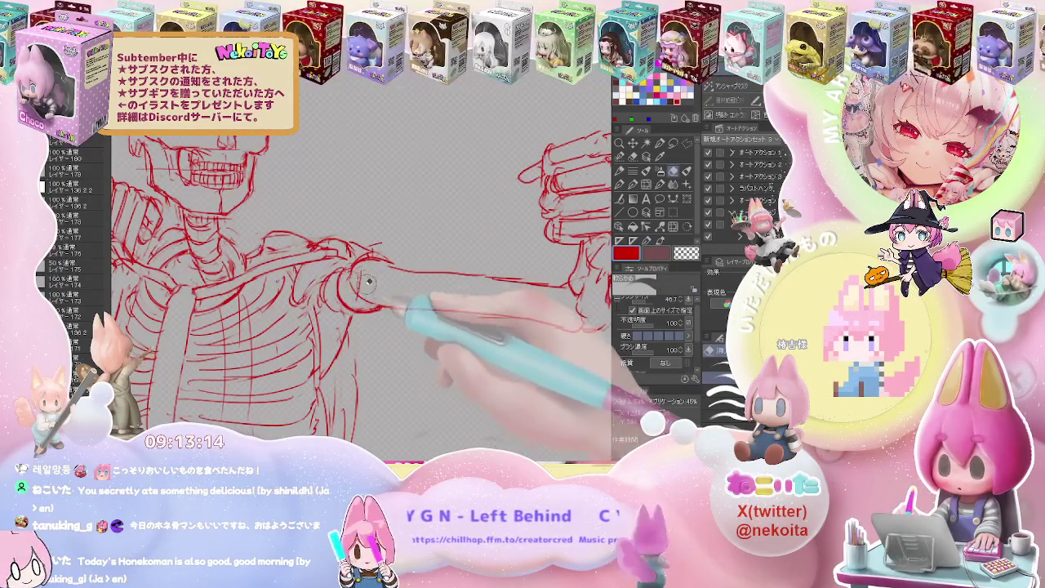
{"action": "key", "text": "e"}
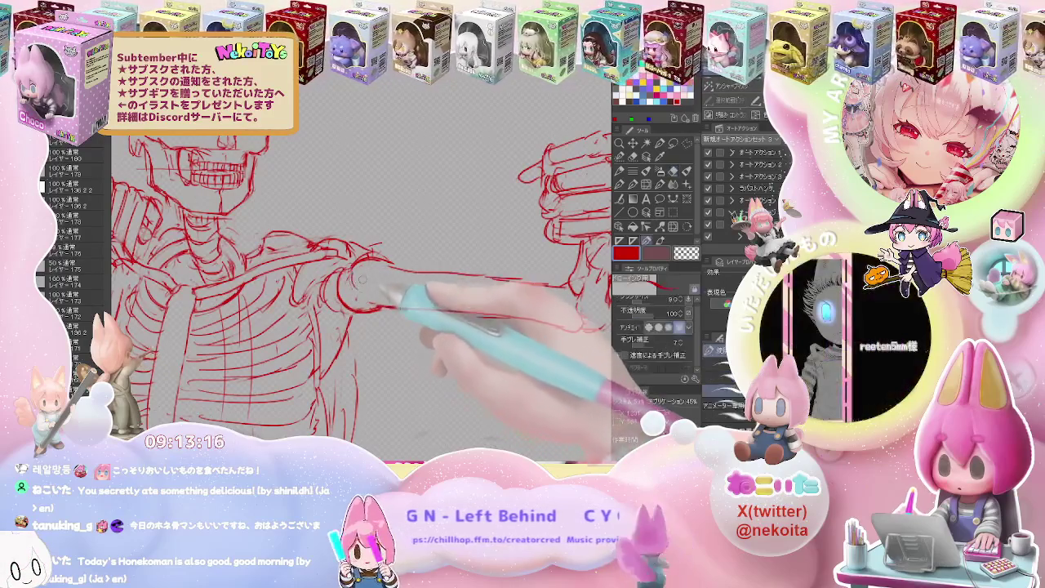
{"action": "key", "text": "e"}
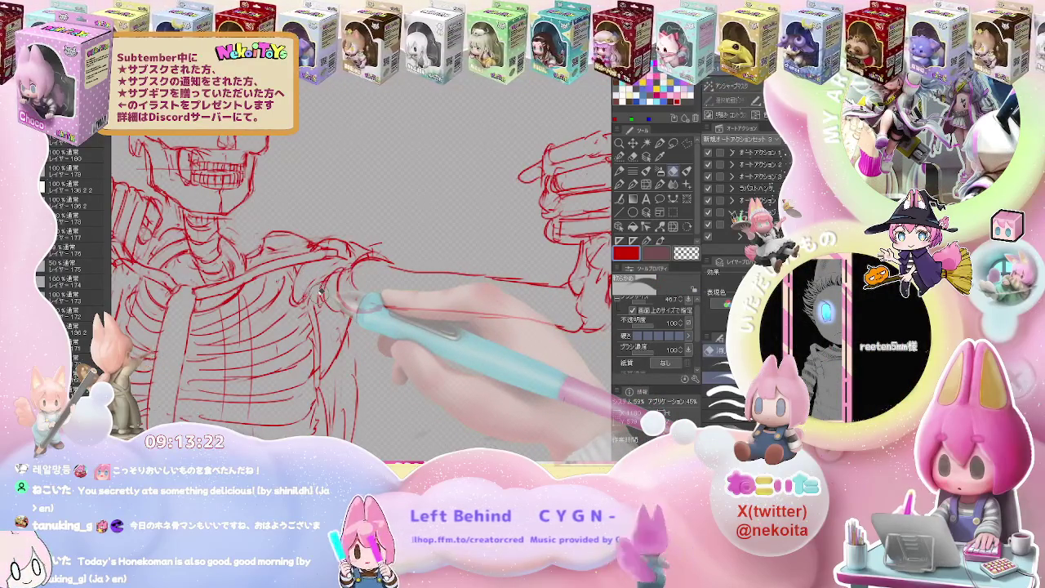
{"action": "key", "text": "e"}
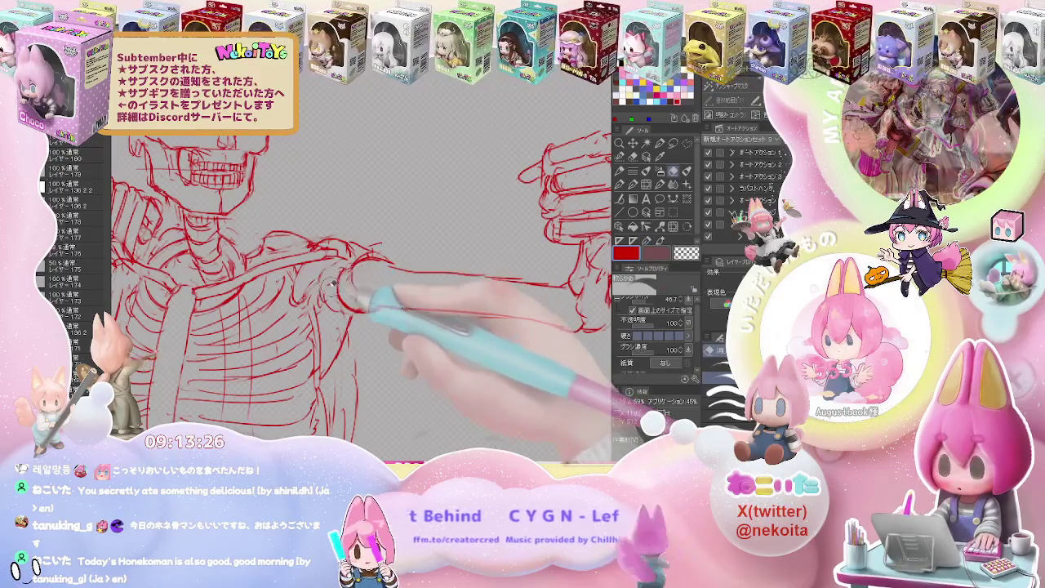
{"action": "key", "text": "e"}
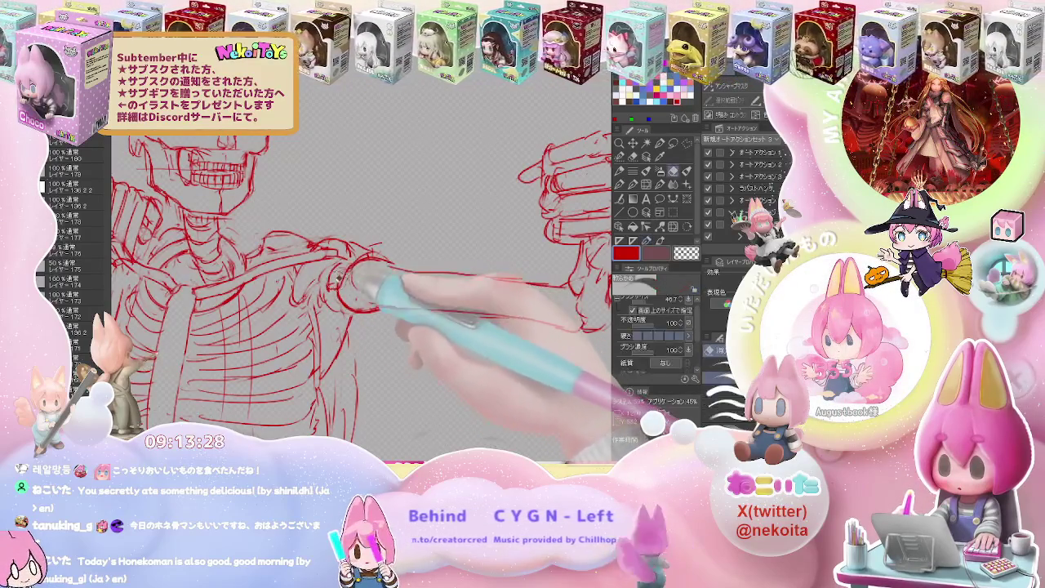
{"action": "key", "text": "p"}
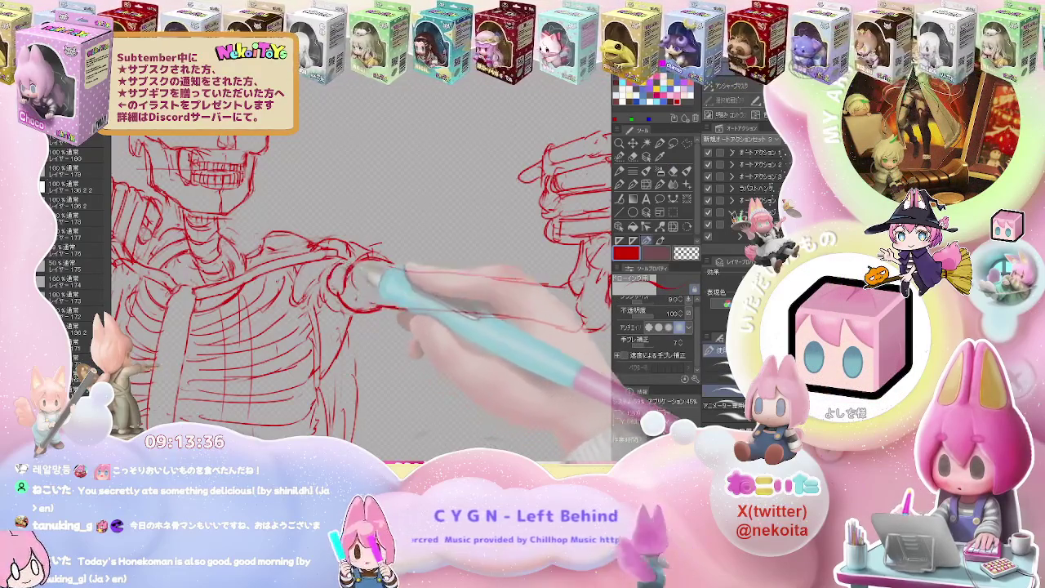
Clean up the arm bone contours toward the fist and review the full sketch.
{"action": "key", "text": "j"}
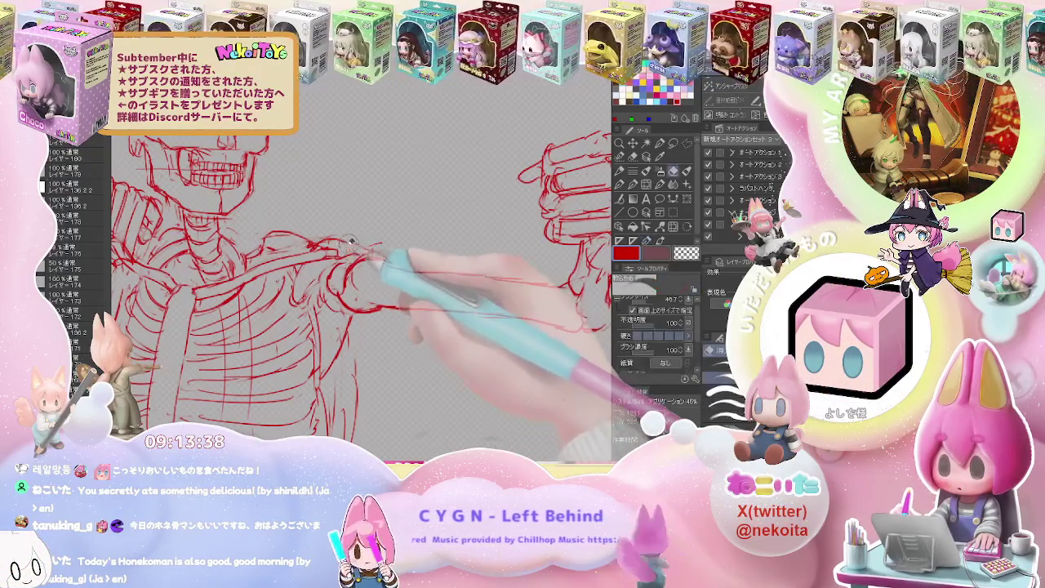
{"action": "key", "text": "p"}
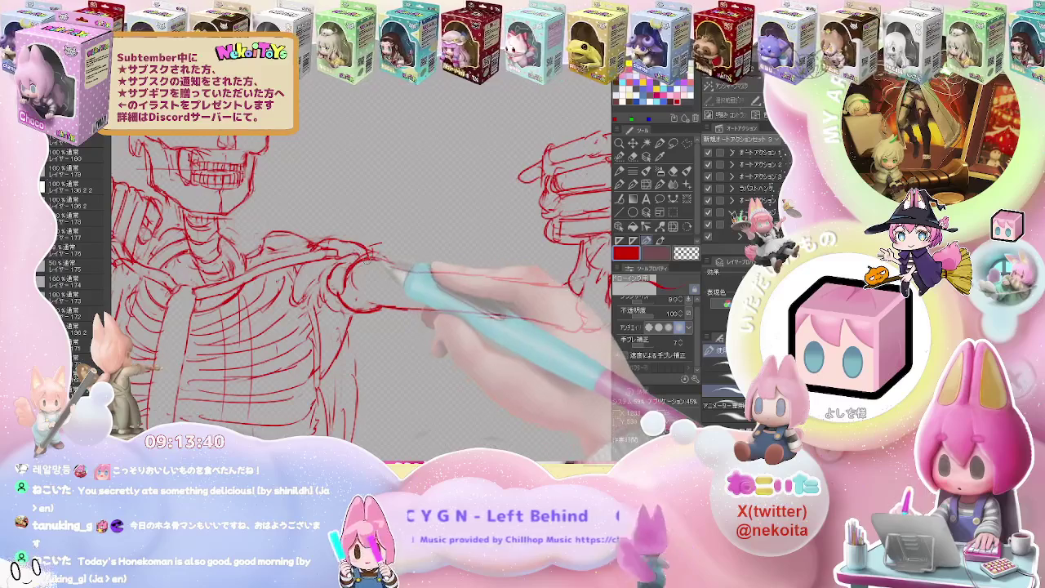
{"action": "key", "text": "e"}
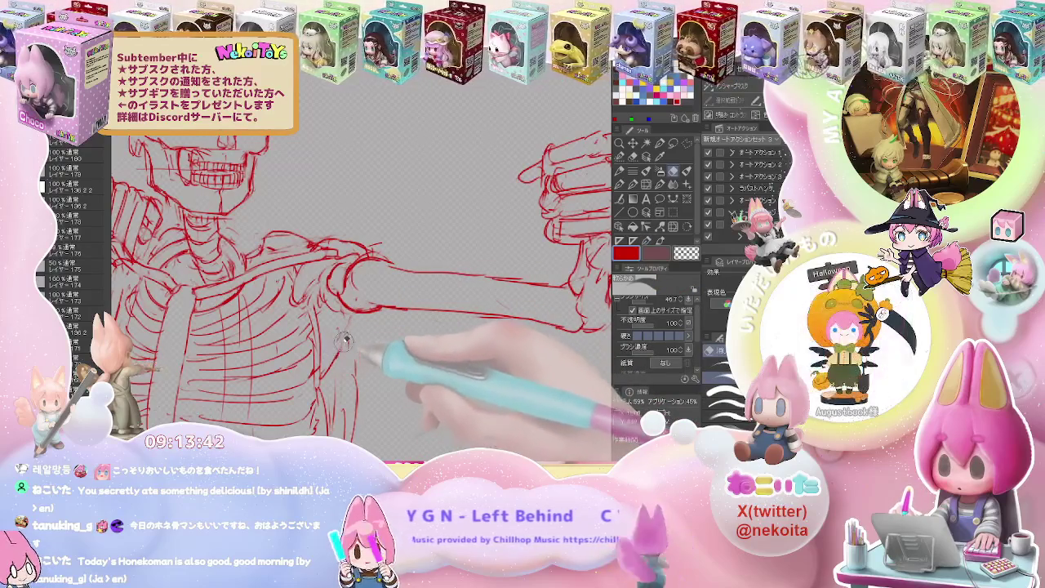
{"action": "key", "text": "p"}
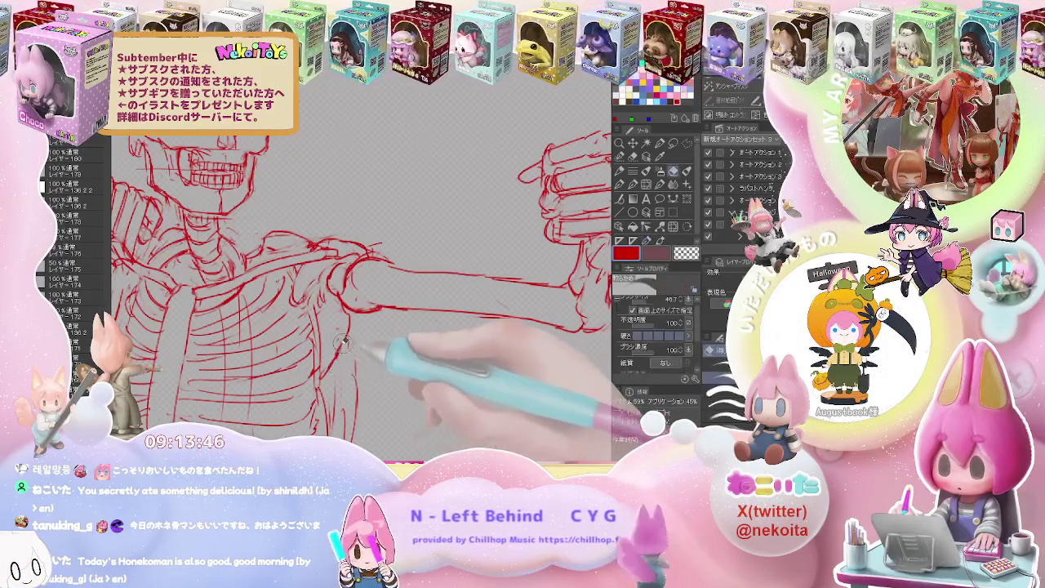
{"action": "key", "text": "ctrl+minus"}
{"action": "key", "text": "ctrl+minus"}
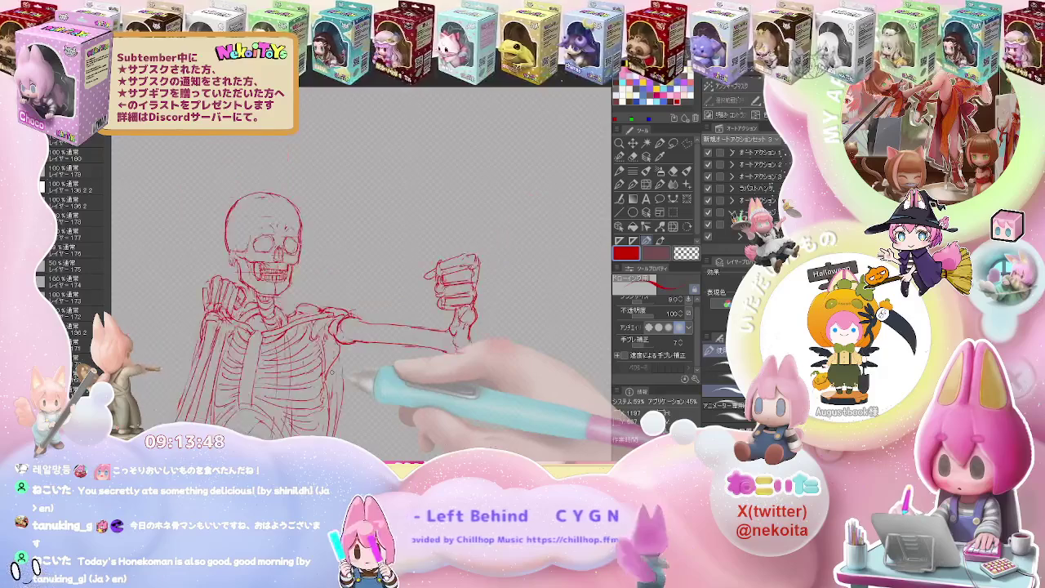
{"action": "key", "text": "ctrl+minus"}
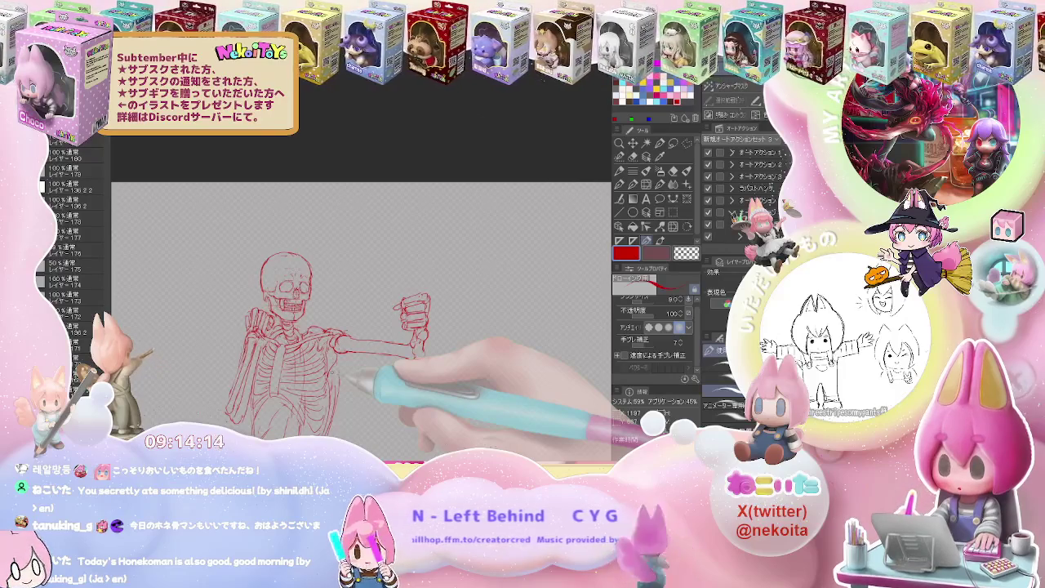
{"action": "scroll", "coordinate": [343, 316], "scroll_direction": "up", "scroll_amount": 5}
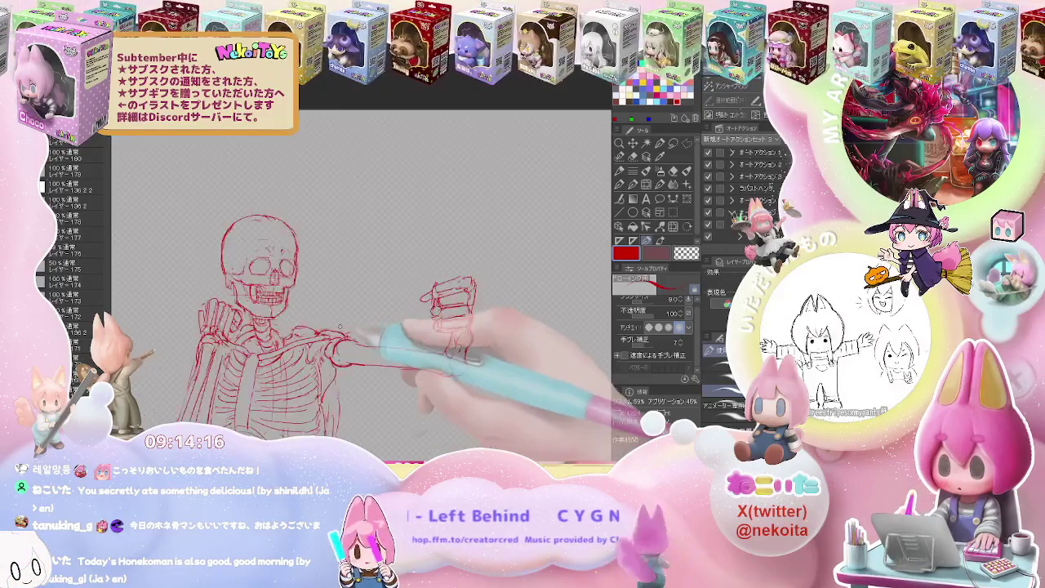
Add short red strokes along the forearm, cleaning stray marks.
{"action": "key", "text": "e"}
{"action": "key", "text": "p"}
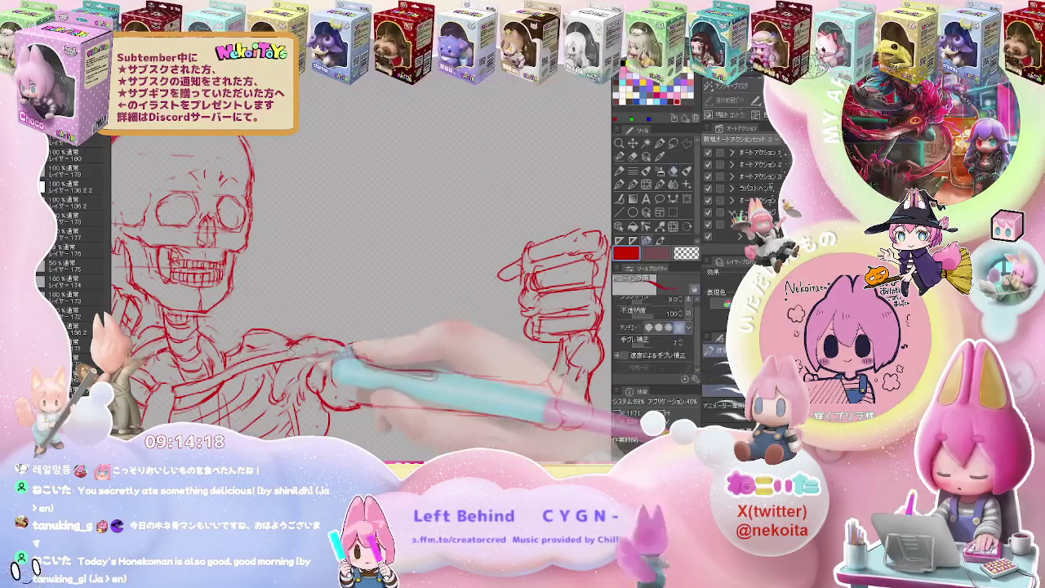
{"action": "left_click_drag", "start_coordinate": [327, 349], "coordinate": [359, 342]}
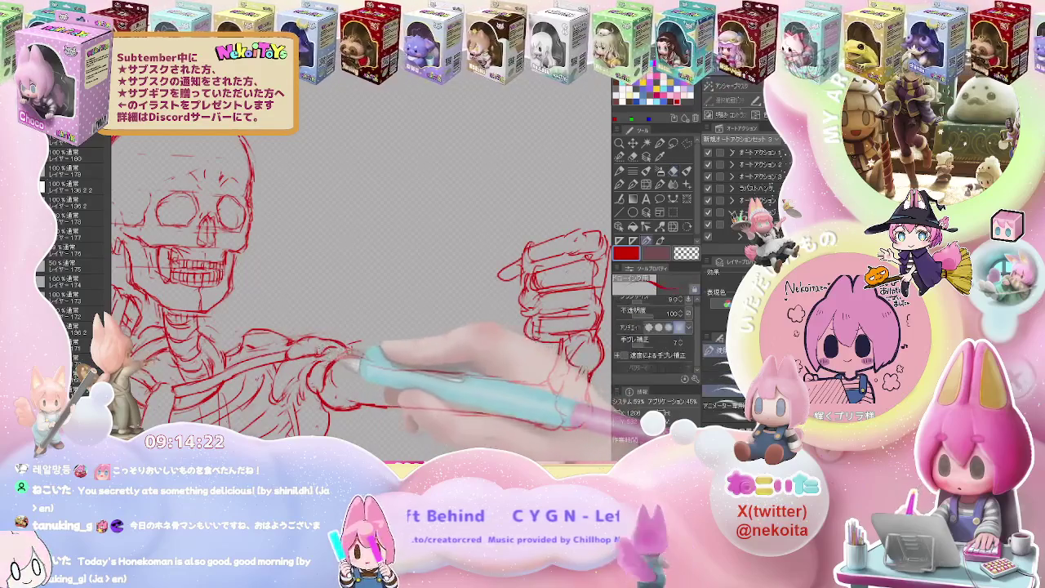
{"action": "key", "text": "e"}
{"action": "key", "text": "p"}
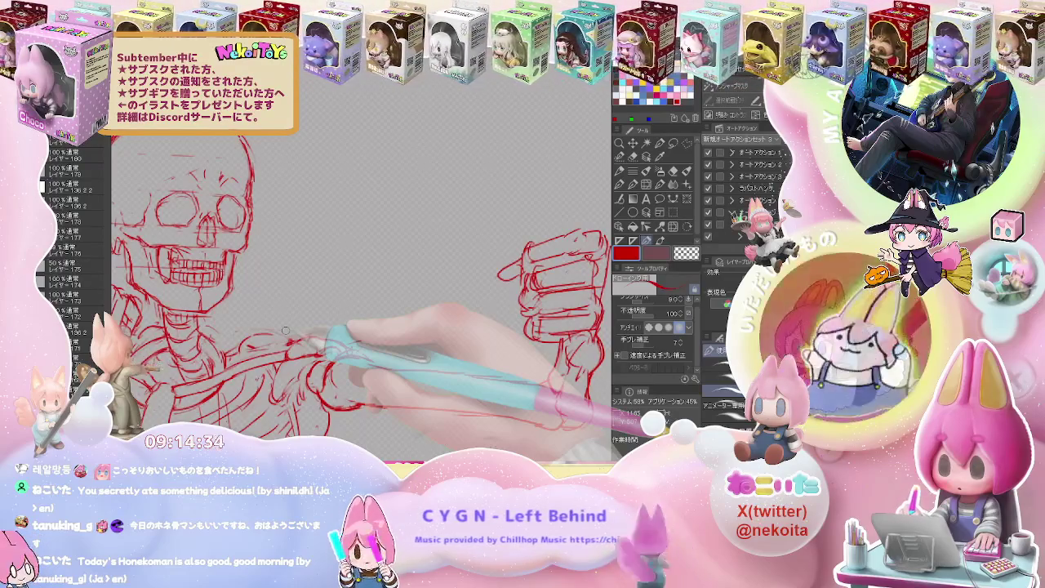
Sketch the upper-arm line out from the shoulder with a loop for the shoulder joint.
{"action": "key", "text": "e"}
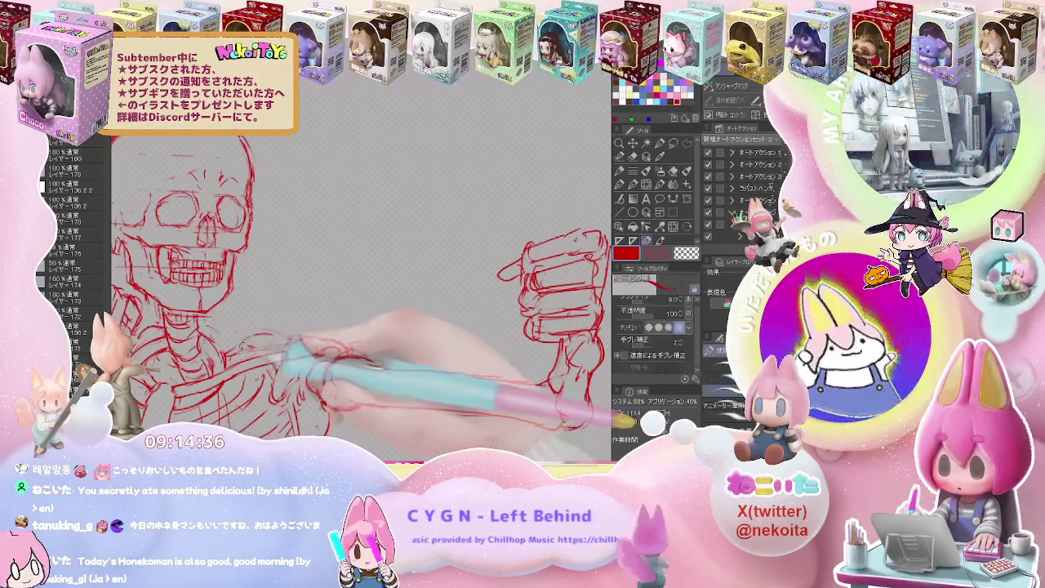
{"action": "key", "text": "p"}
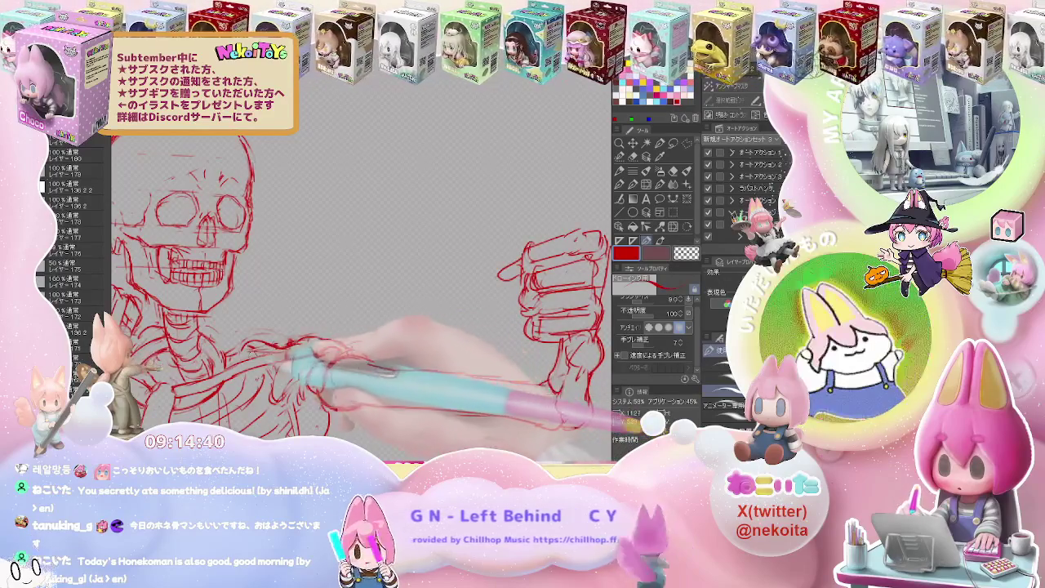
{"action": "key", "text": "e"}
{"action": "key", "text": "p"}
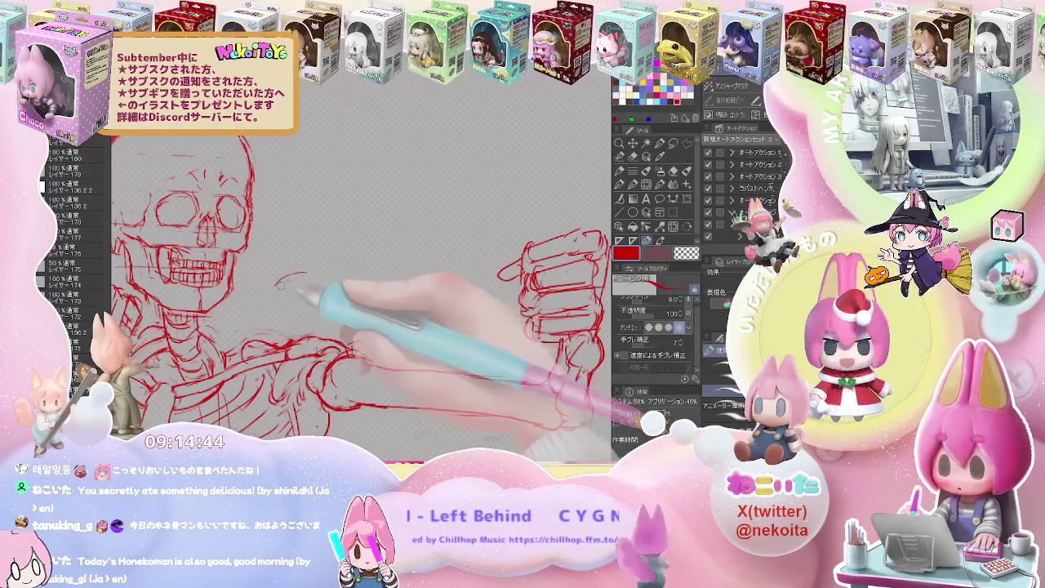
{"action": "left_click_drag", "start_coordinate": [277, 284], "coordinate": [357, 265]}
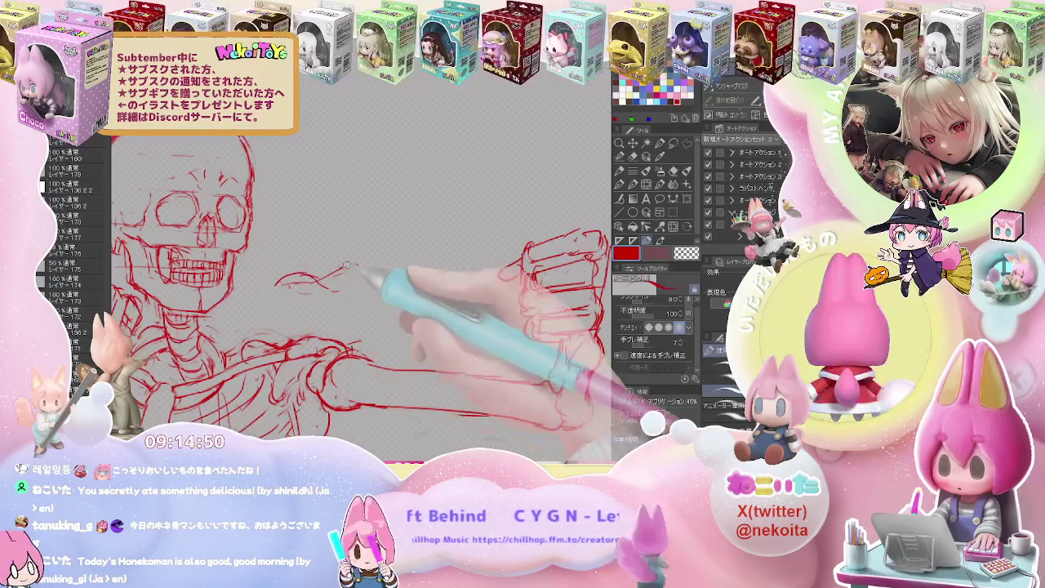
{"action": "left_click_drag", "start_coordinate": [327, 284], "coordinate": [376, 266]}
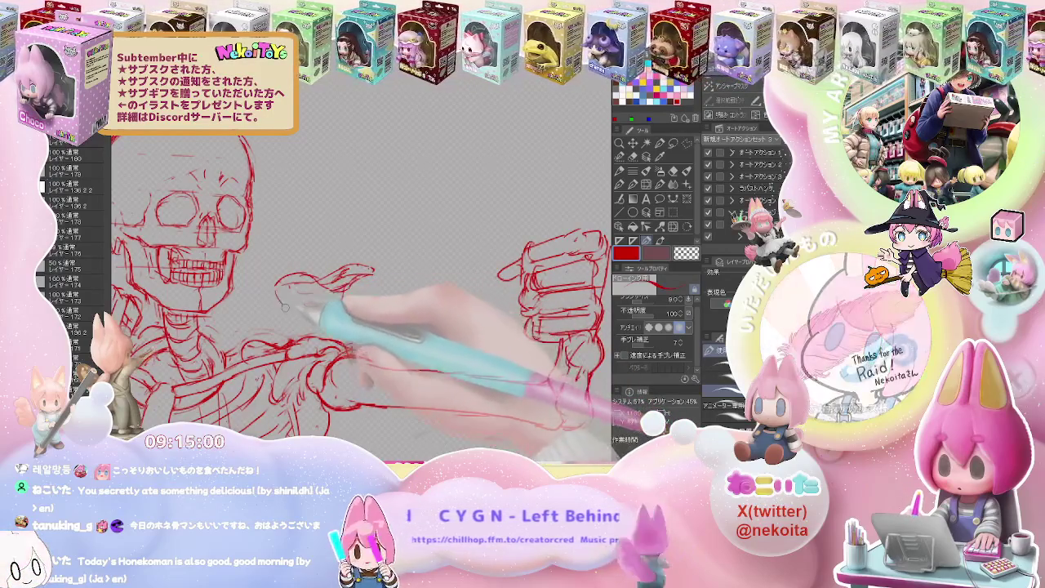
{"action": "key", "text": "-"}
Draw the humerus line from the shoulder out to the fist.
{"action": "left_click_drag", "start_coordinate": [328, 351], "coordinate": [499, 359]}
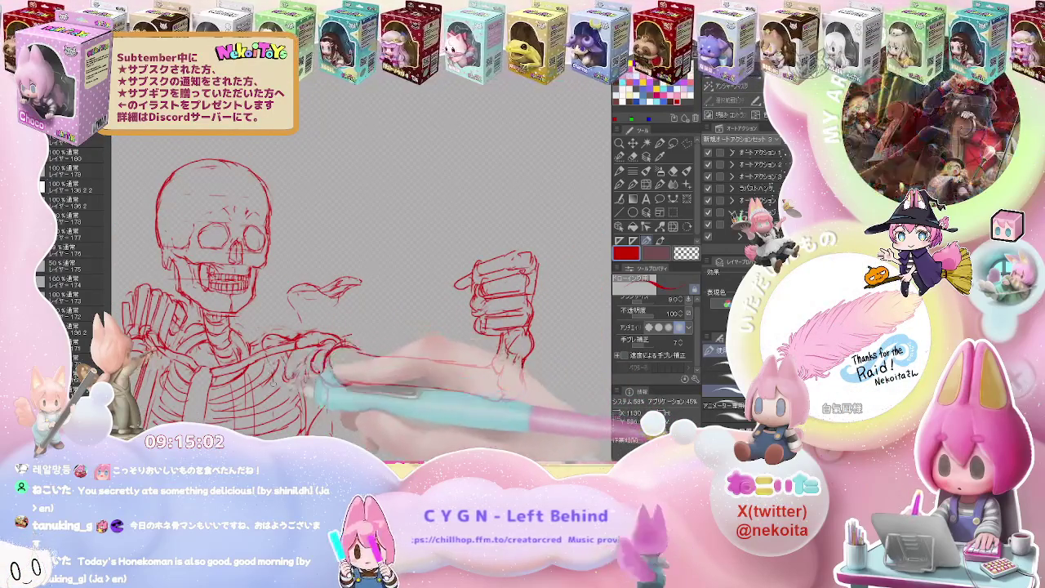
{"action": "left_click_drag", "start_coordinate": [334, 359], "coordinate": [354, 313]}
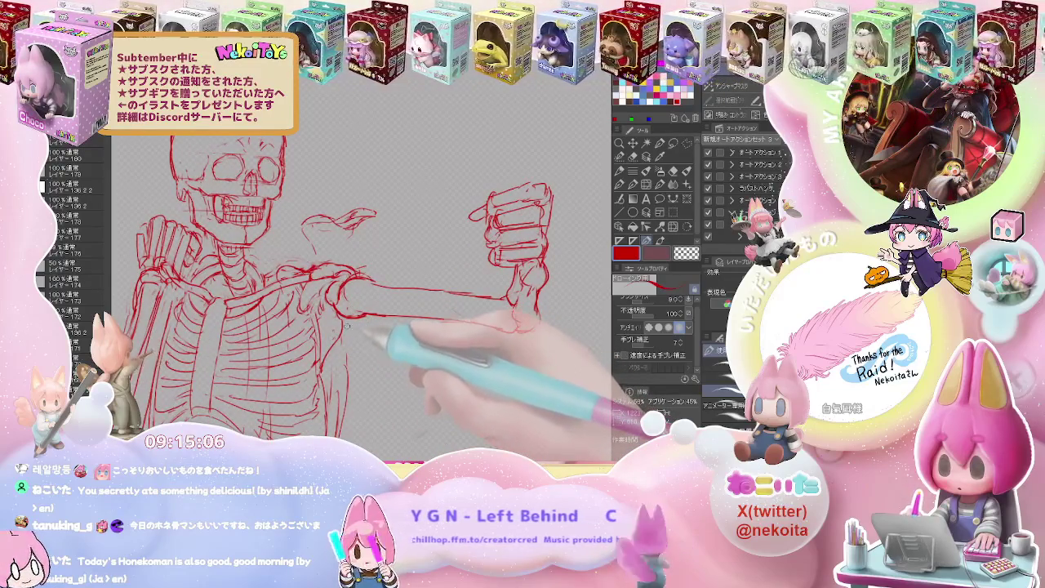
{"action": "key", "text": "e"}
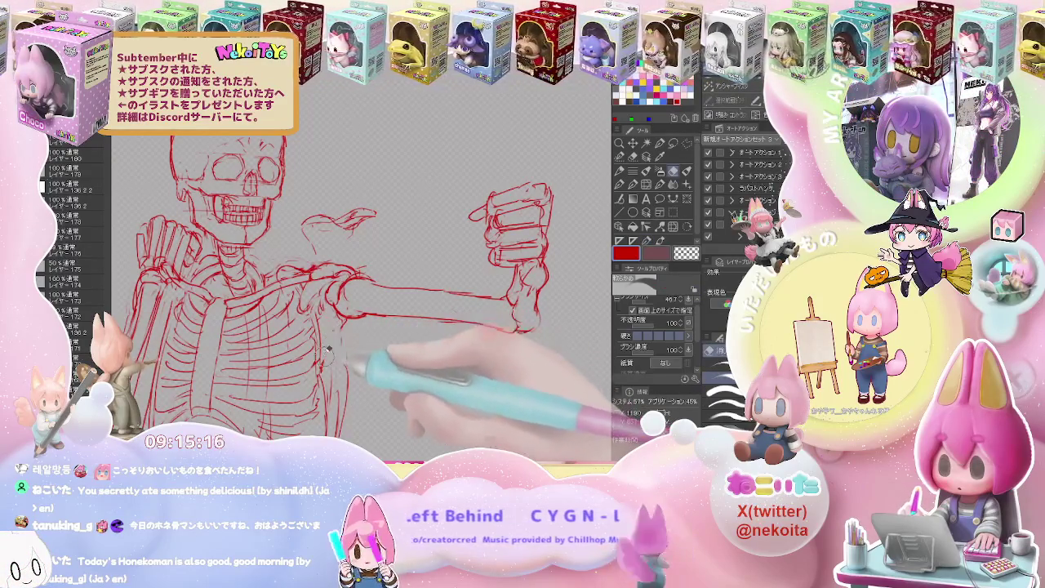
{"action": "key", "text": "p"}
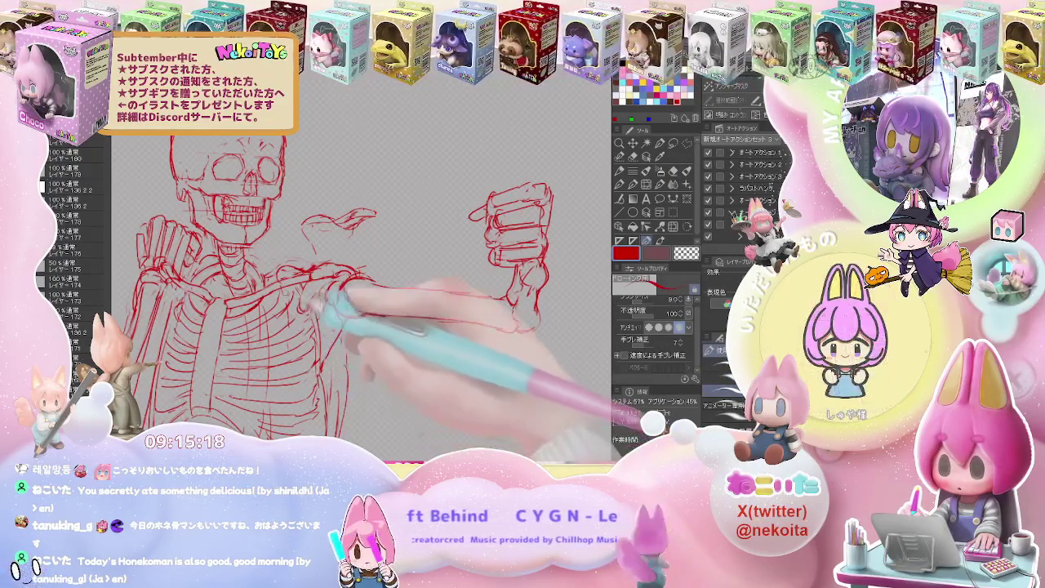
{"action": "left_click_drag", "start_coordinate": [343, 282], "coordinate": [527, 322]}
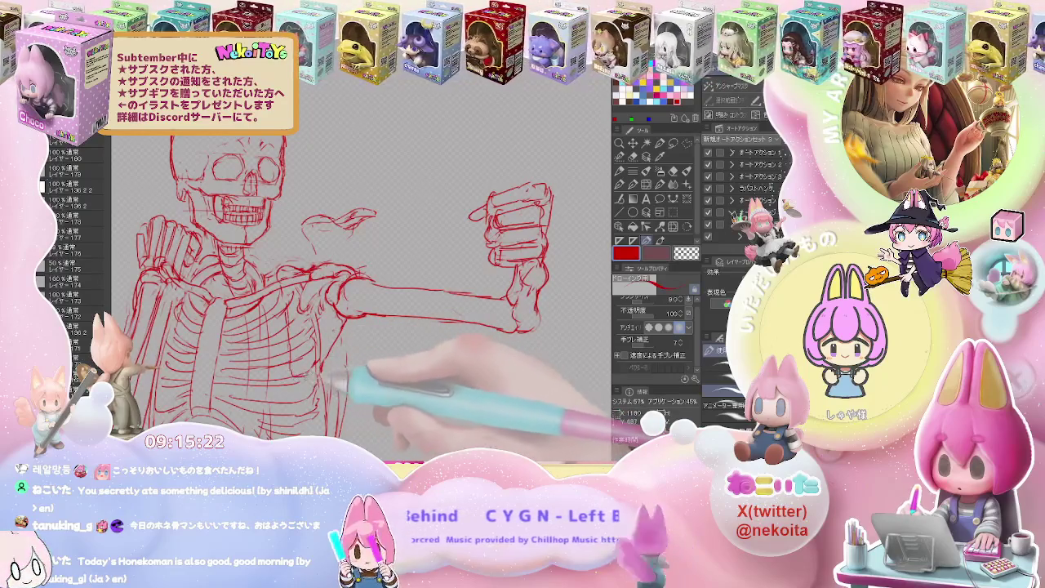
{"action": "key", "text": "e"}
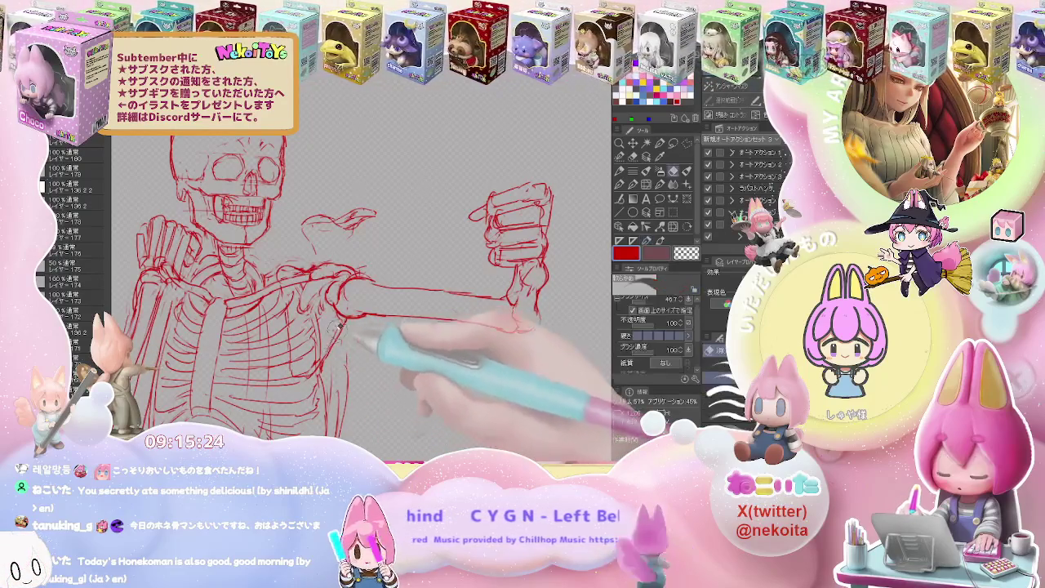
{"action": "key", "text": "p"}
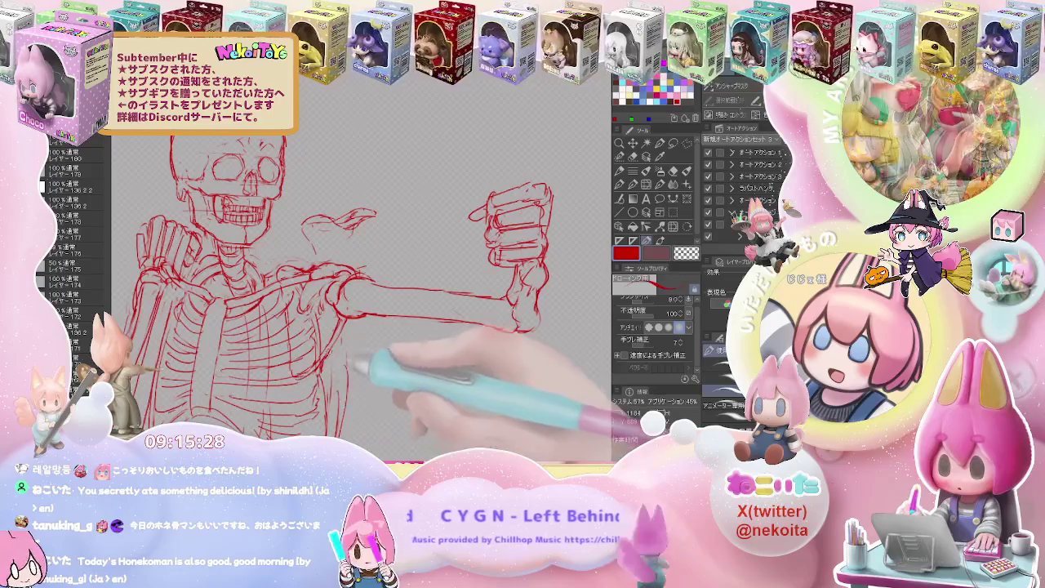
Add sketch lines around the elbow and forearm, erasing stray strokes.
{"action": "key", "text": "e"}
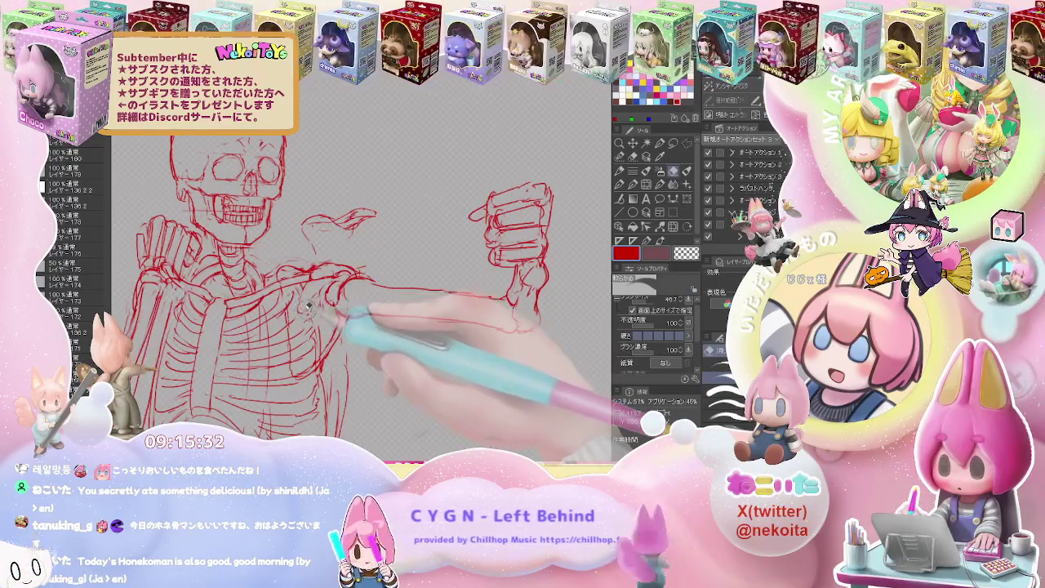
{"action": "key", "text": "p"}
{"action": "key", "text": "e"}
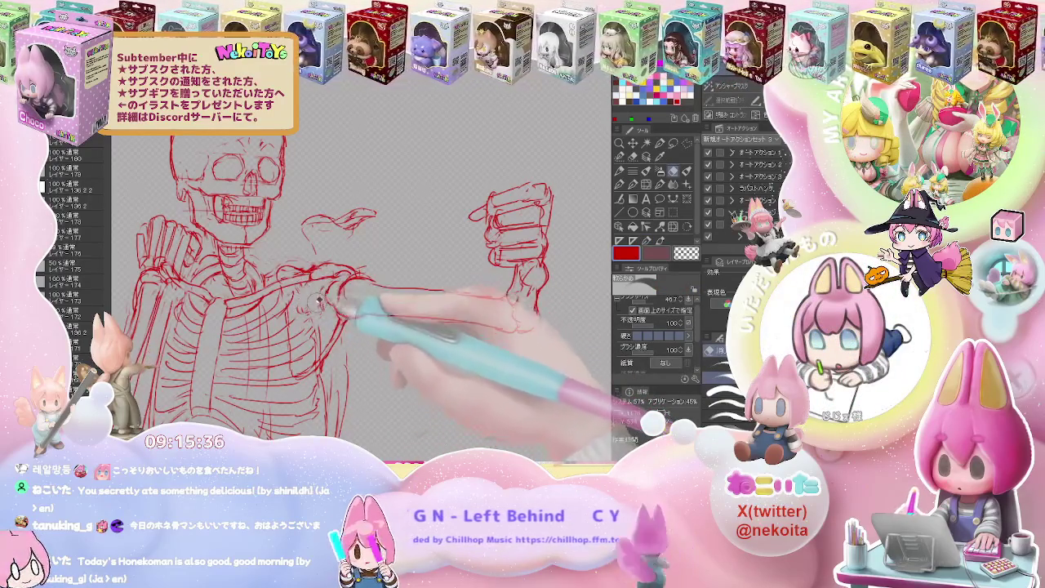
{"action": "key", "text": "p"}
{"action": "left_click_drag", "start_coordinate": [513, 278], "coordinate": [519, 327]}
{"action": "key", "text": "e"}
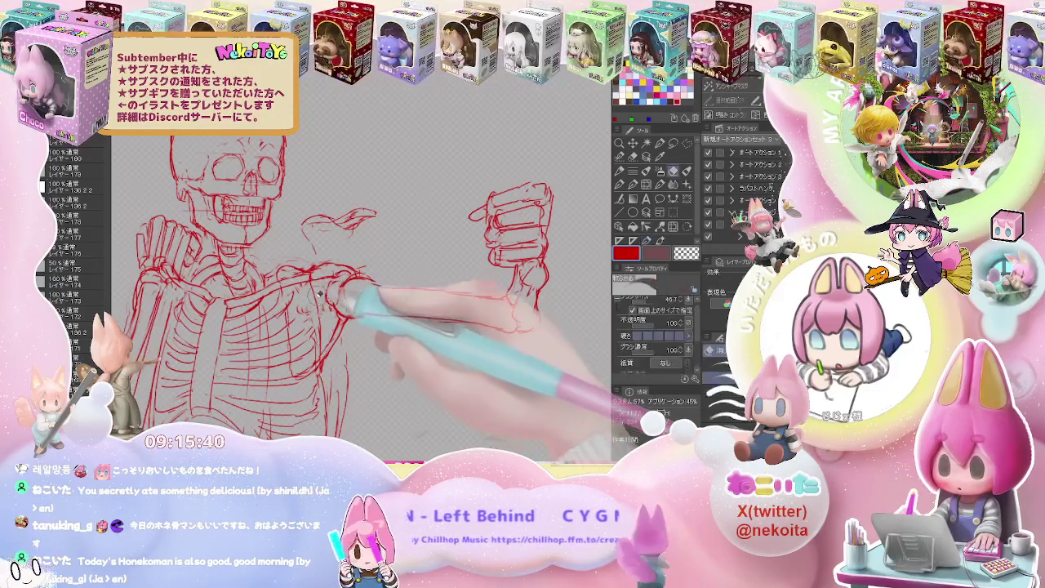
{"action": "key", "text": "p"}
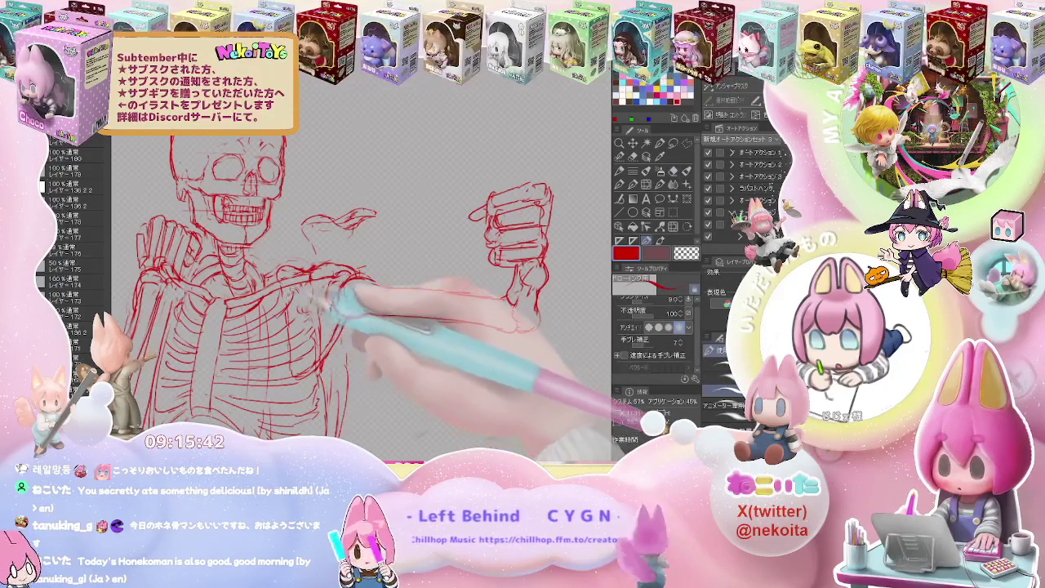
Trace the lower forearm contour toward the wrist.
{"action": "left_click_drag", "start_coordinate": [278, 331], "coordinate": [339, 314]}
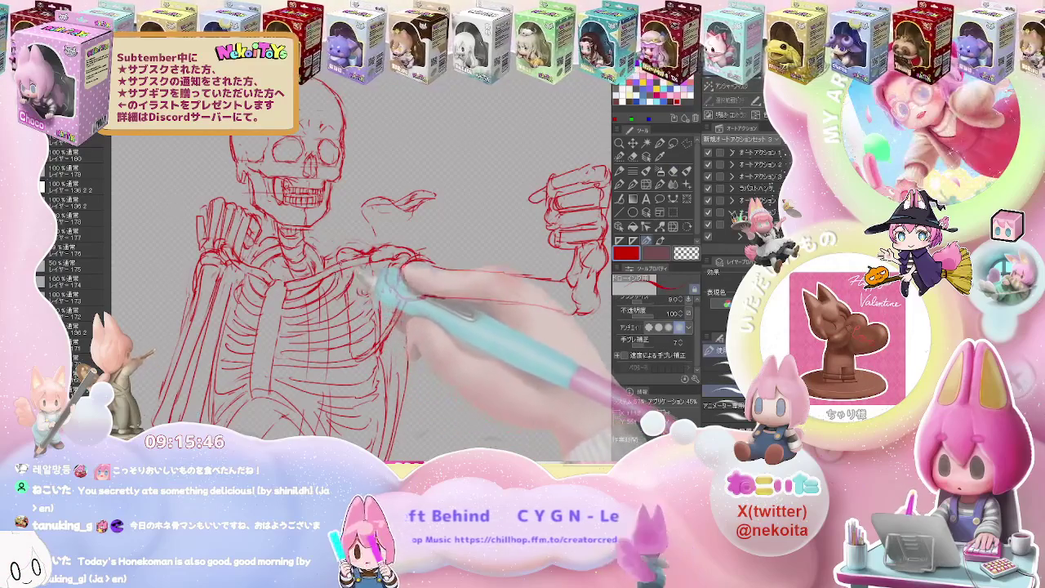
{"action": "left_click_drag", "start_coordinate": [404, 260], "coordinate": [575, 312]}
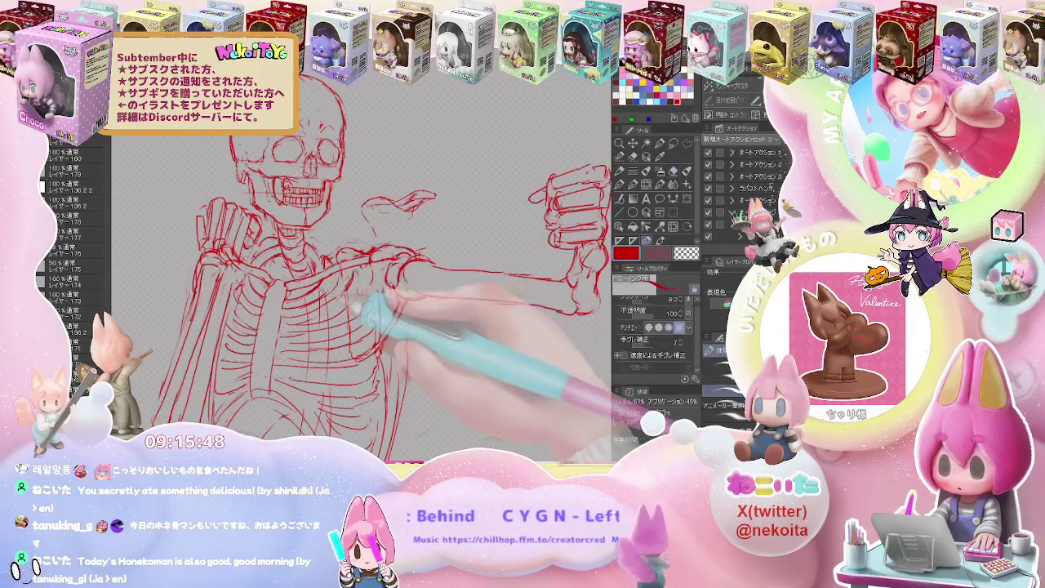
{"action": "key", "text": "e"}
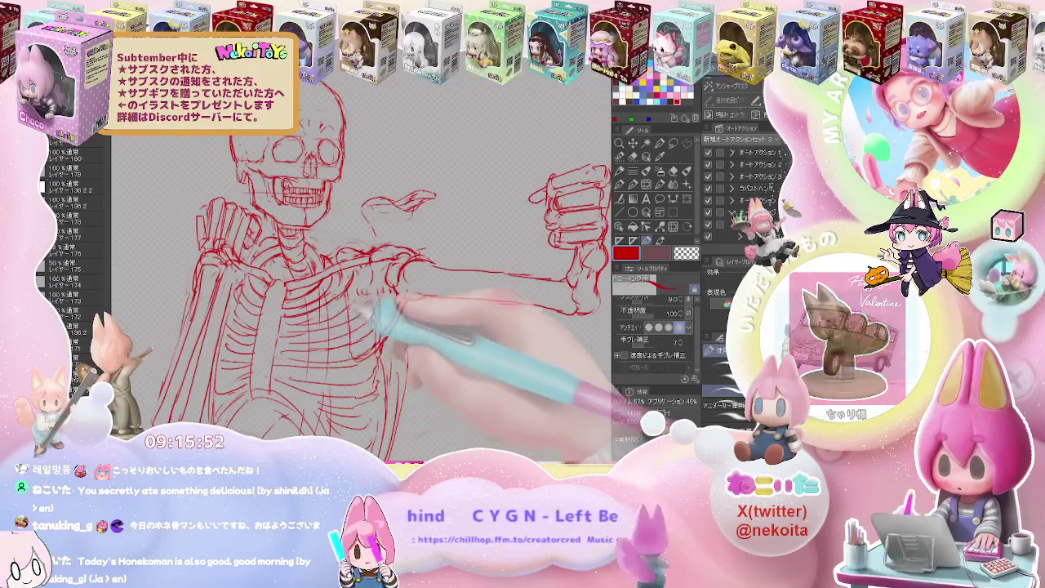
{"action": "key", "text": "p"}
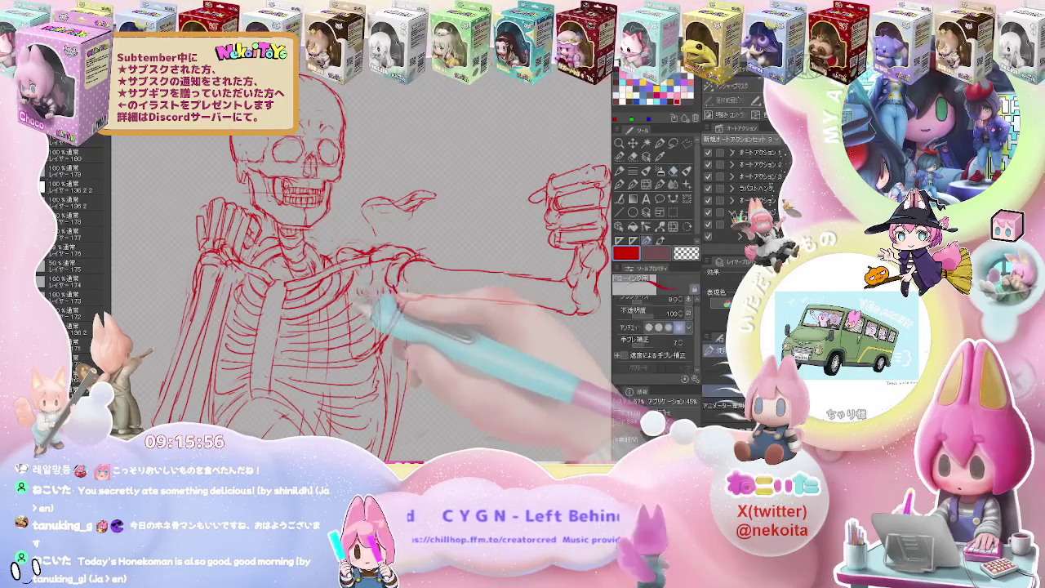
{"action": "key", "text": "ctrl+minus"}
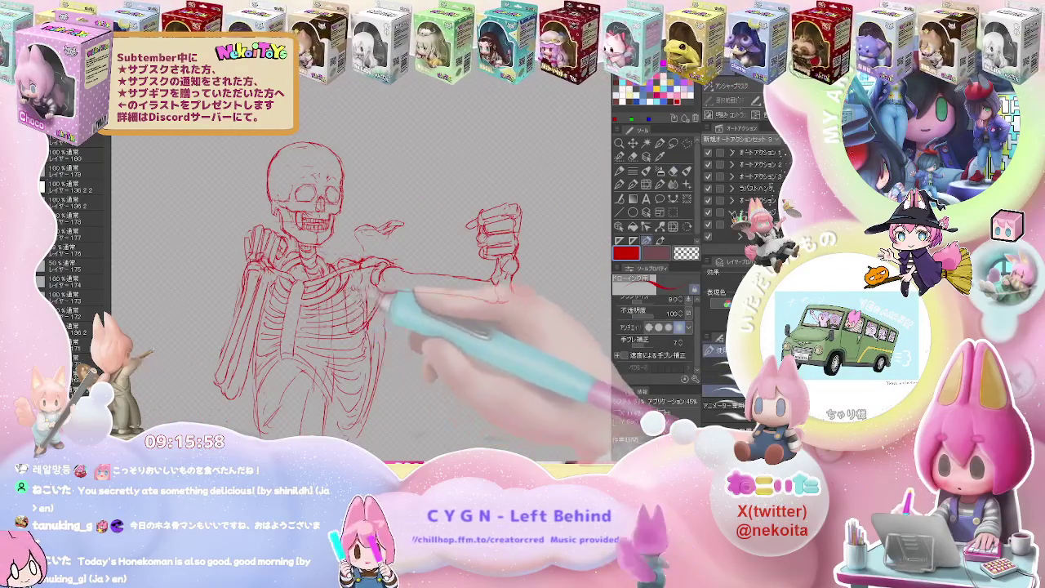
Refine the sternum and collarbone lines in a horizontally mirrored view.
{"action": "key", "text": "h"}
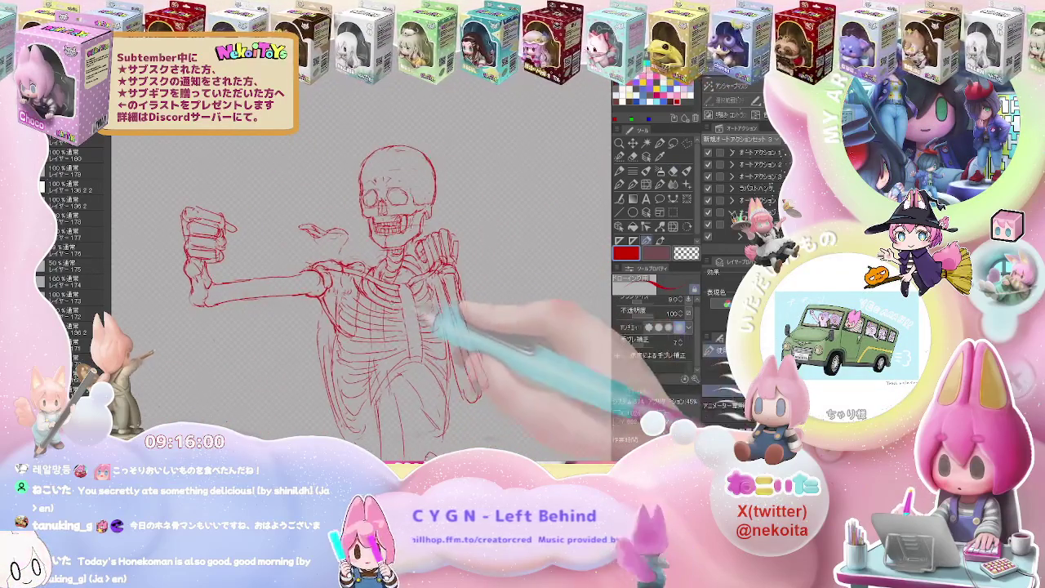
{"action": "key", "text": "ctrl+plus"}
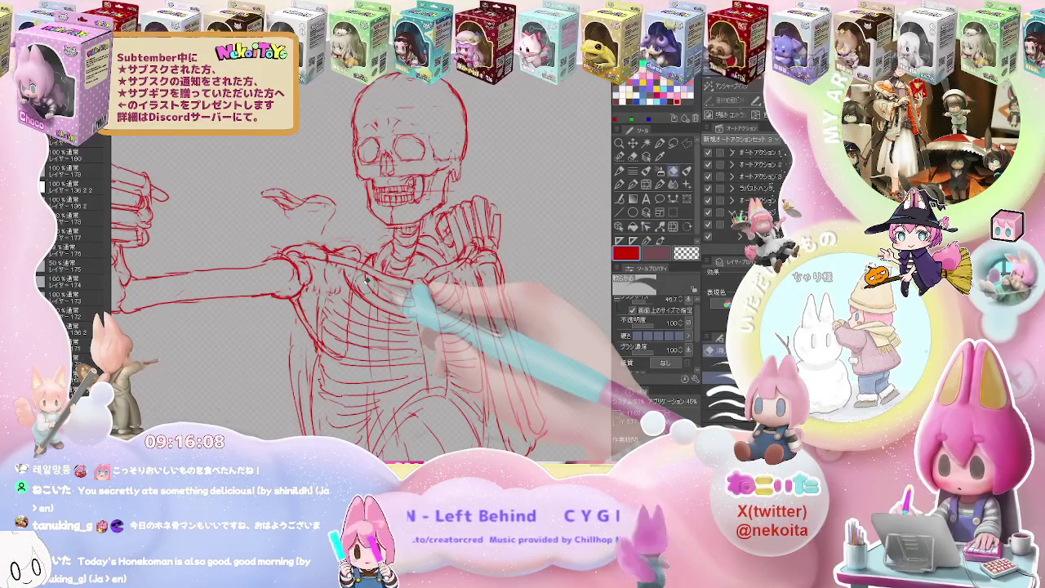
{"action": "key", "text": "e"}
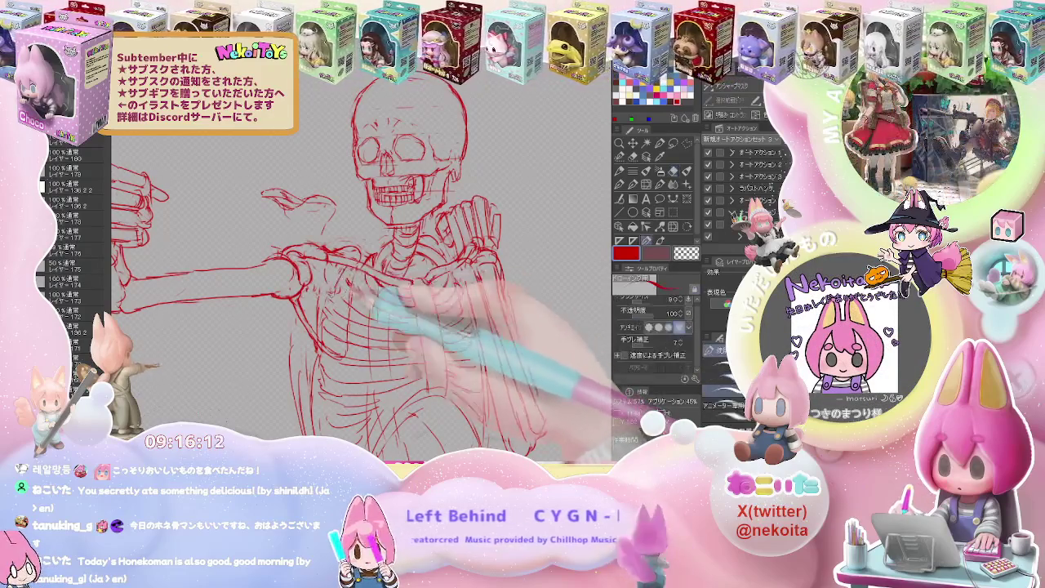
{"action": "mouse_move", "coordinate": [384, 269]}
{"action": "left_mouse_down"}
{"action": "mouse_move", "coordinate": [425, 258]}
{"action": "mouse_move", "coordinate": [444, 275]}
{"action": "mouse_move", "coordinate": [431, 249]}
{"action": "mouse_move", "coordinate": [406, 278]}
{"action": "left_mouse_up"}
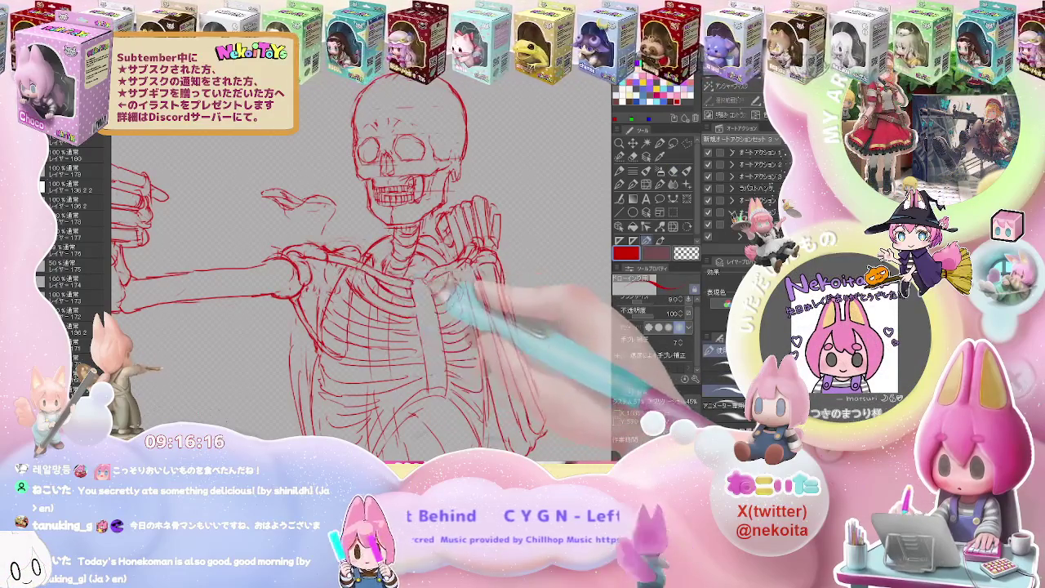
{"action": "mouse_move", "coordinate": [412, 265]}
{"action": "left_mouse_down"}
{"action": "mouse_move", "coordinate": [408, 257]}
{"action": "mouse_move", "coordinate": [457, 250]}
{"action": "mouse_move", "coordinate": [413, 276]}
{"action": "left_mouse_up"}
{"action": "key", "text": "e"}
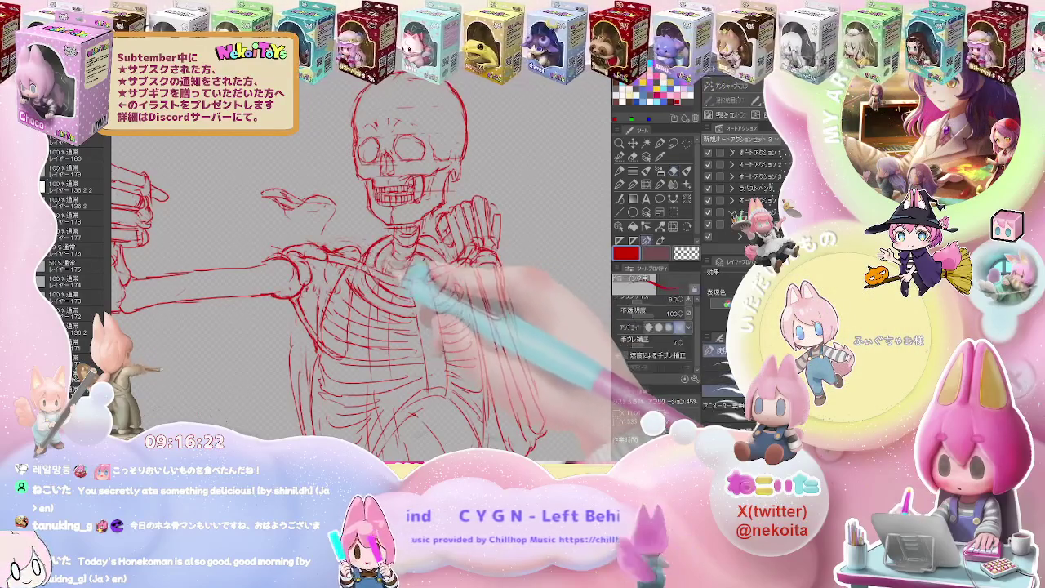
{"action": "key", "text": "p"}
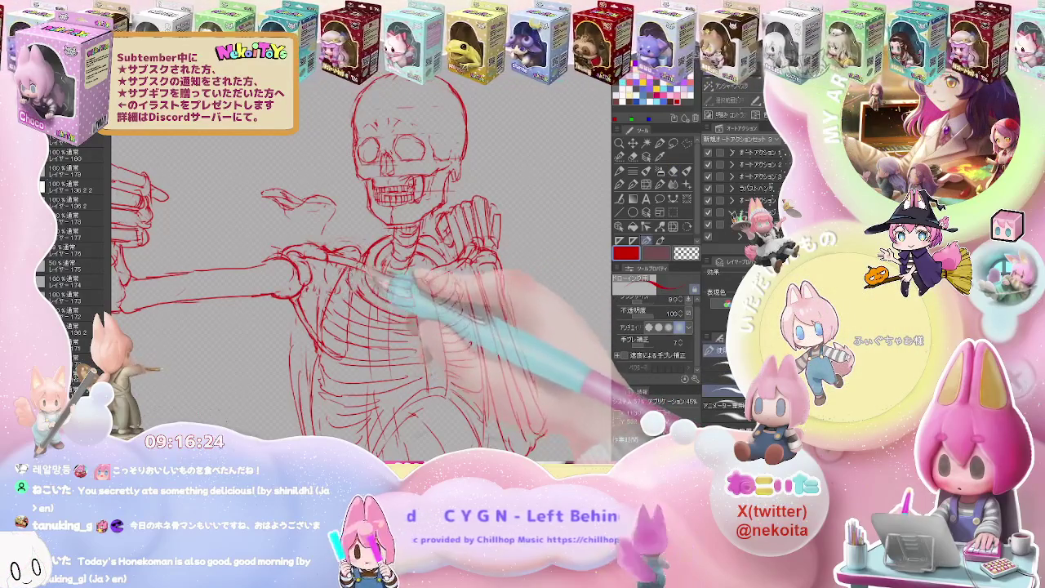
{"action": "key", "text": "e"}
{"action": "key", "text": "p"}
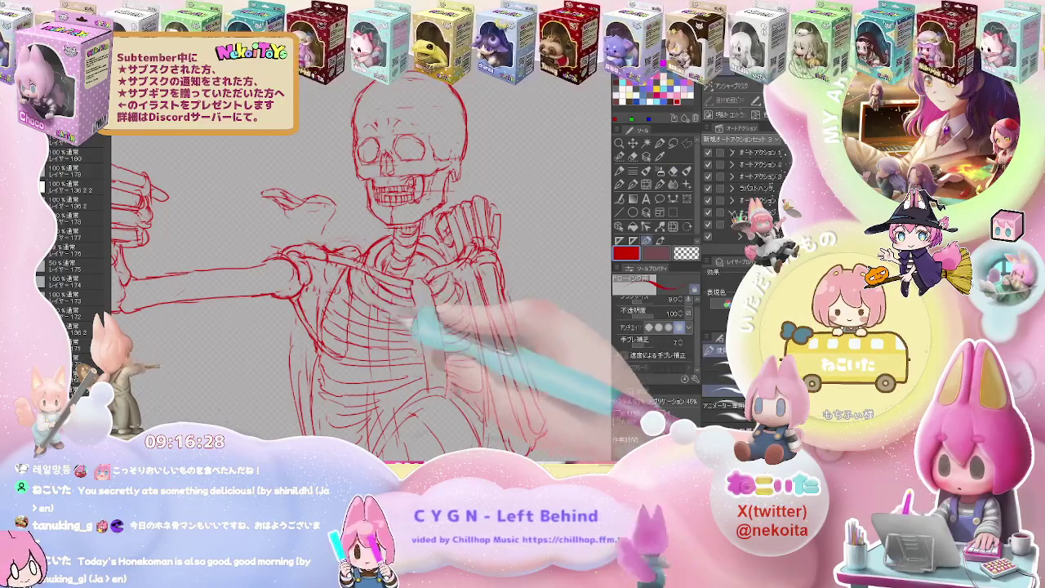
Redraw the upper ribcage and shoulder lines in the normal view, erasing stray rib strokes.
{"action": "key", "text": "h"}
{"action": "key", "text": "e"}
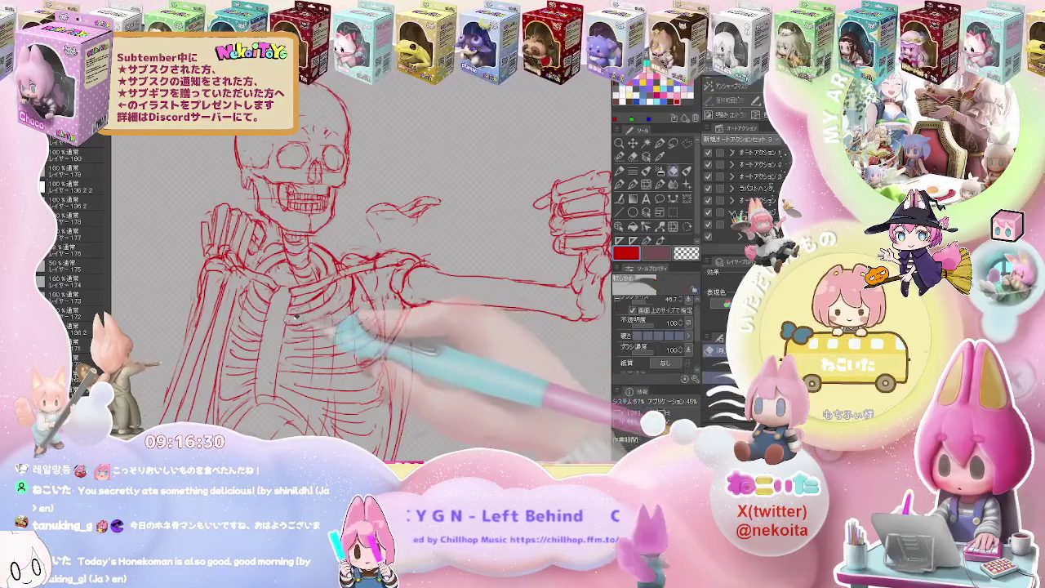
{"action": "key", "text": "p"}
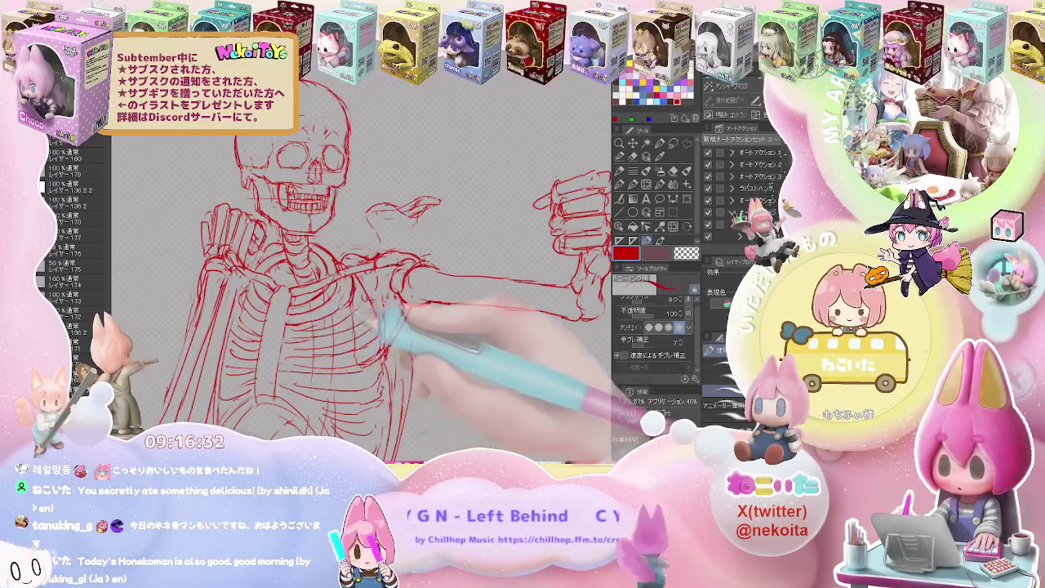
{"action": "key", "text": "e"}
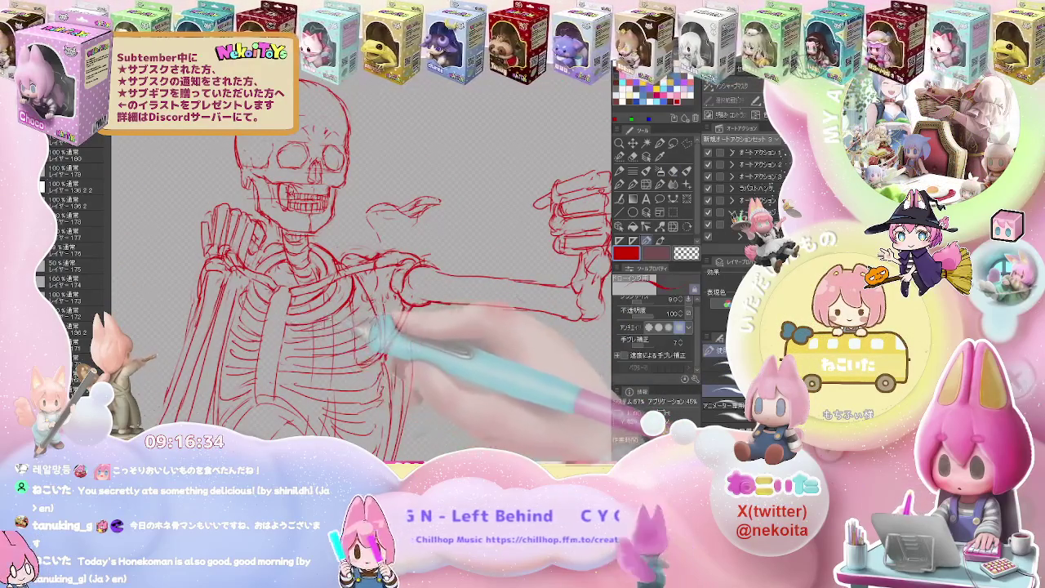
{"action": "key", "text": "p"}
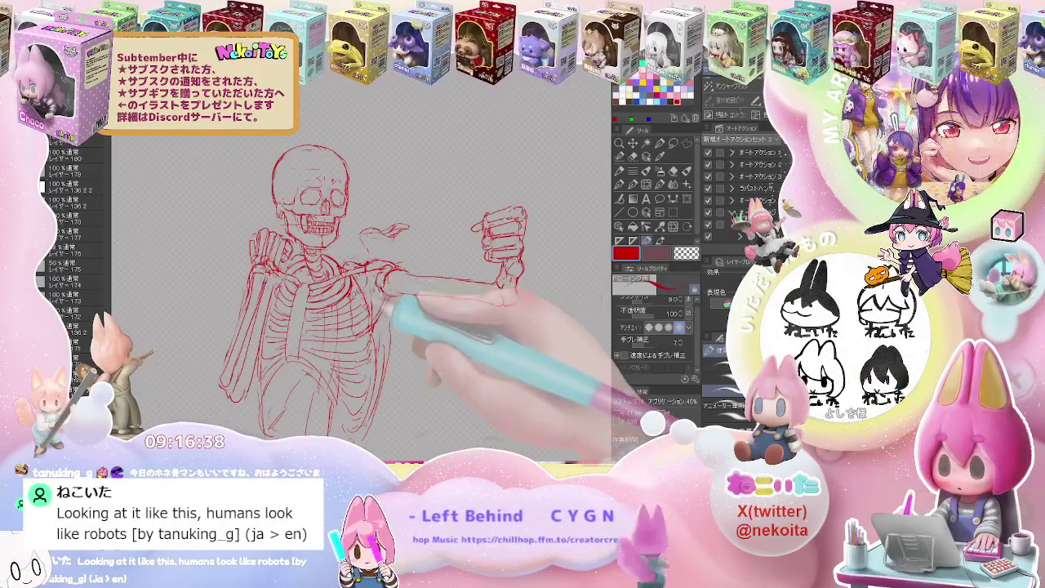
{"action": "key", "text": "e"}
{"action": "key", "text": "p"}
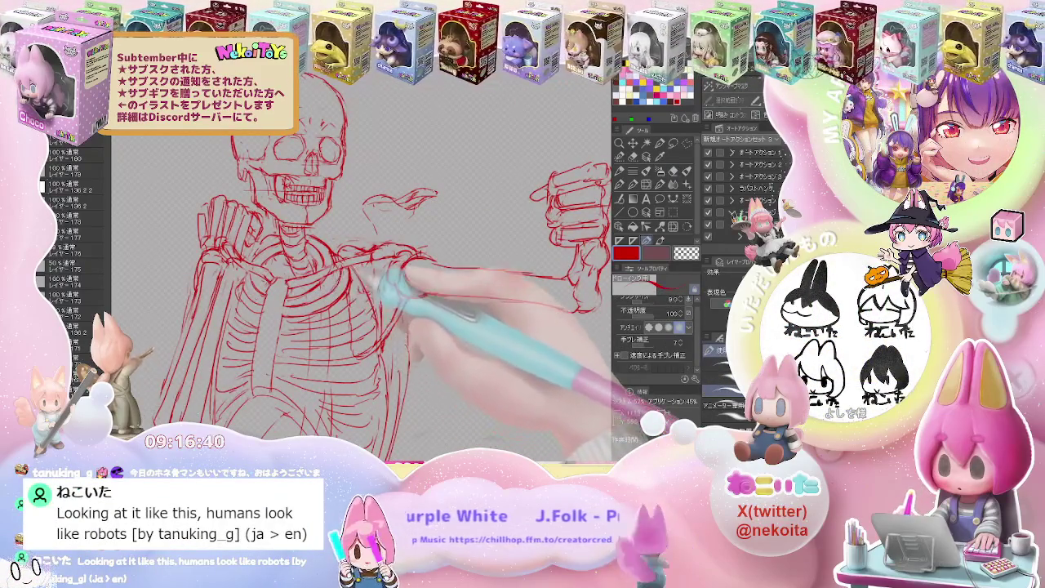
{"action": "key", "text": "e"}
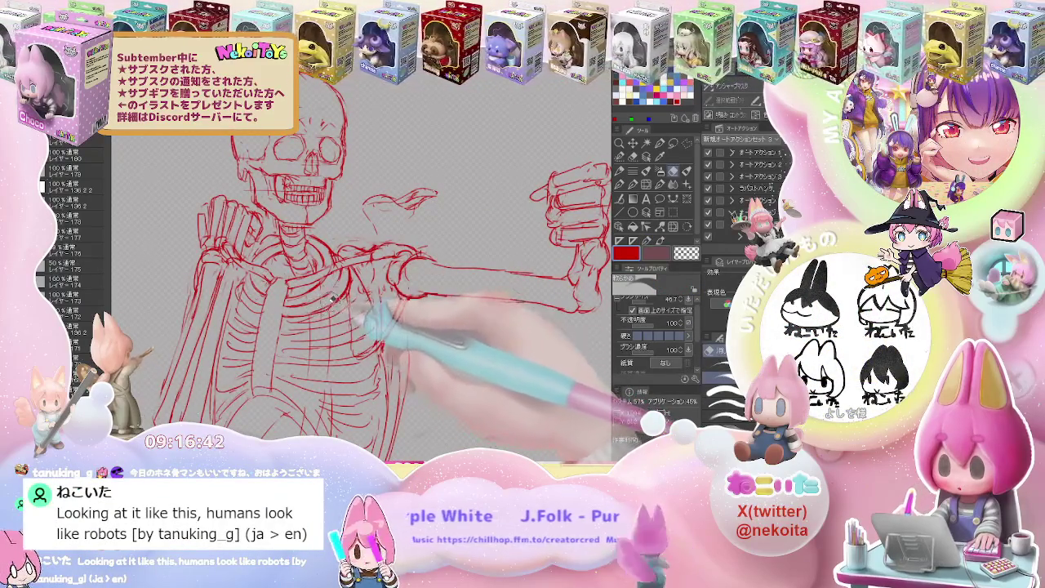
{"action": "key", "text": "p"}
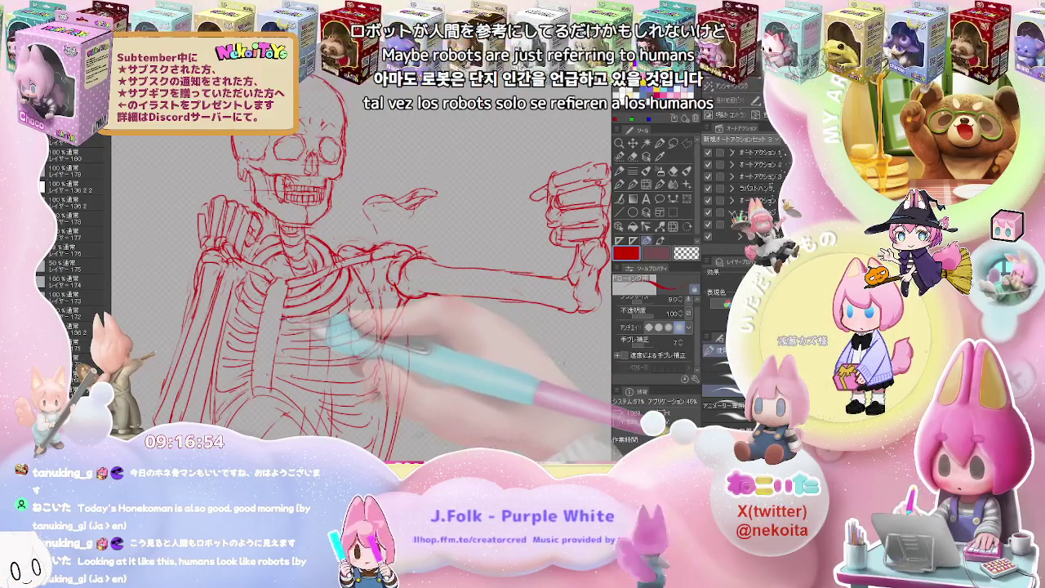
{"action": "key", "text": "e"}
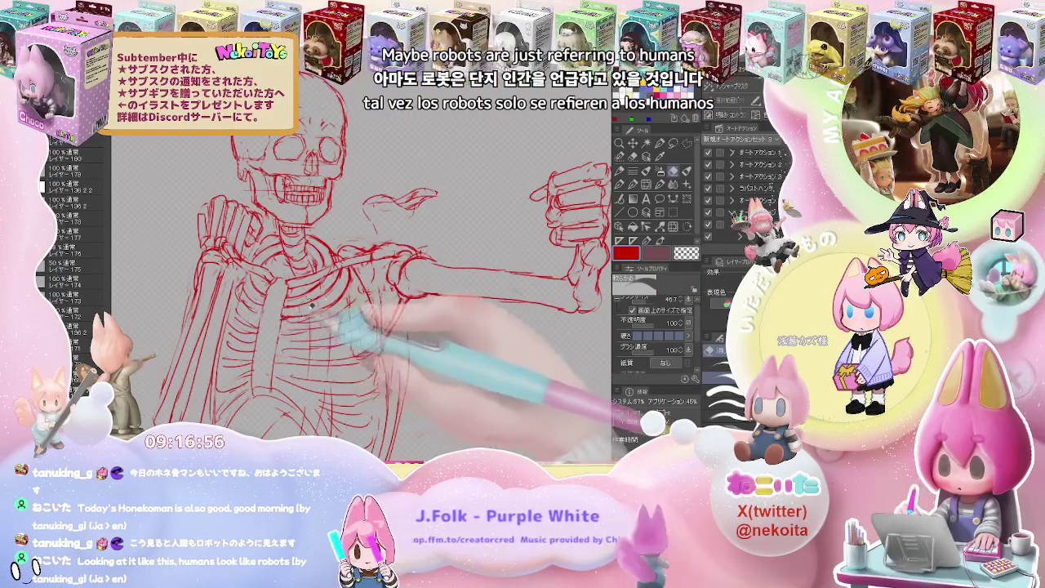
{"action": "key", "text": "p"}
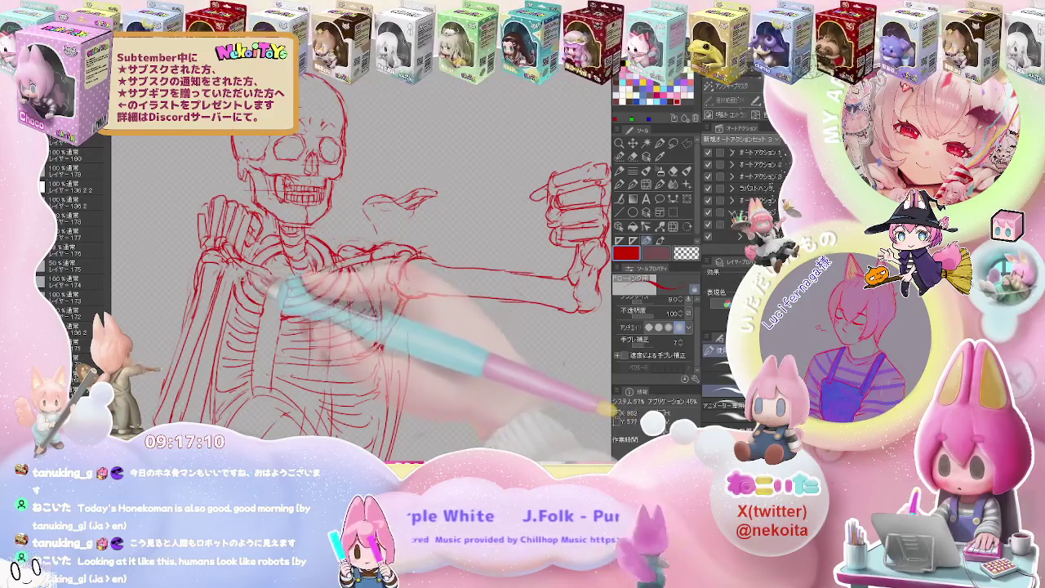
{"action": "key", "text": "ctrl+minus"}
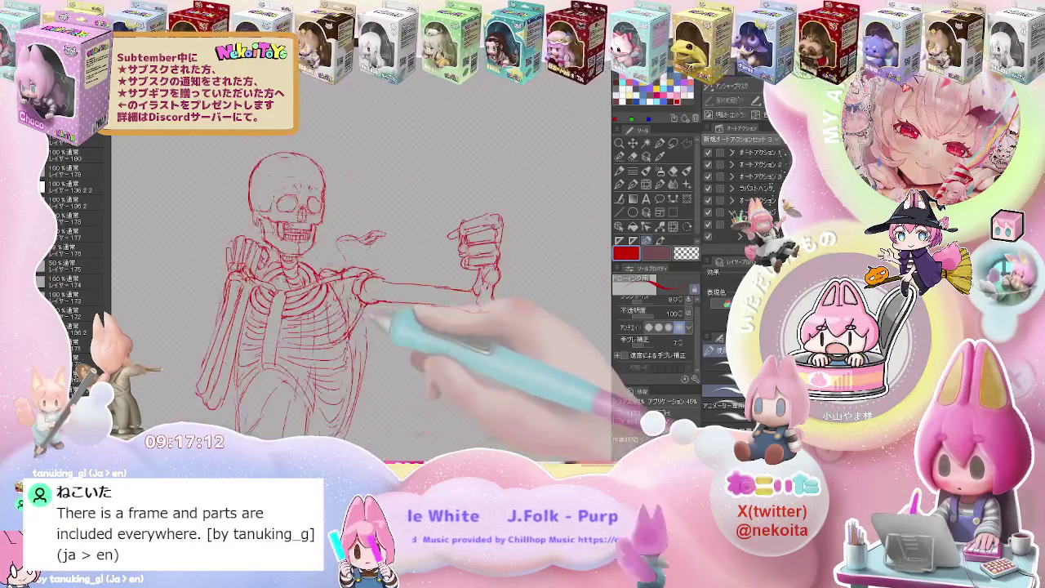
Erase overlapping strokes and redraw the rib lines beneath the punching arm.
{"action": "key", "text": "ctrl+minus"}
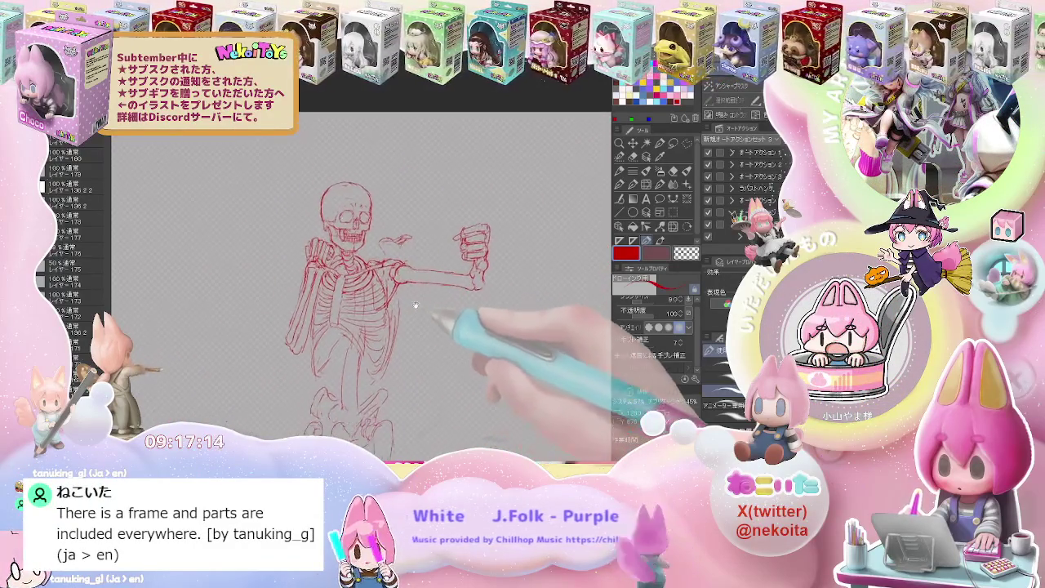
{"action": "key", "text": "ctrl+plus"}
{"action": "key", "text": "ctrl+plus"}
{"action": "key", "text": "e"}
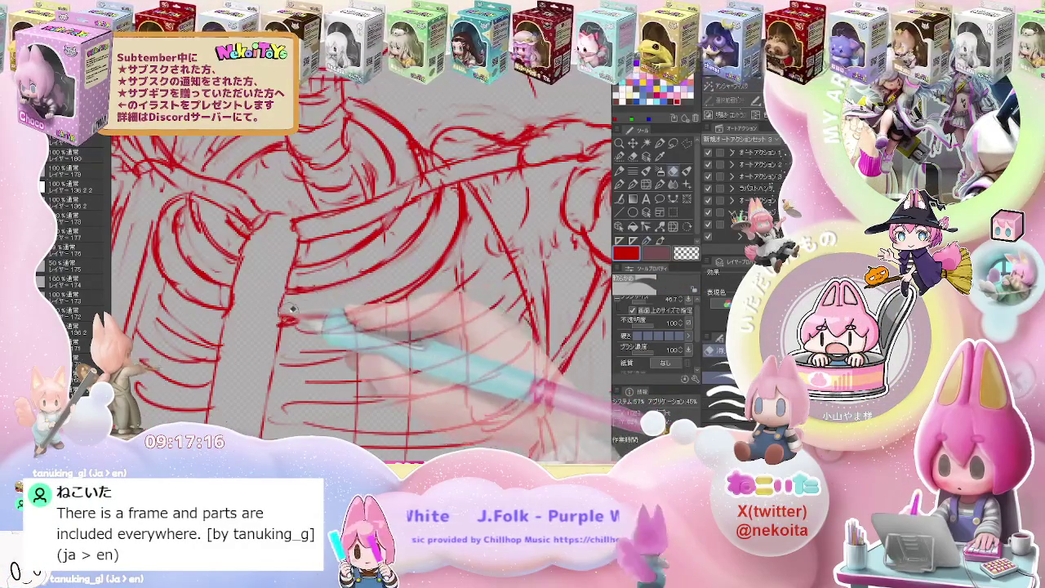
{"action": "key", "text": "p"}
{"action": "key", "text": "ctrl+minus"}
{"action": "key", "text": "ctrl+minus"}
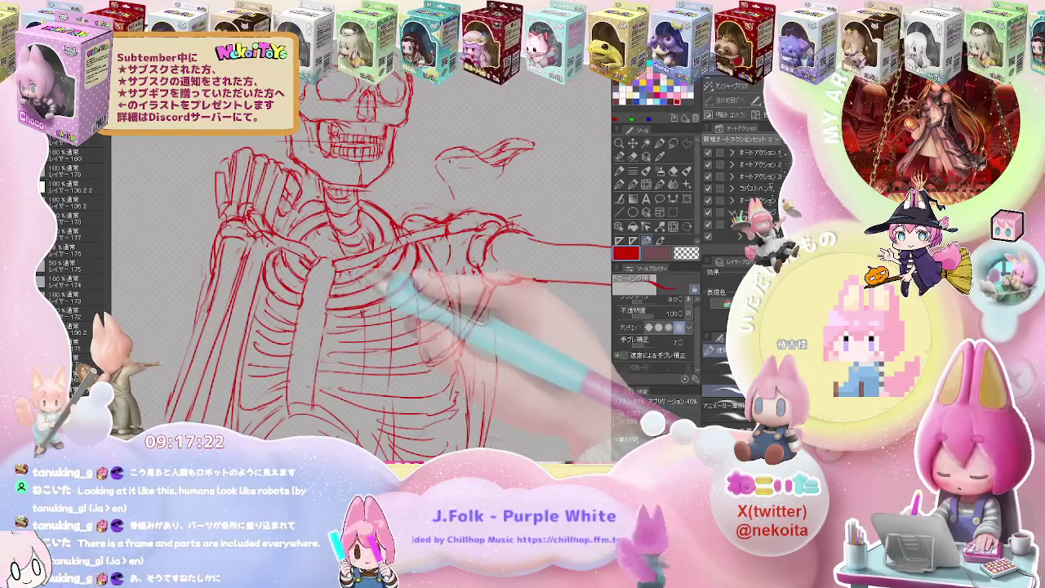
{"action": "key", "text": "e"}
{"action": "key", "text": "p"}
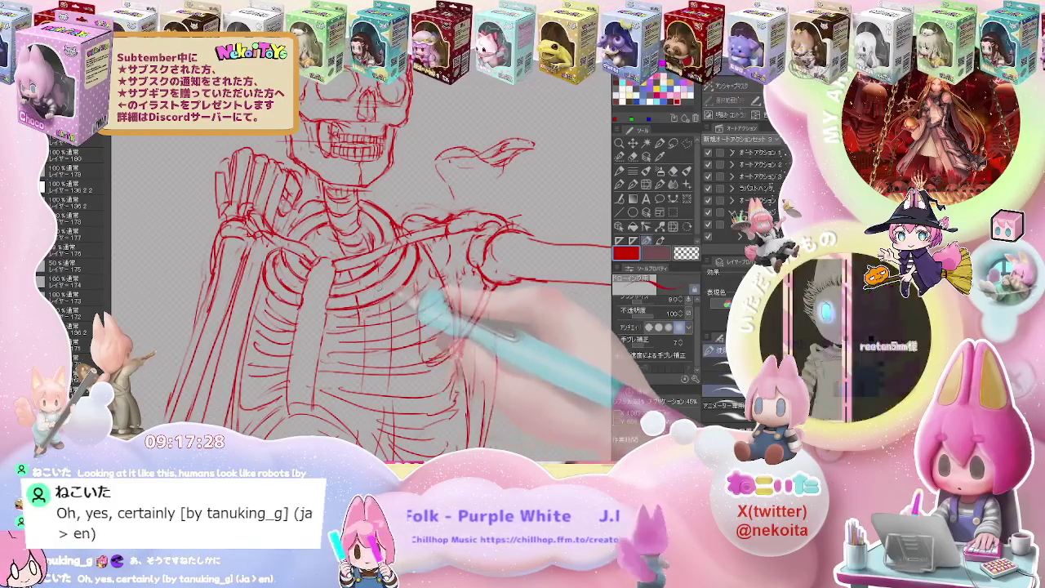
Erase stray strokes around the ribcage and redraw the collarbone and nearby ribs.
{"action": "key", "text": "e"}
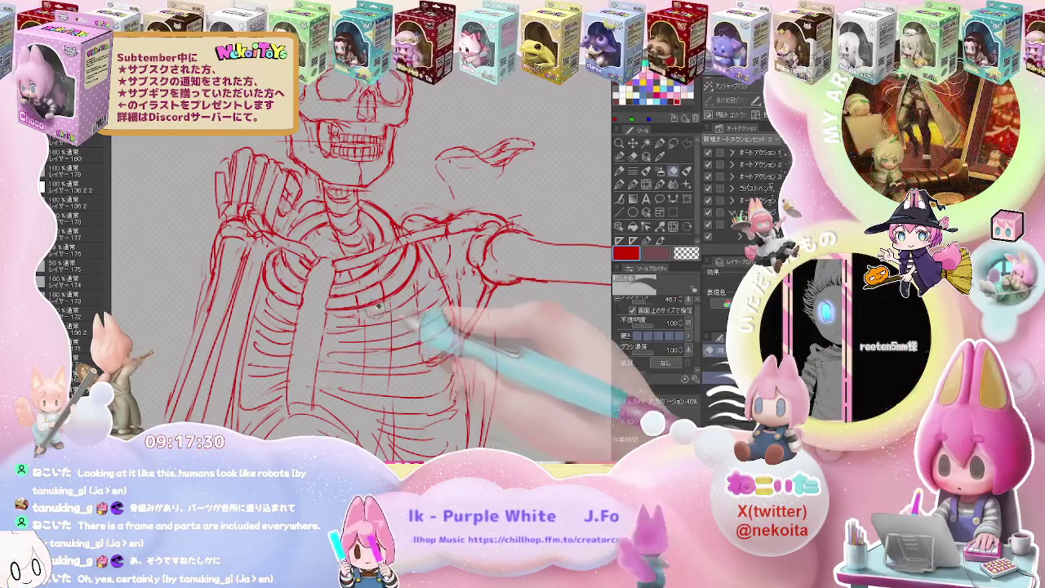
{"action": "scroll", "coordinate": [395, 292], "scroll_direction": "down", "scroll_amount": 3}
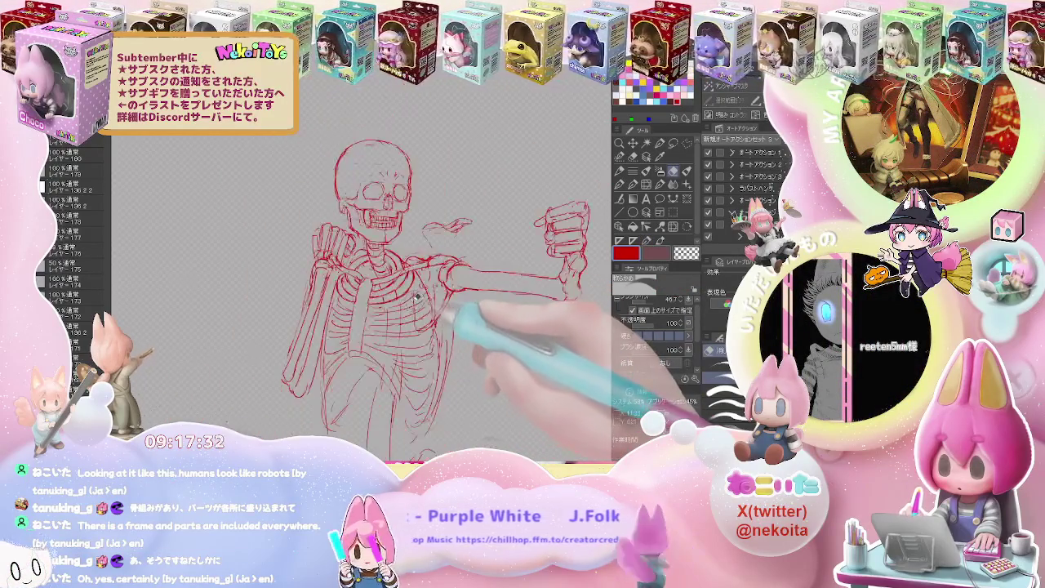
{"action": "scroll", "coordinate": [428, 310], "scroll_direction": "up", "scroll_amount": 5}
{"action": "scroll", "coordinate": [375, 286], "scroll_direction": "down", "scroll_amount": 1}
{"action": "scroll", "coordinate": [368, 279], "scroll_direction": "down", "scroll_amount": 1}
{"action": "key", "text": "p"}
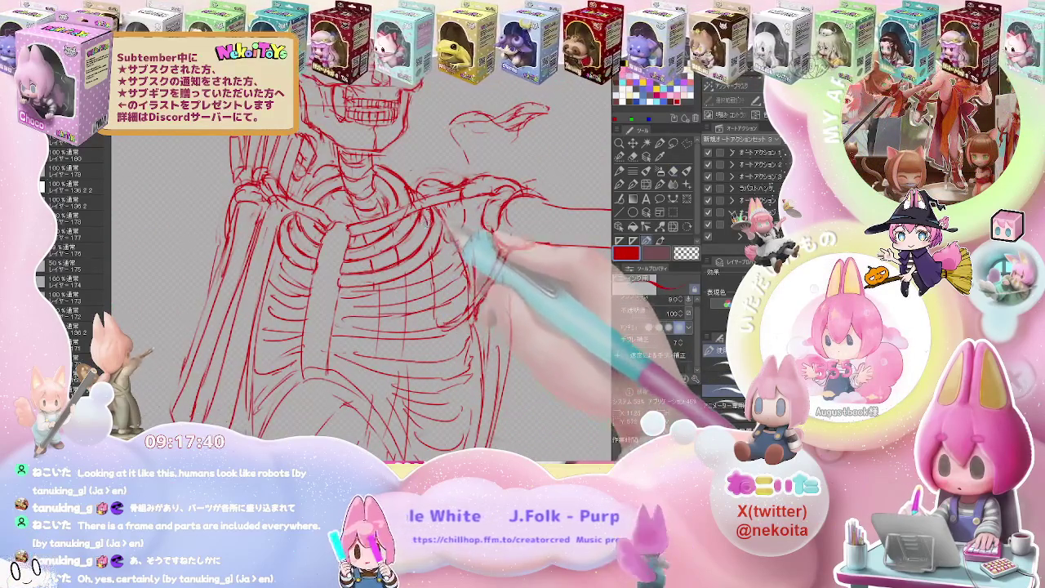
{"action": "scroll", "coordinate": [390, 283], "scroll_direction": "down", "scroll_amount": 1}
{"action": "scroll", "coordinate": [391, 283], "scroll_direction": "down", "scroll_amount": 1}
{"action": "scroll", "coordinate": [390, 283], "scroll_direction": "up", "scroll_amount": 1}
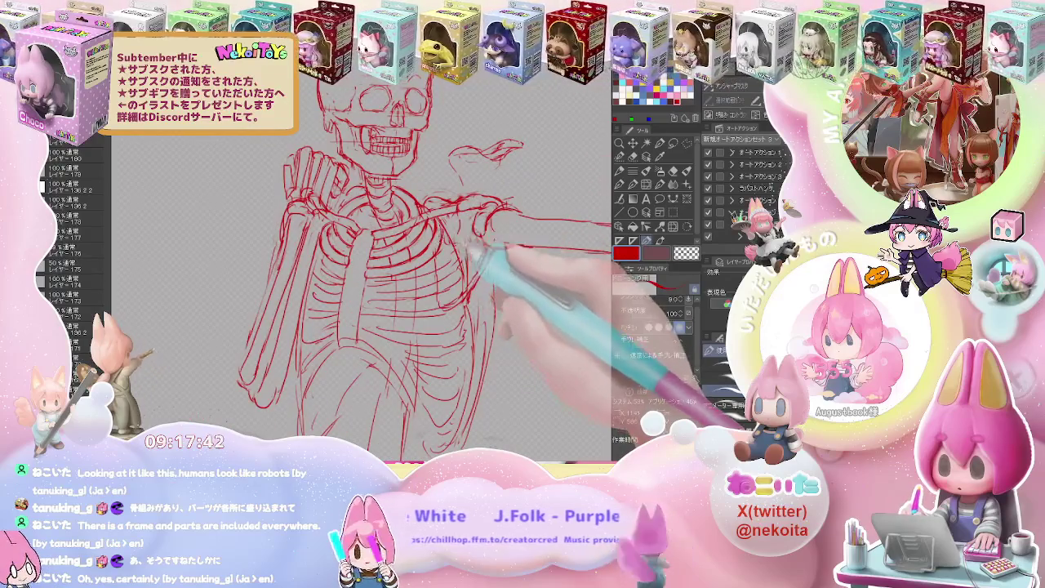
{"action": "scroll", "coordinate": [474, 254], "scroll_direction": "down", "scroll_amount": 2}
{"action": "left_click_drag", "start_coordinate": [526, 277], "coordinate": [480, 255]}
Zoom in and draw rib lines along the spine side, erasing stray strokes.
{"action": "key", "text": "b"}
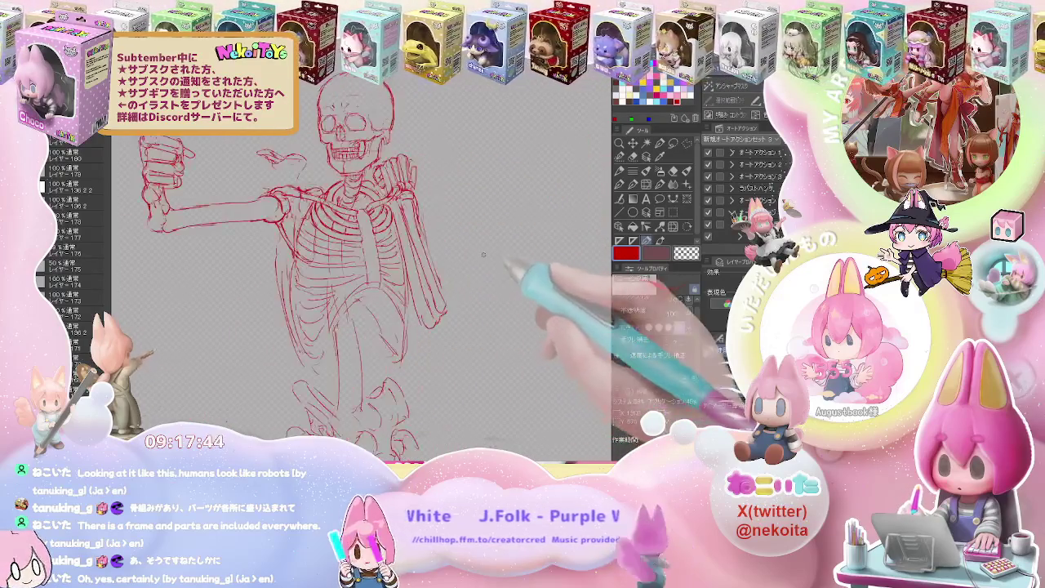
{"action": "scroll", "coordinate": [480, 255], "scroll_direction": "up", "scroll_amount": 2}
{"action": "scroll", "coordinate": [425, 245], "scroll_direction": "up", "scroll_amount": 3}
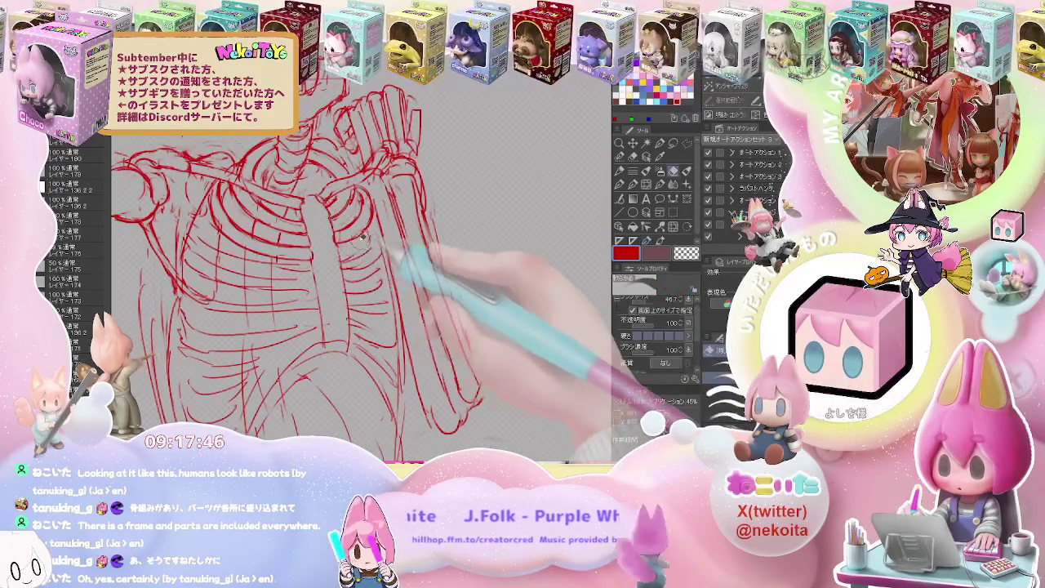
{"action": "key", "text": "p"}
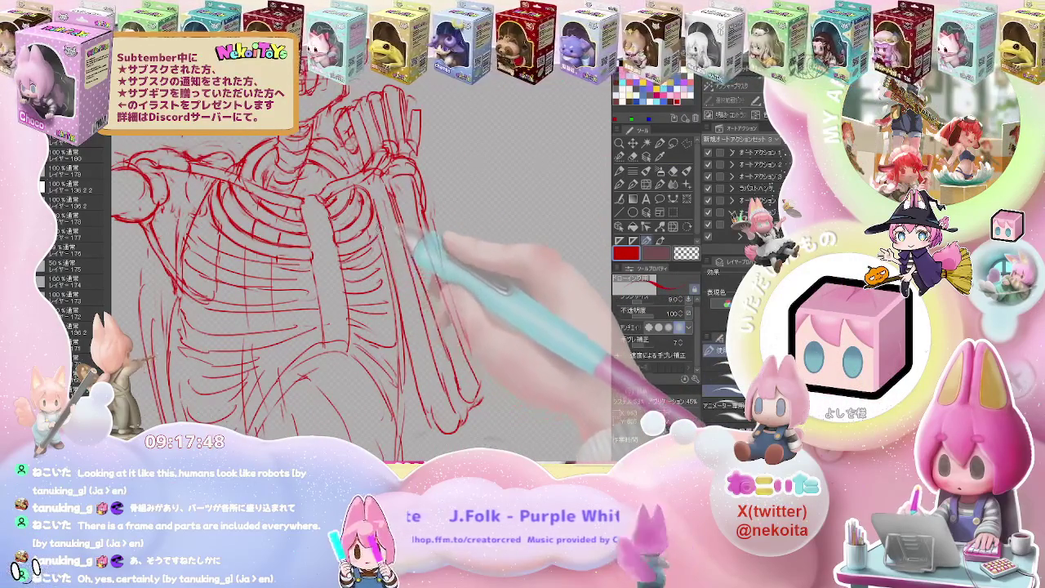
{"action": "key", "text": "e"}
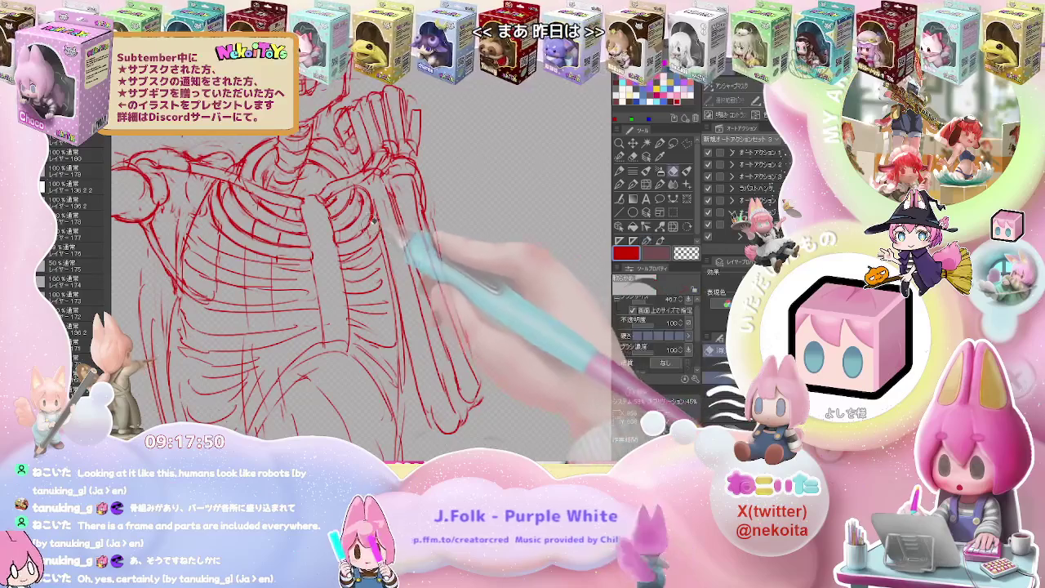
{"action": "key", "text": "p"}
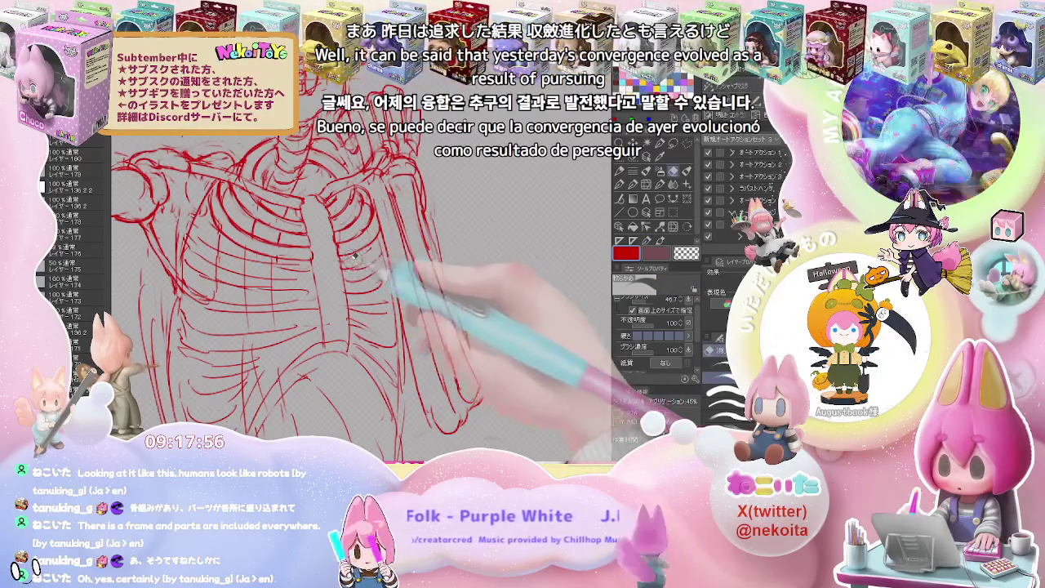
{"action": "key", "text": "e"}
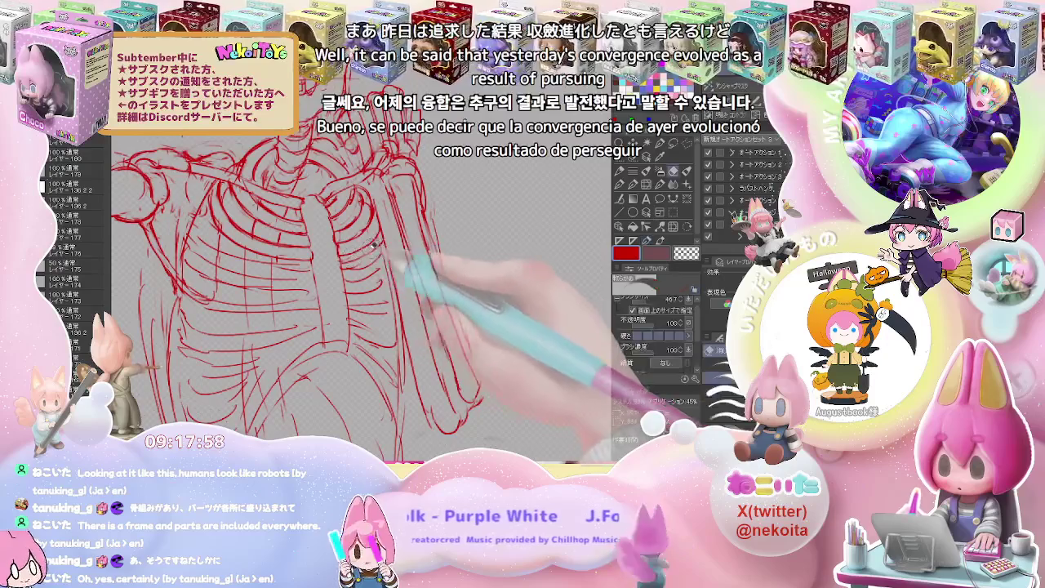
{"action": "key", "text": "p"}
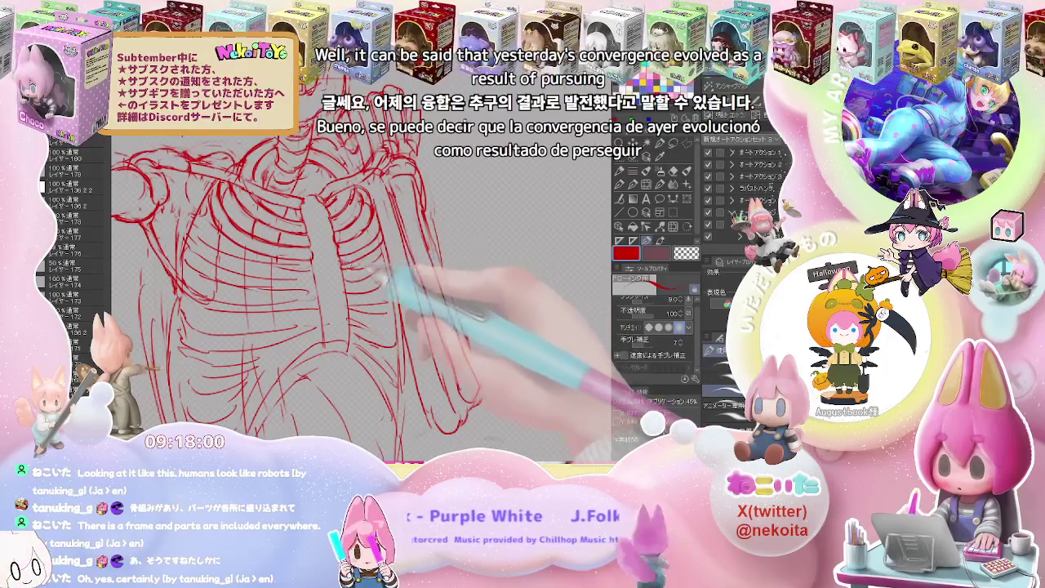
Add more rib and spine strokes beside the raised guard arm, cleaning up overlaps.
{"action": "key", "text": "e"}
{"action": "key", "text": "p"}
{"action": "key", "text": "e"}
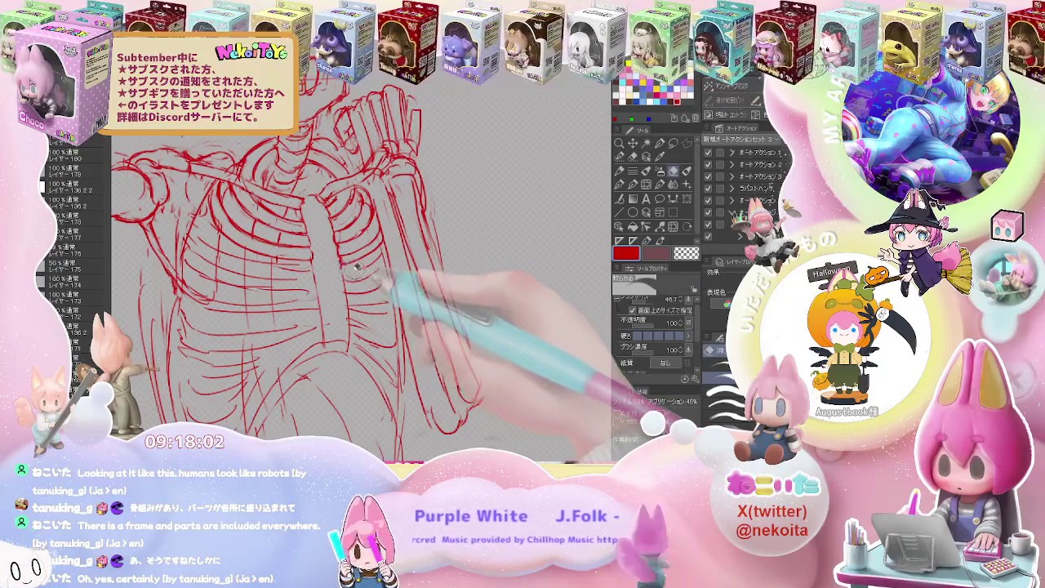
{"action": "key", "text": "p"}
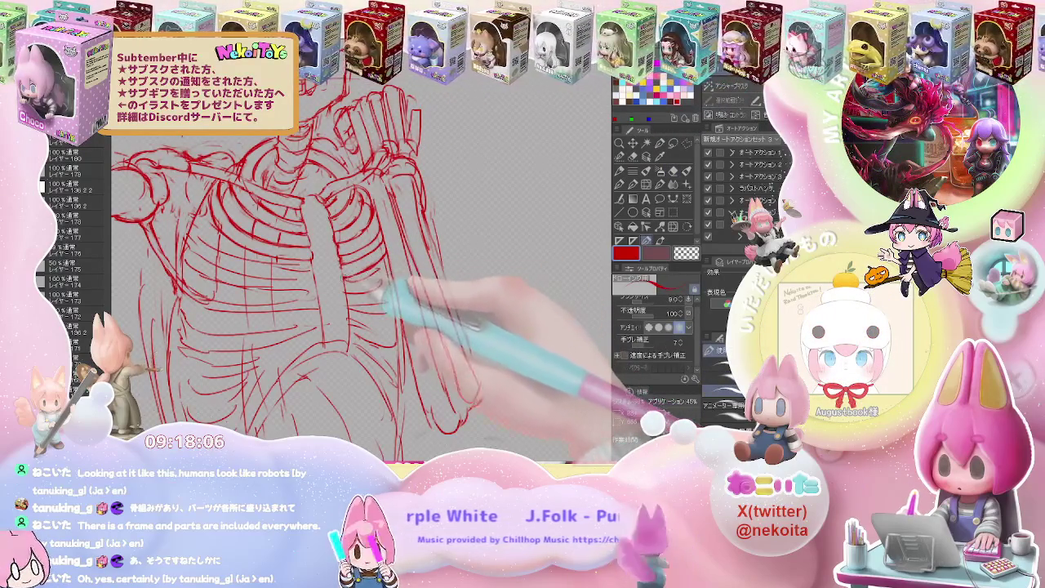
{"action": "key", "text": "e"}
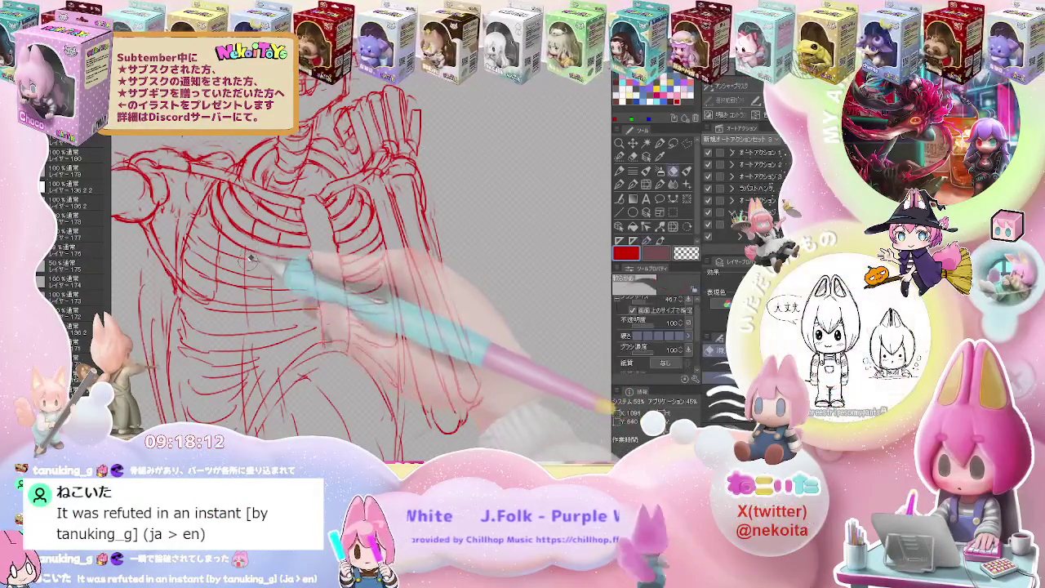
{"action": "key", "text": "p"}
{"action": "key", "text": "ctrl+0"}
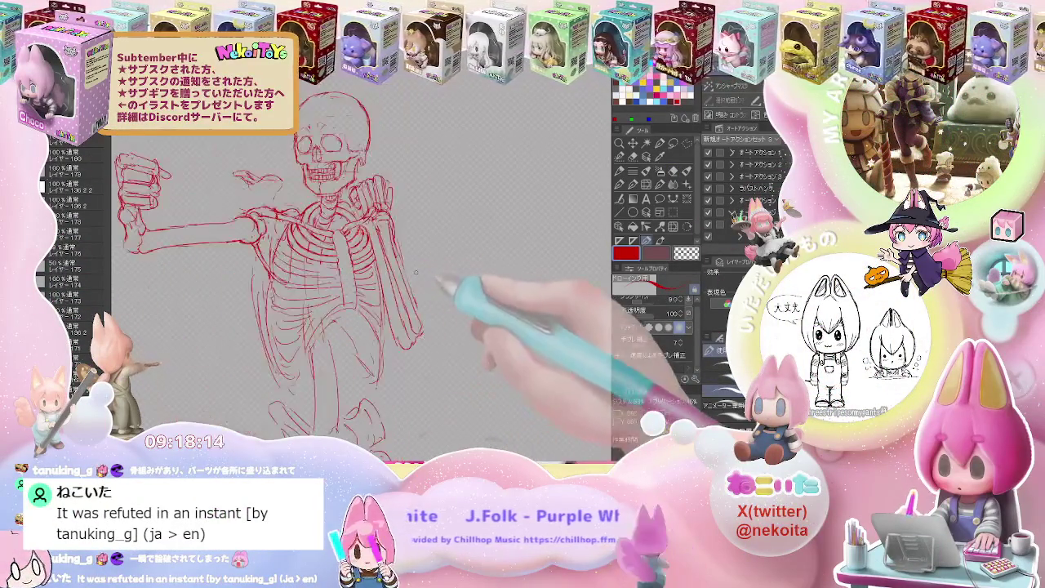
Mirror the canvas and redraw the ribs across the upper chest, erasing stray lines.
{"action": "key", "text": "h"}
{"action": "key", "text": "ctrl+plus"}
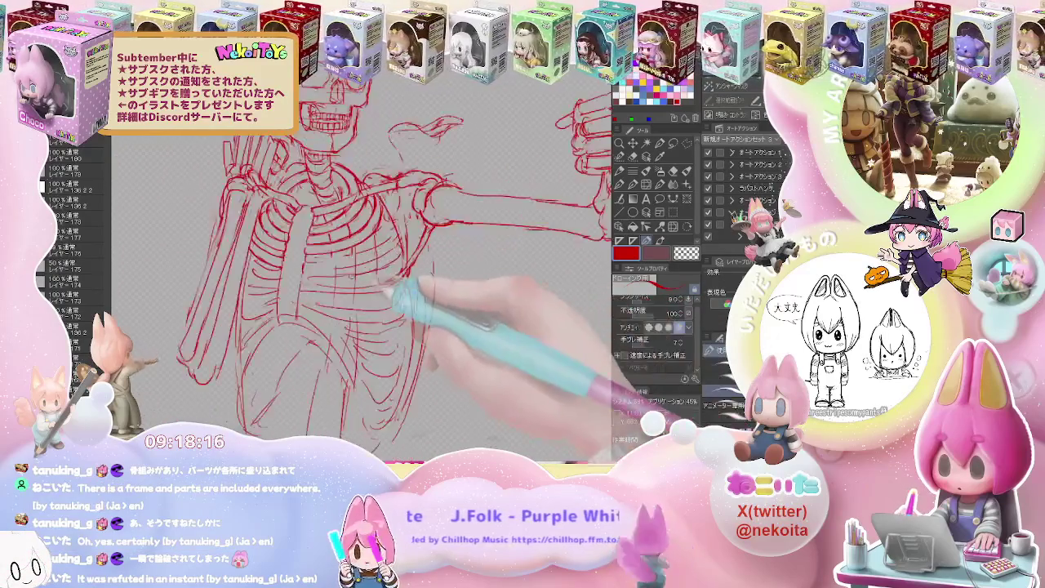
{"action": "key", "text": "ctrl+plus"}
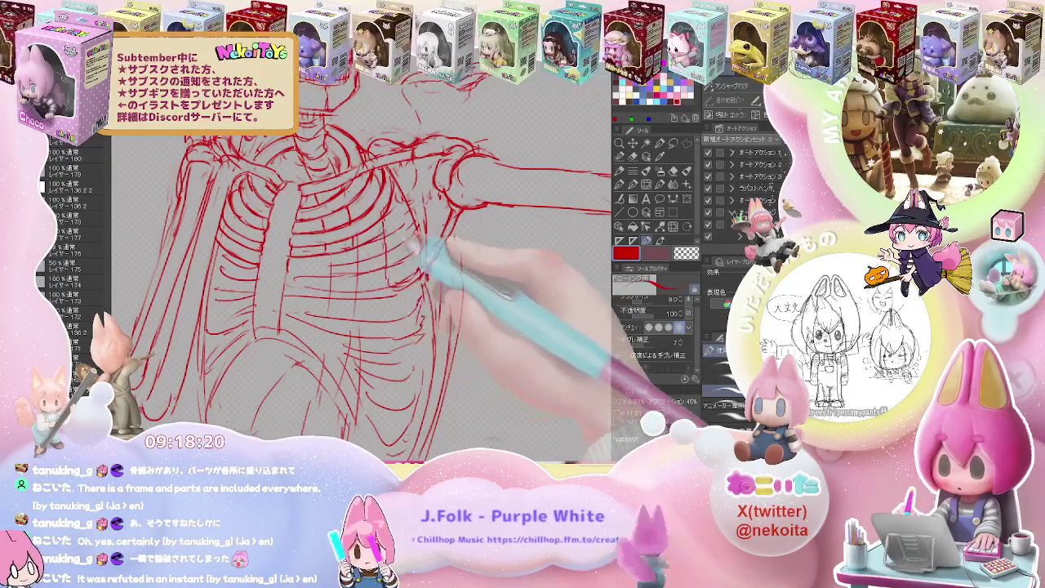
{"action": "key", "text": "ctrl+minus"}
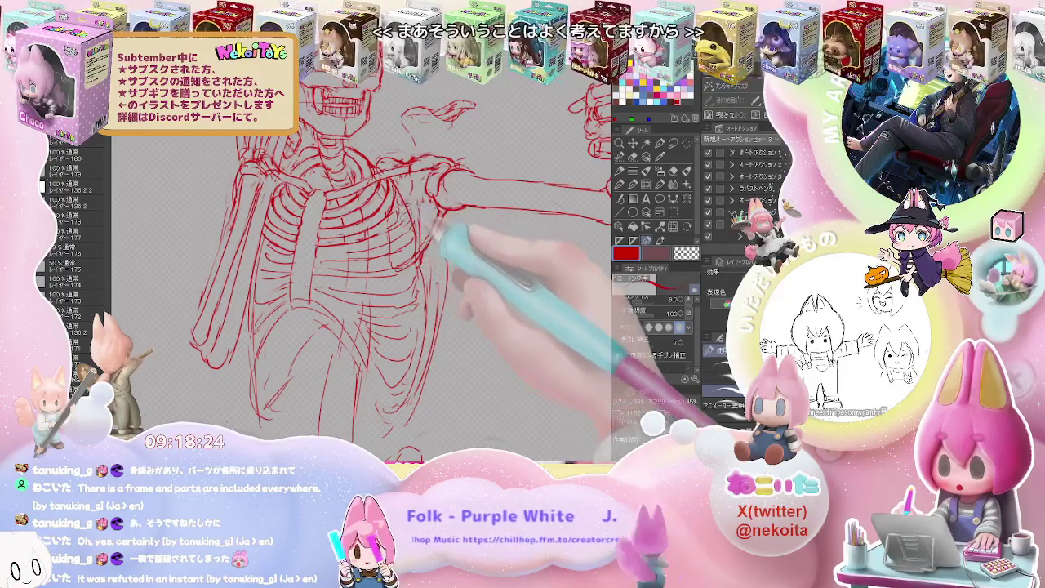
{"action": "key", "text": "e"}
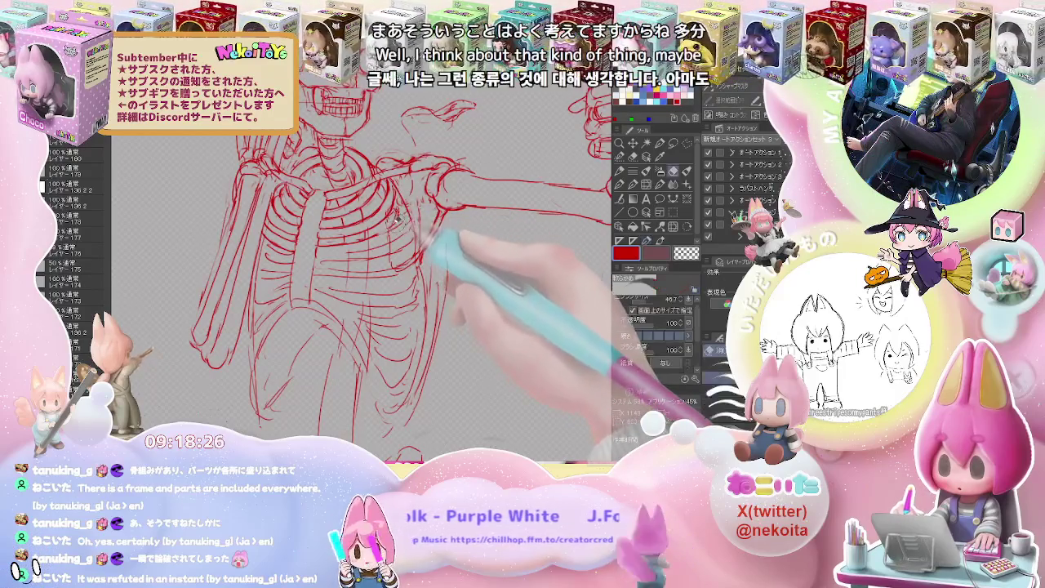
{"action": "key", "text": "p"}
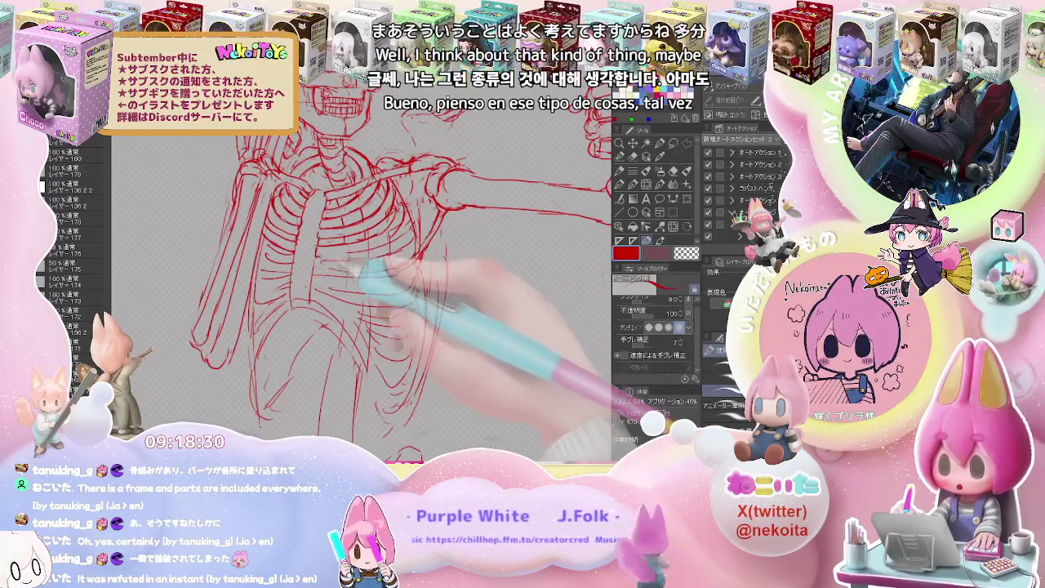
{"action": "key", "text": "e"}
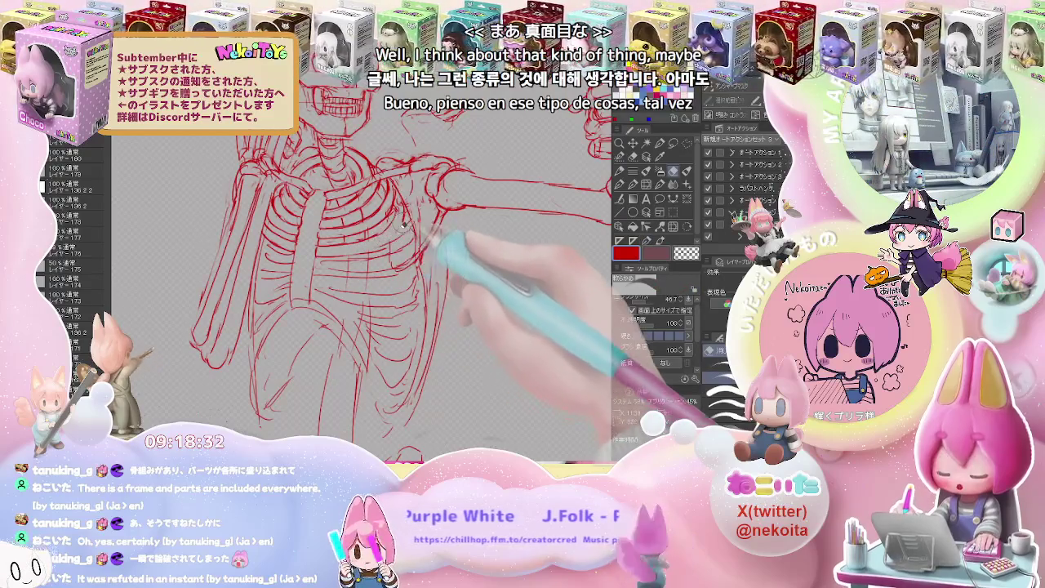
{"action": "key", "text": "p"}
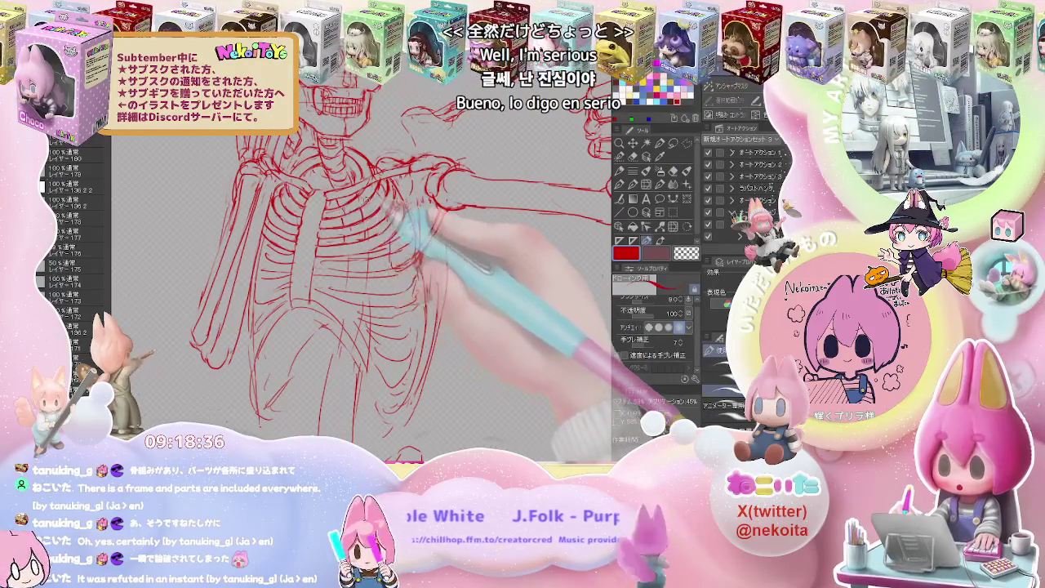
Soften rib strokes with the Blend tool and redraw the centre and right-side ribs.
{"action": "key", "text": "ctrl+plus"}
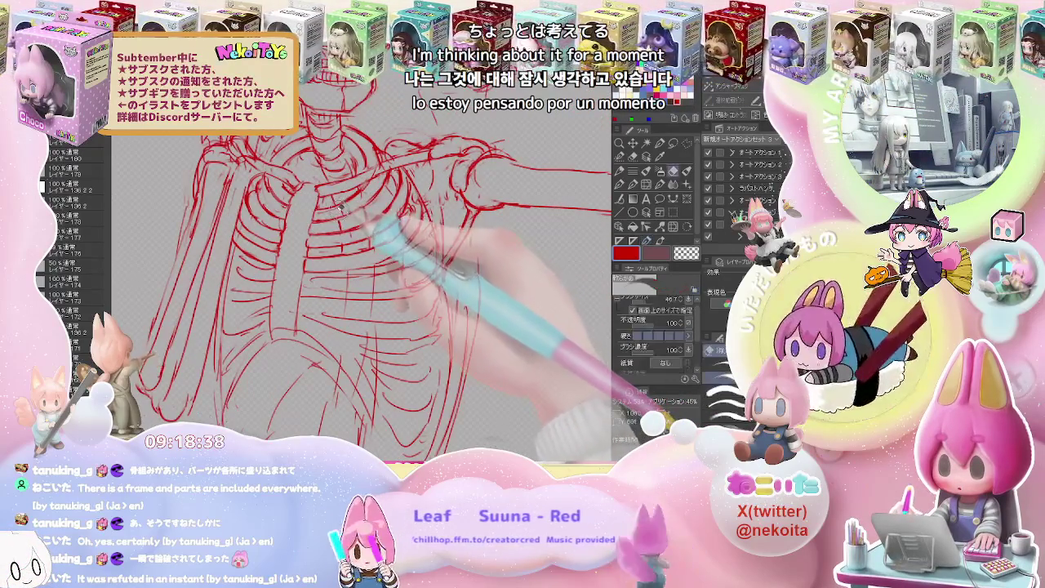
{"action": "key", "text": "j"}
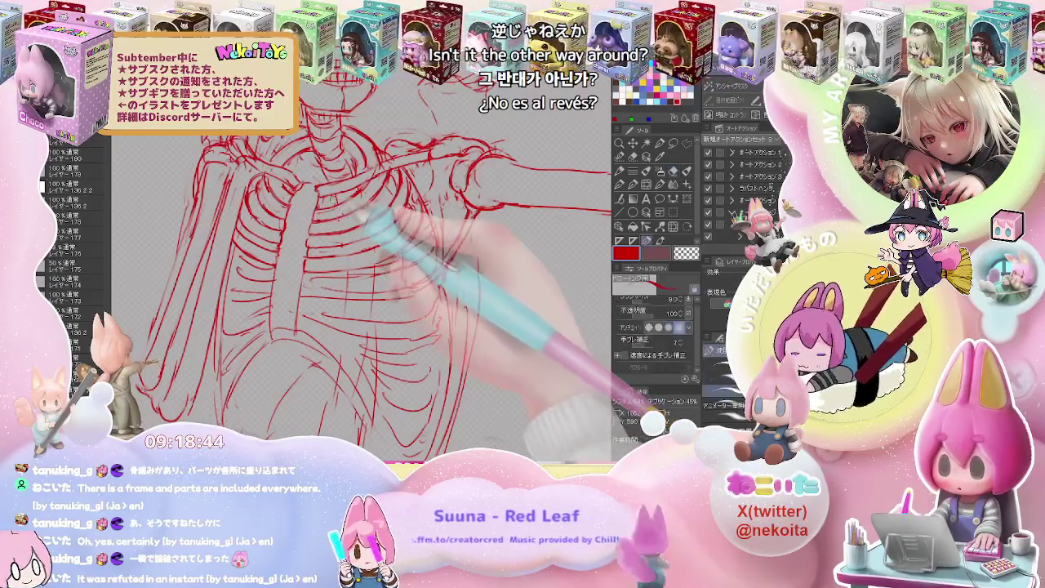
{"action": "key", "text": "p"}
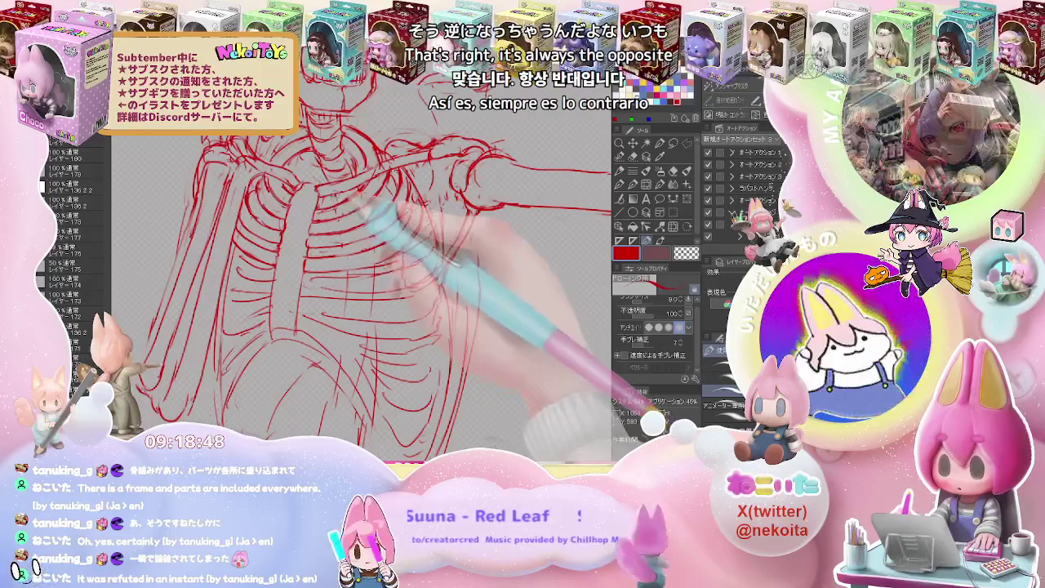
{"action": "key", "text": "e"}
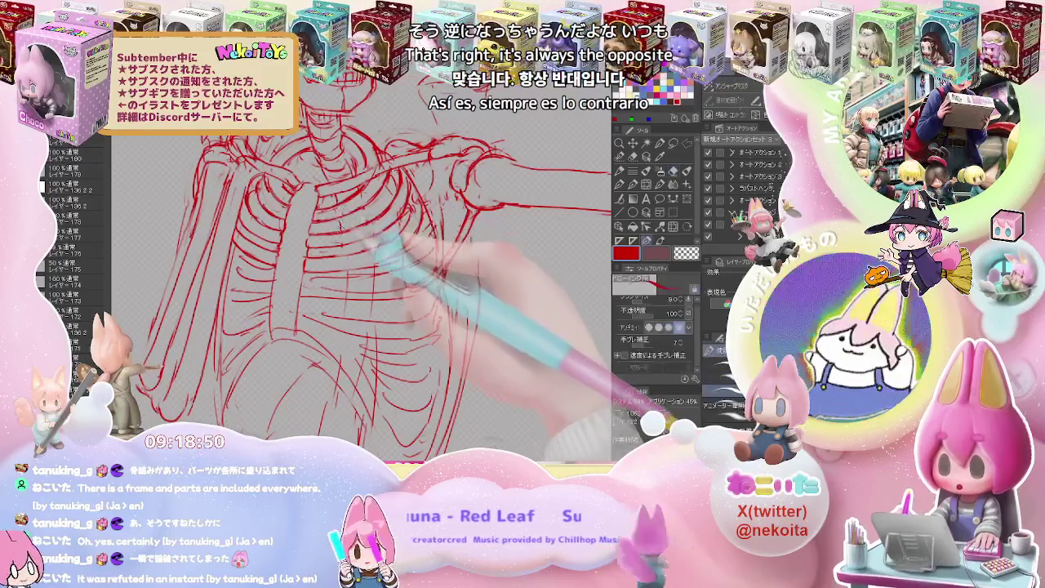
Redraw individual ribs with the size 9.0 pen, clearing strays with the size 46.7 eraser.
{"action": "key", "text": "p"}
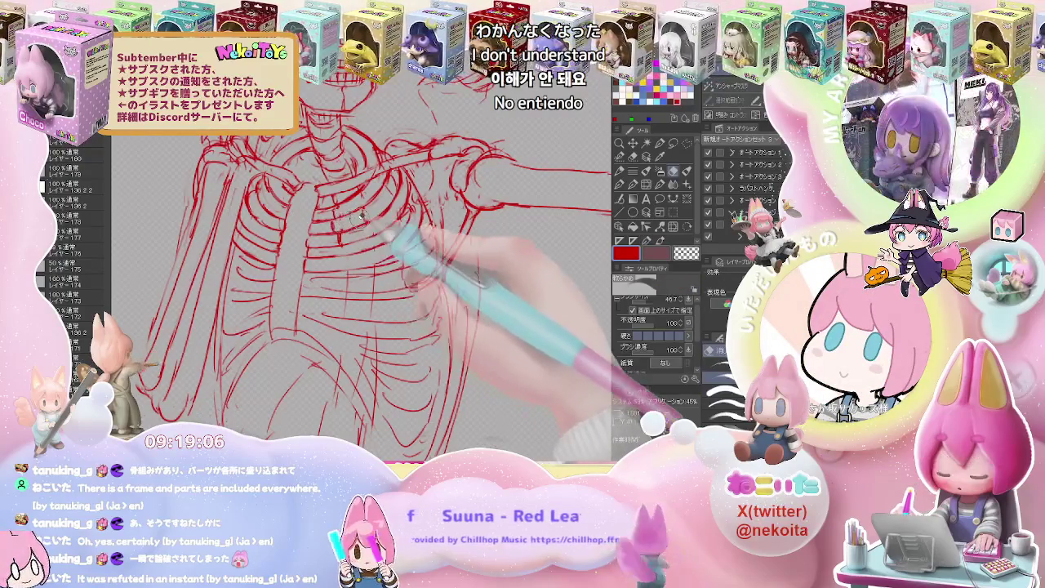
{"action": "key", "text": "e"}
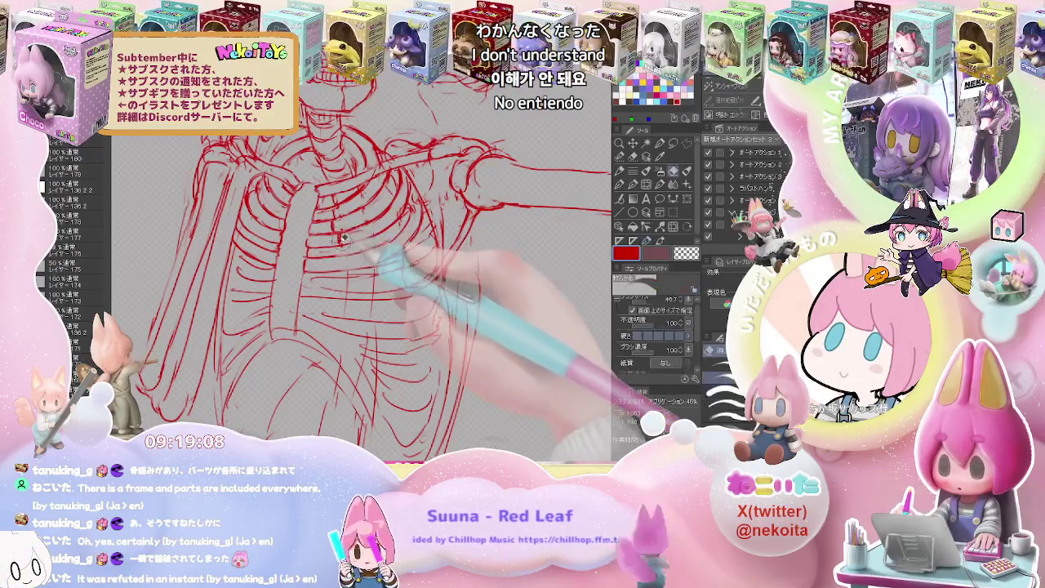
{"action": "key", "text": "p"}
{"action": "key", "text": "e"}
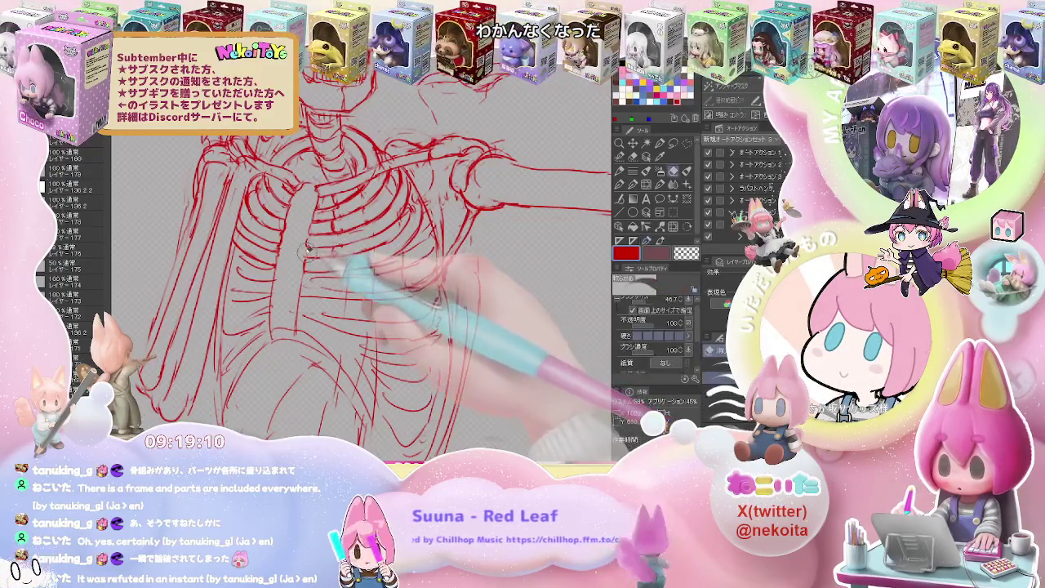
{"action": "key", "text": "p"}
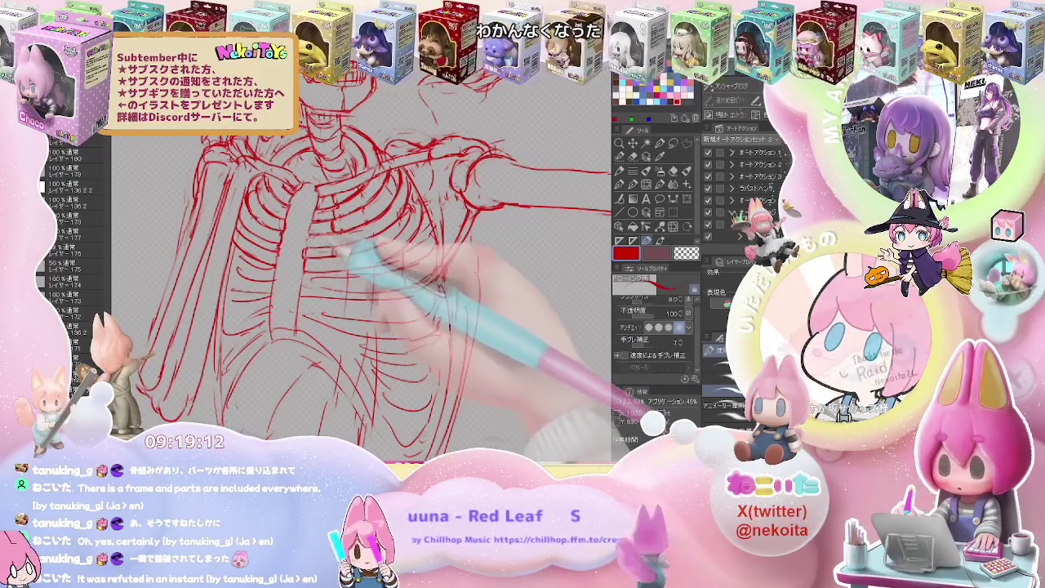
{"action": "key", "text": "e"}
{"action": "key", "text": "p"}
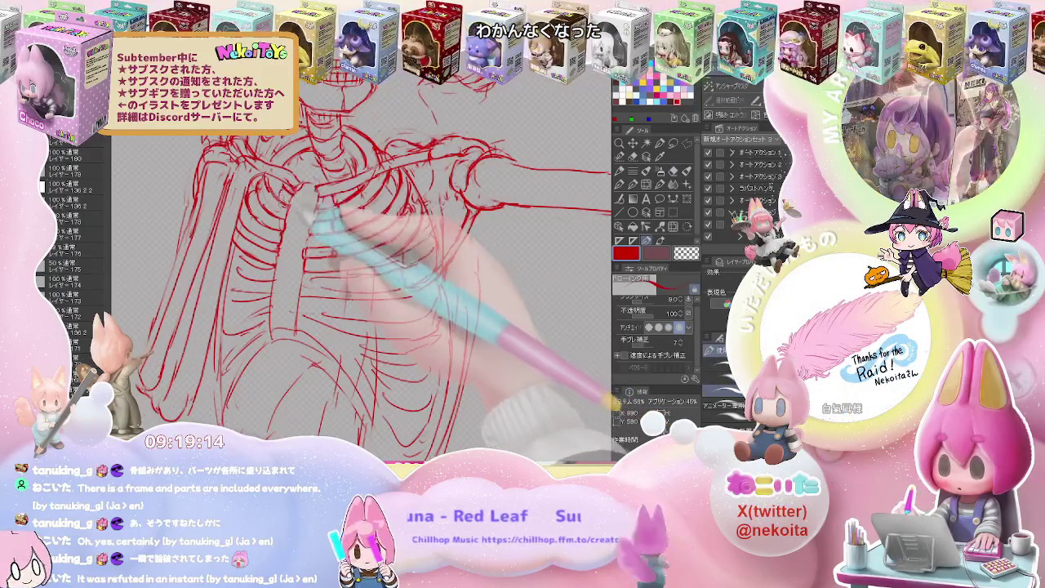
{"action": "key", "text": "e"}
{"action": "key", "text": "p"}
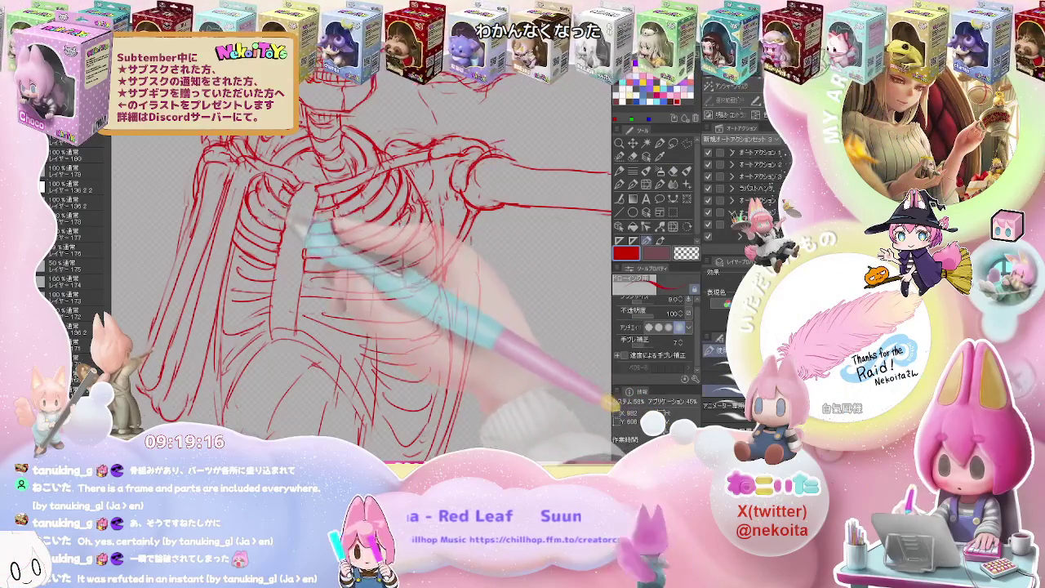
{"action": "key", "text": "e"}
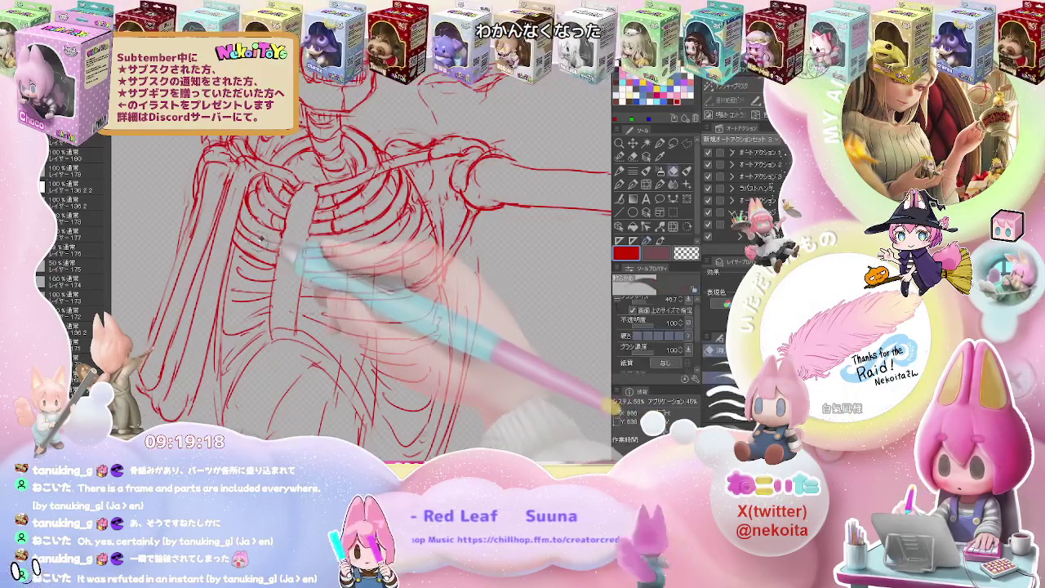
{"action": "key", "text": "p"}
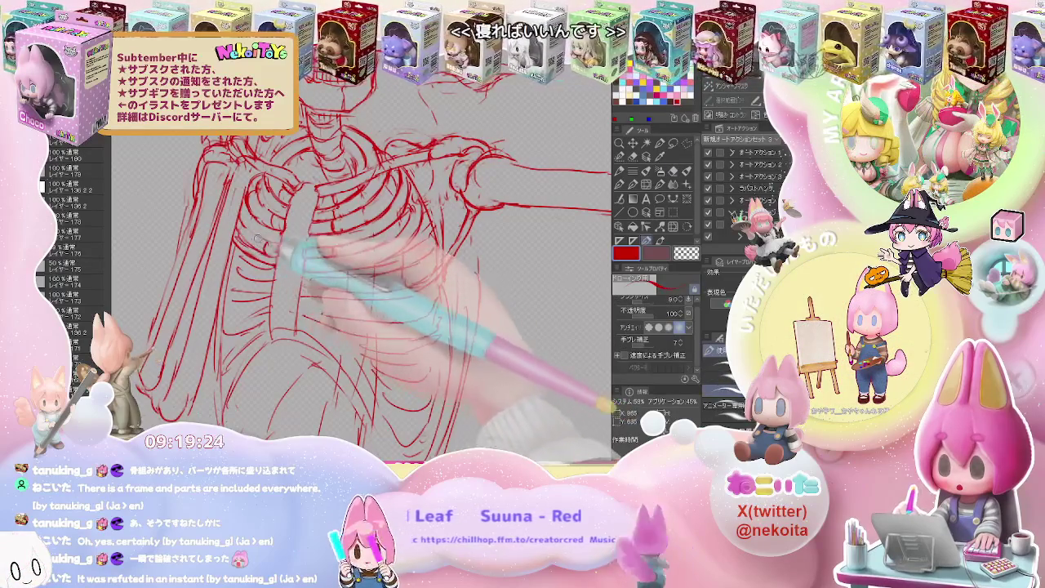
Keep refining the lower rib lines, zooming out to check them against the skeleton.
{"action": "key", "text": "e"}
{"action": "key", "text": "p"}
{"action": "key", "text": "e"}
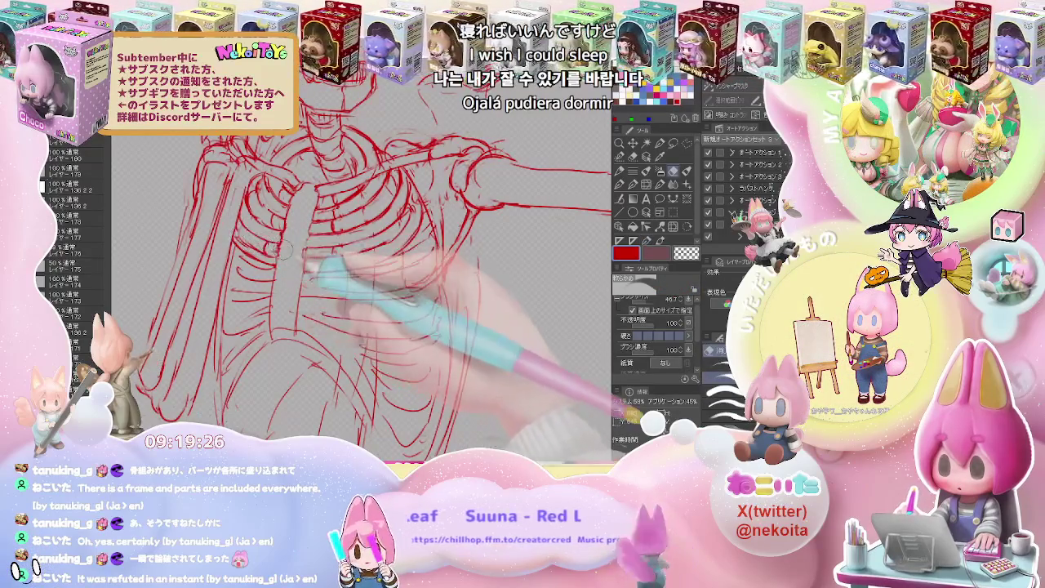
{"action": "key", "text": "p"}
{"action": "key", "text": "e"}
{"action": "key", "text": "p"}
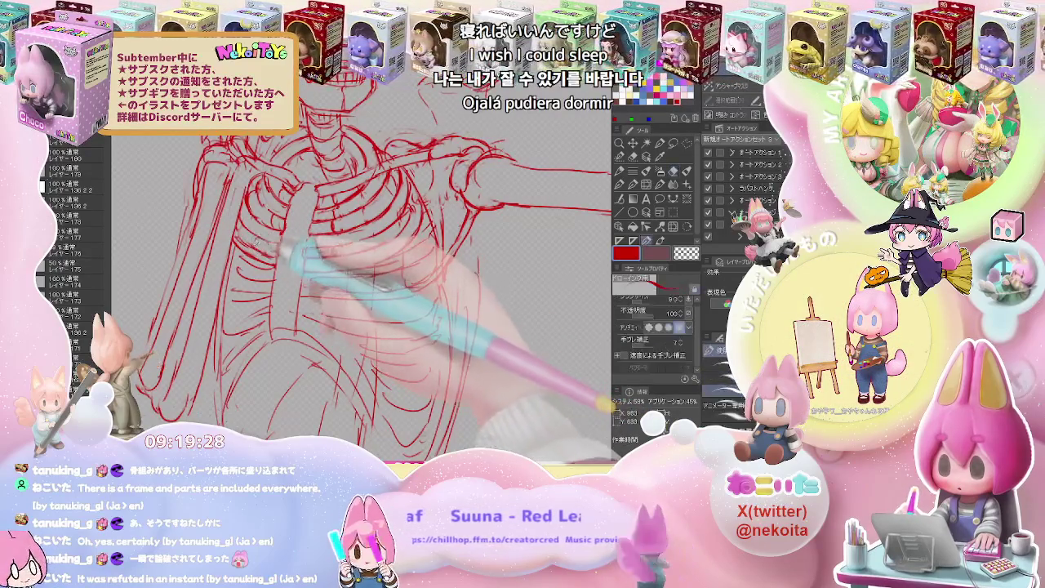
{"action": "key", "text": "e"}
{"action": "key", "text": "p"}
{"action": "key", "text": "ctrl+minus"}
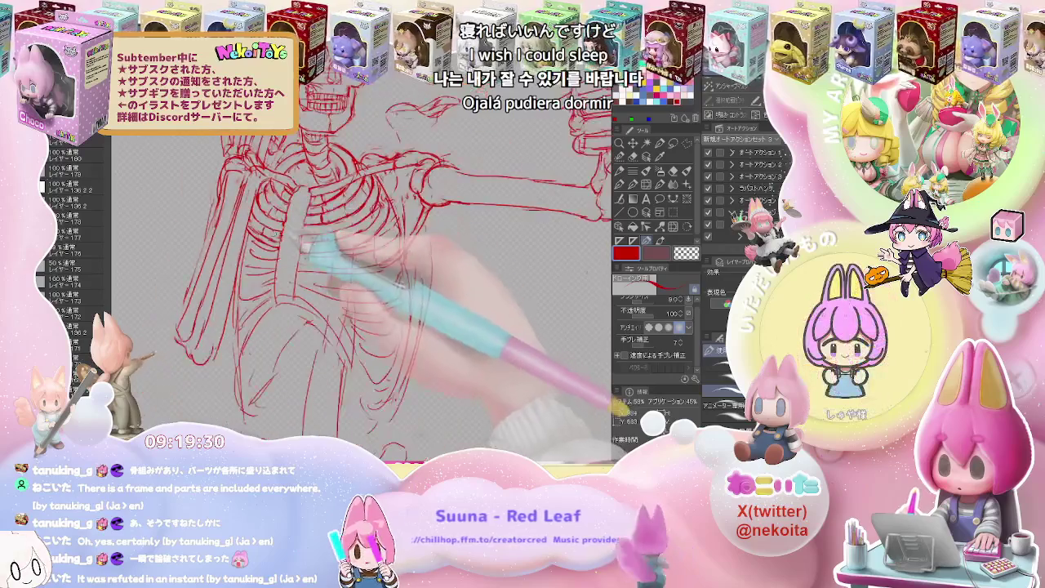
{"action": "key", "text": "e"}
{"action": "key", "text": "p"}
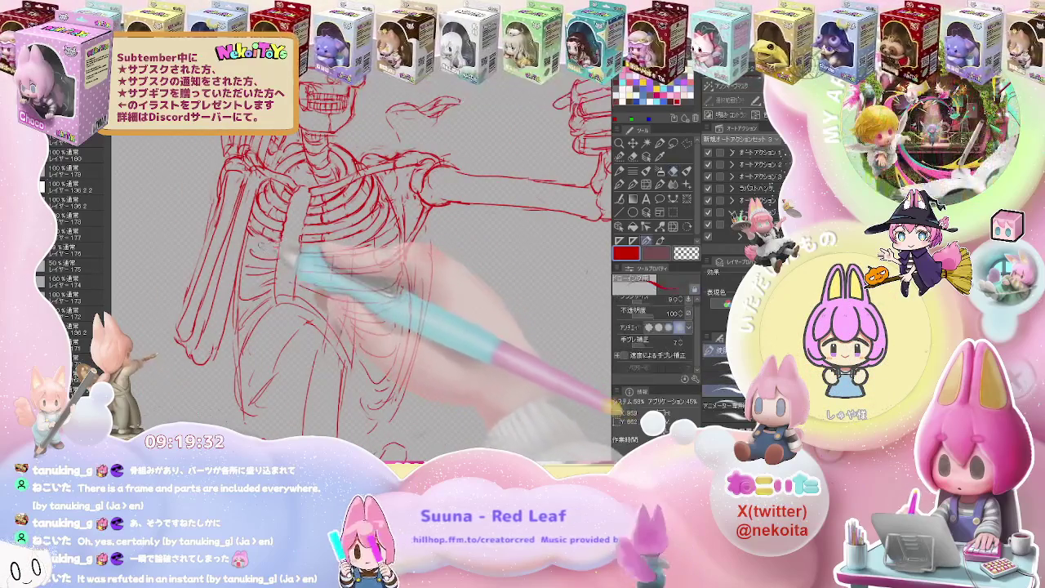
Zoom back in and add more rib rows beneath the sternum, softly erasing strays.
{"action": "key", "text": "ctrl+plus"}
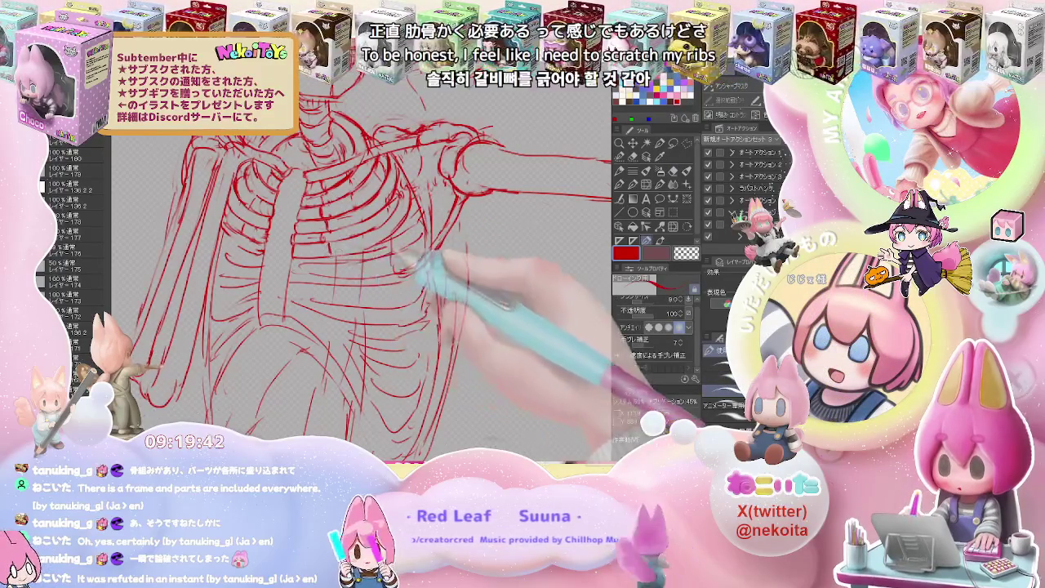
{"action": "key", "text": "e"}
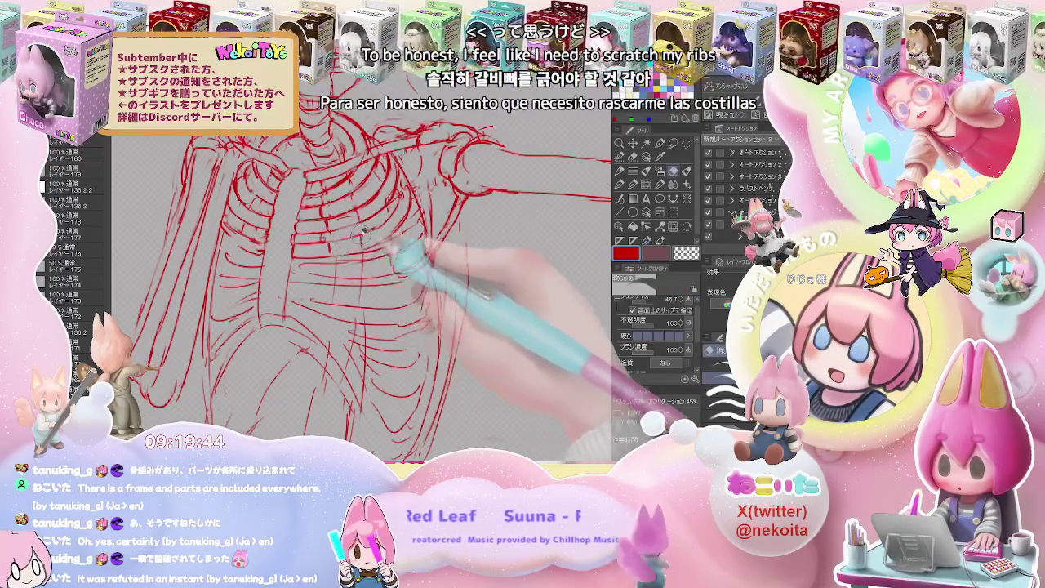
{"action": "key", "text": "p"}
{"action": "key", "text": "e"}
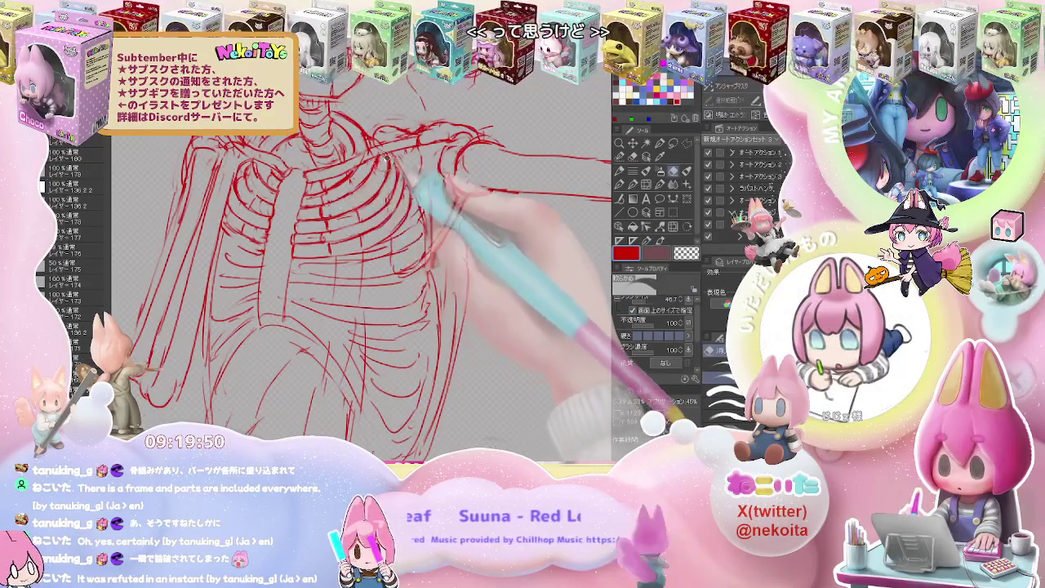
{"action": "key", "text": "p"}
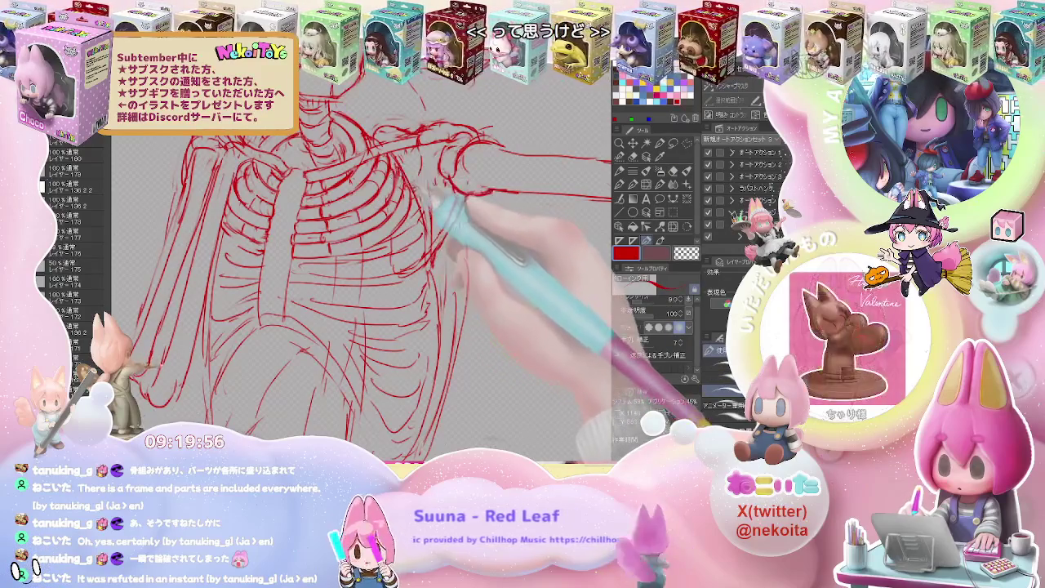
{"action": "key", "text": "e"}
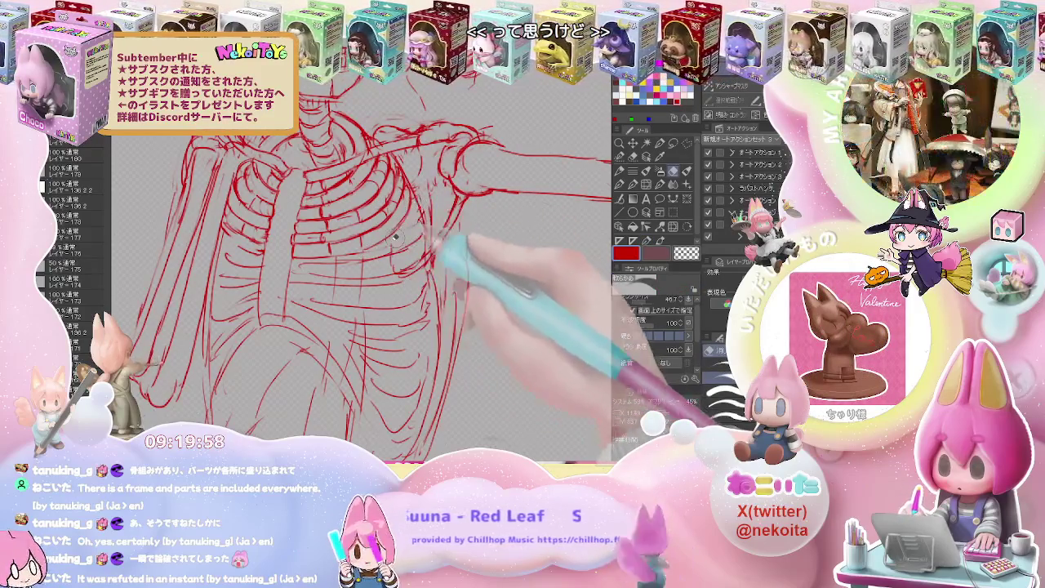
{"action": "key", "text": "p"}
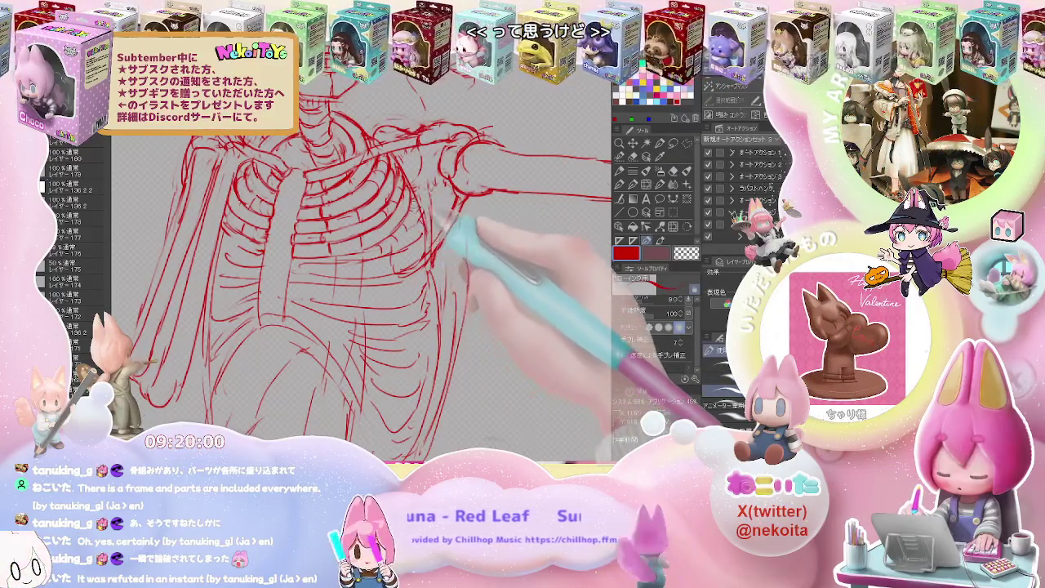
{"action": "key", "text": "e"}
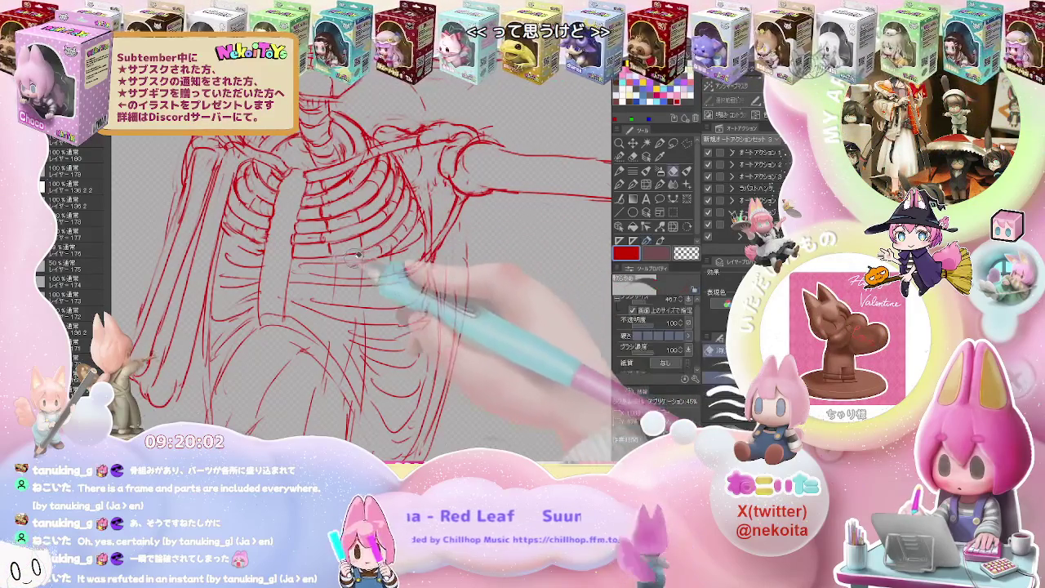
{"action": "key", "text": "p"}
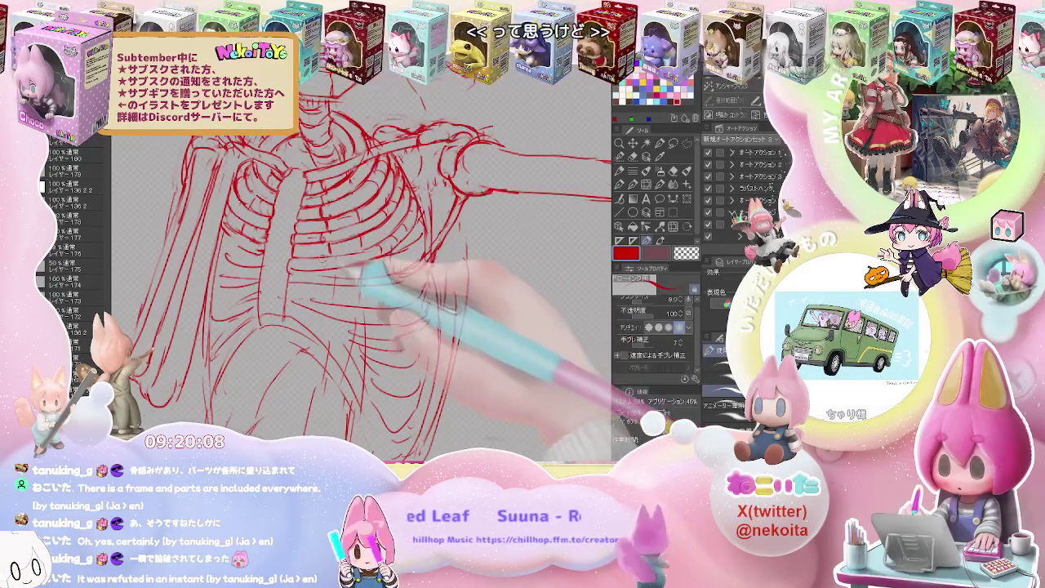
Check the skull and arms, then draw more rib strokes on the right ribcage.
{"action": "key", "text": "ctrl+minus"}
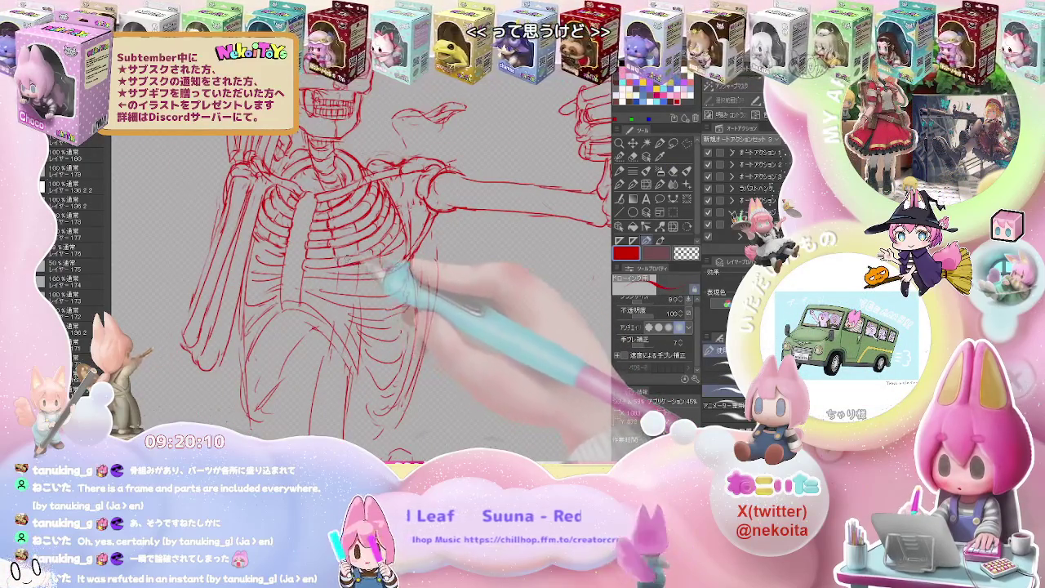
{"action": "key", "text": "e"}
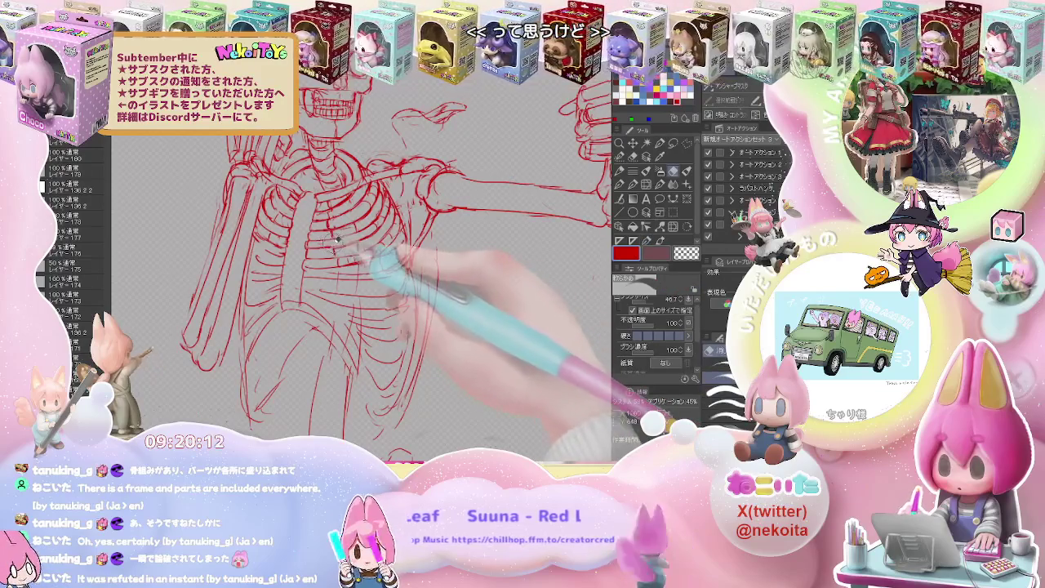
{"action": "key", "text": "p"}
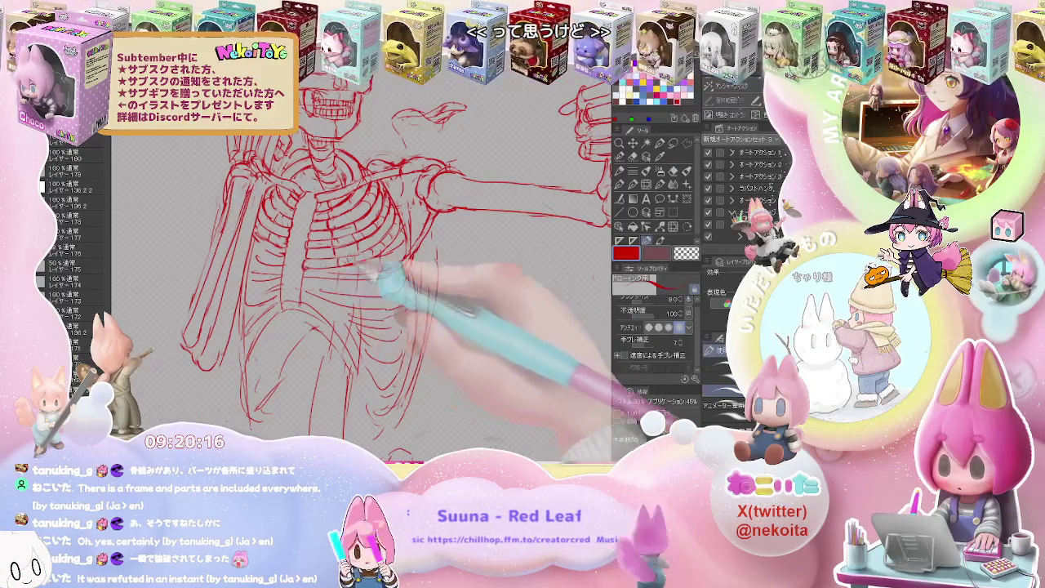
{"action": "key", "text": "ctrl+minus"}
{"action": "key", "text": "ctrl+plus"}
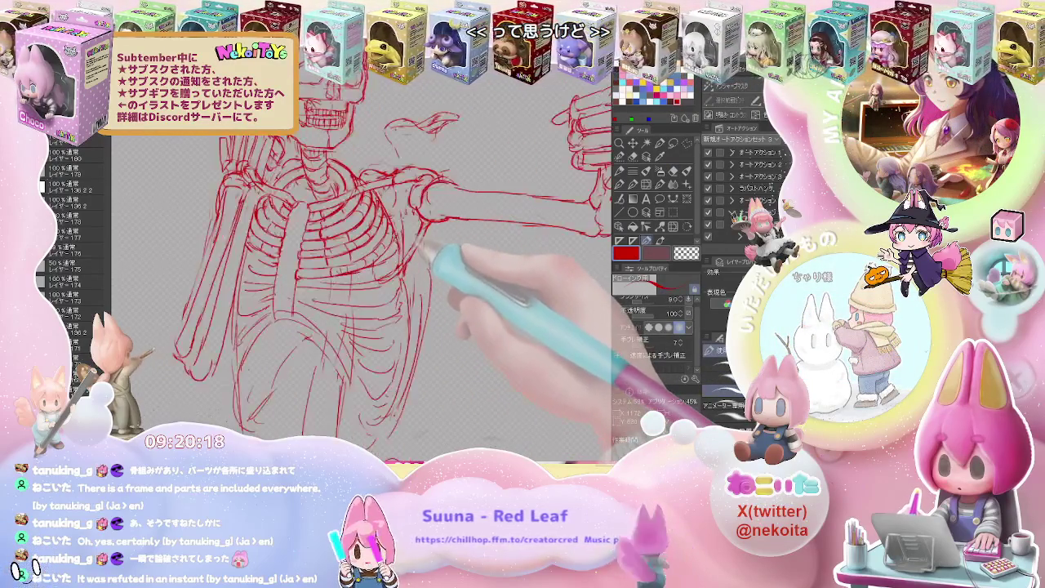
{"action": "key", "text": "e"}
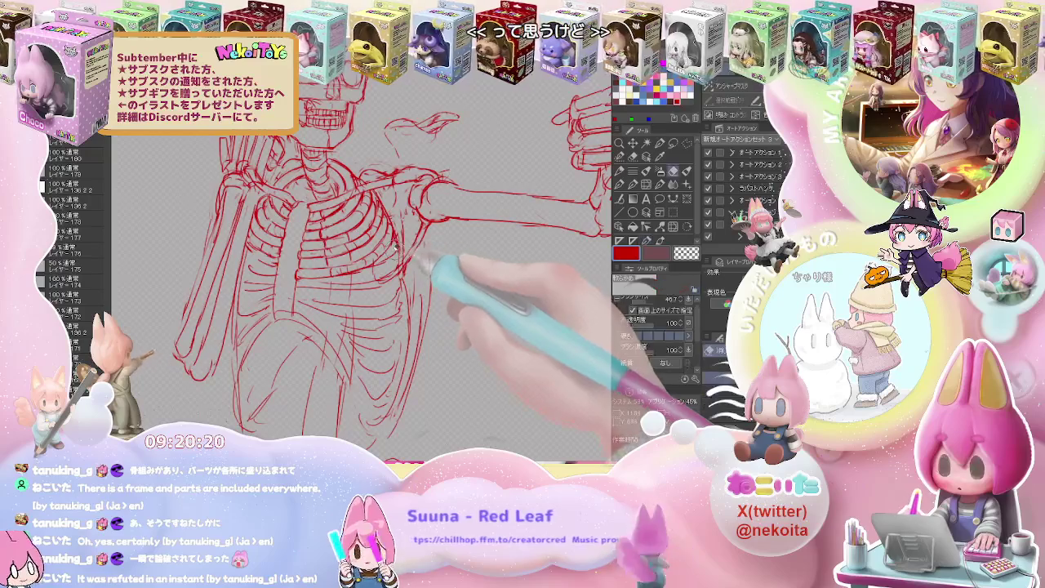
{"action": "key", "text": "p"}
{"action": "key", "text": "ctrl+minus"}
{"action": "key", "text": "ctrl+plus"}
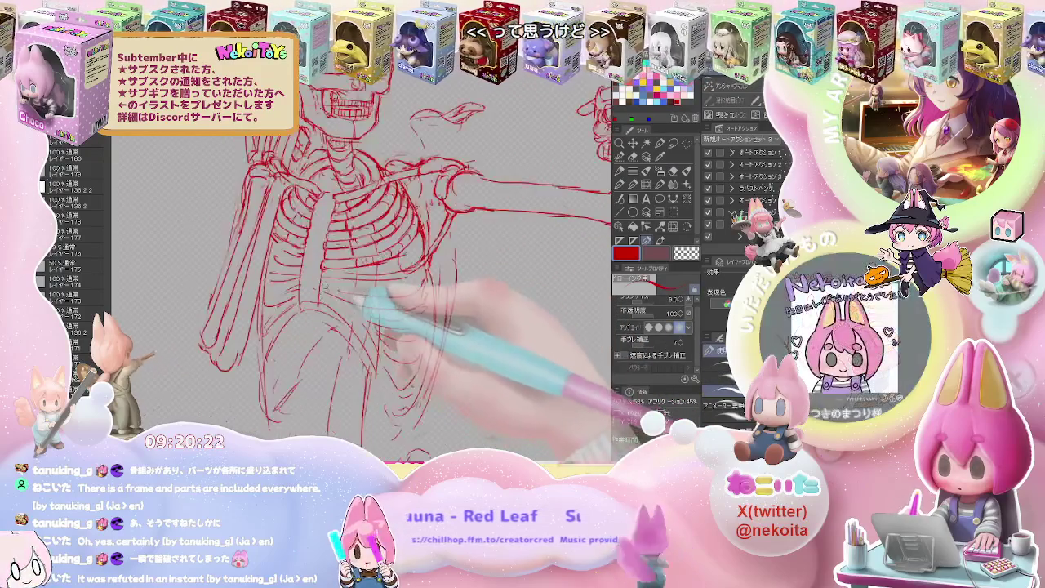
{"action": "key", "text": "ctrl+plus"}
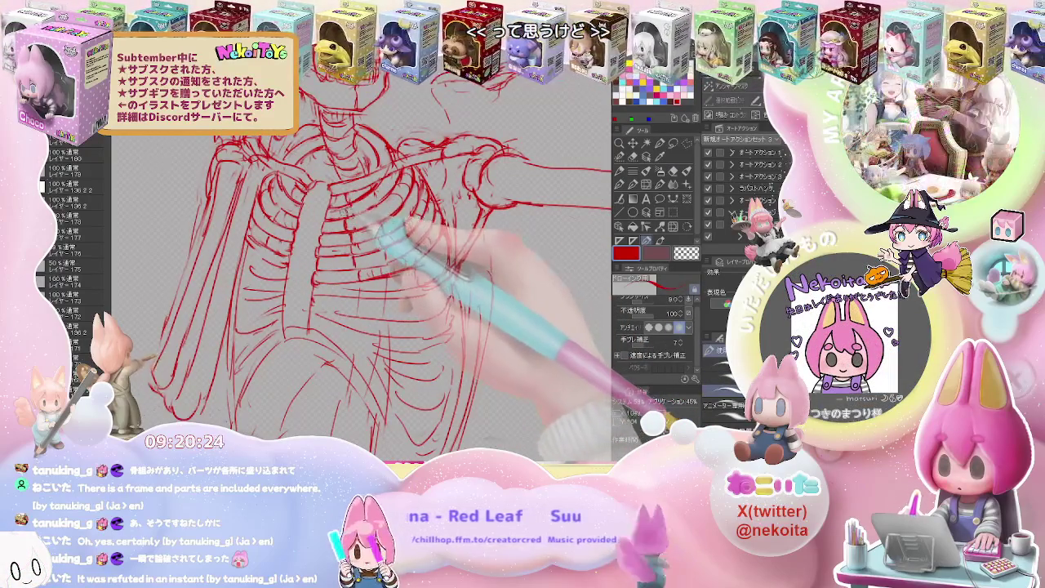
{"action": "left_click_drag", "start_coordinate": [382, 210], "coordinate": [404, 222]}
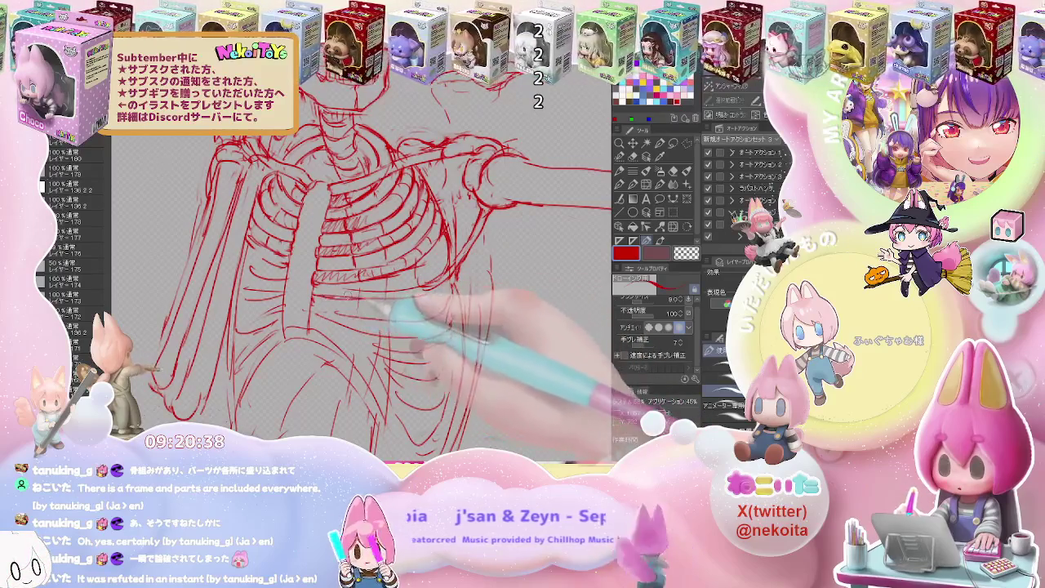
Redraw the ribs, collarbones and shoulders, erasing stray lines between passes.
{"action": "key", "text": "e"}
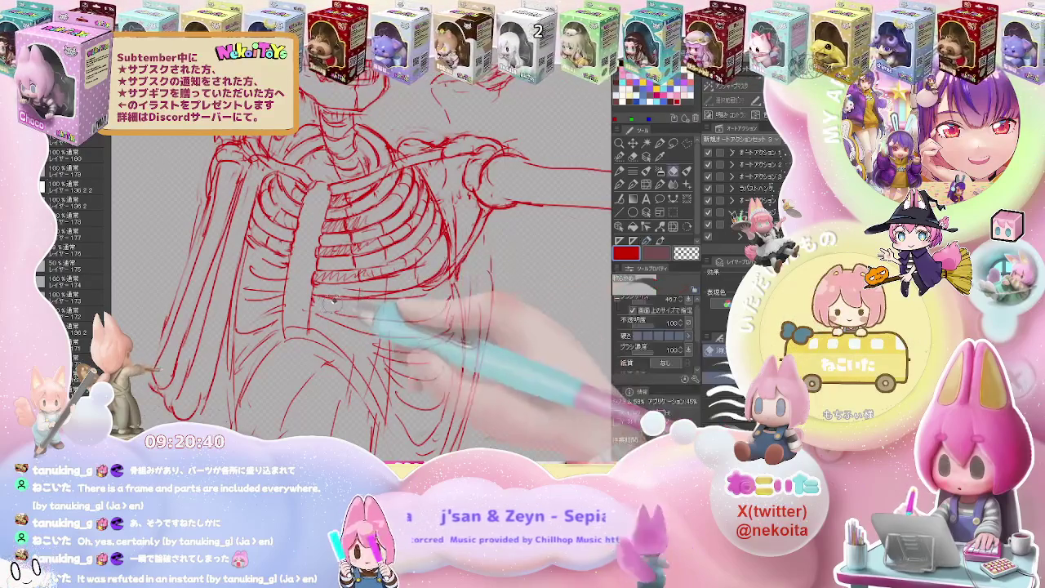
{"action": "key", "text": "p"}
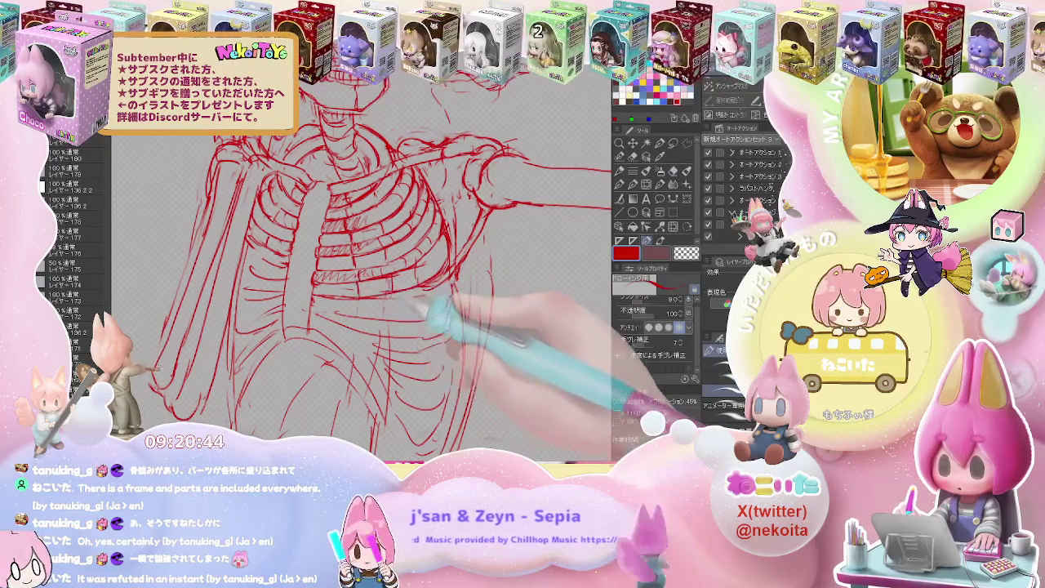
{"action": "key", "text": "e"}
{"action": "key", "text": "p"}
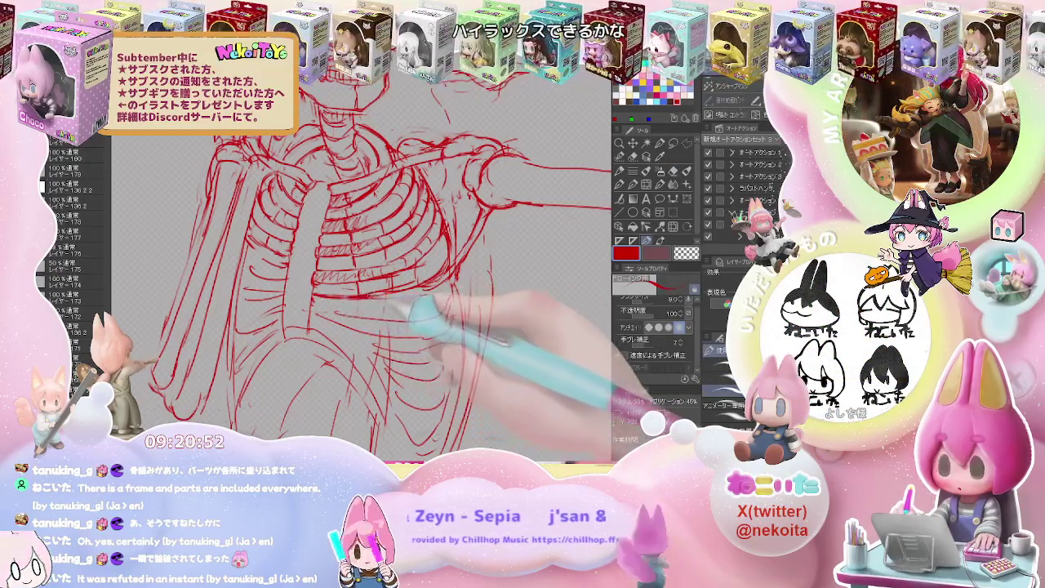
{"action": "key", "text": "e"}
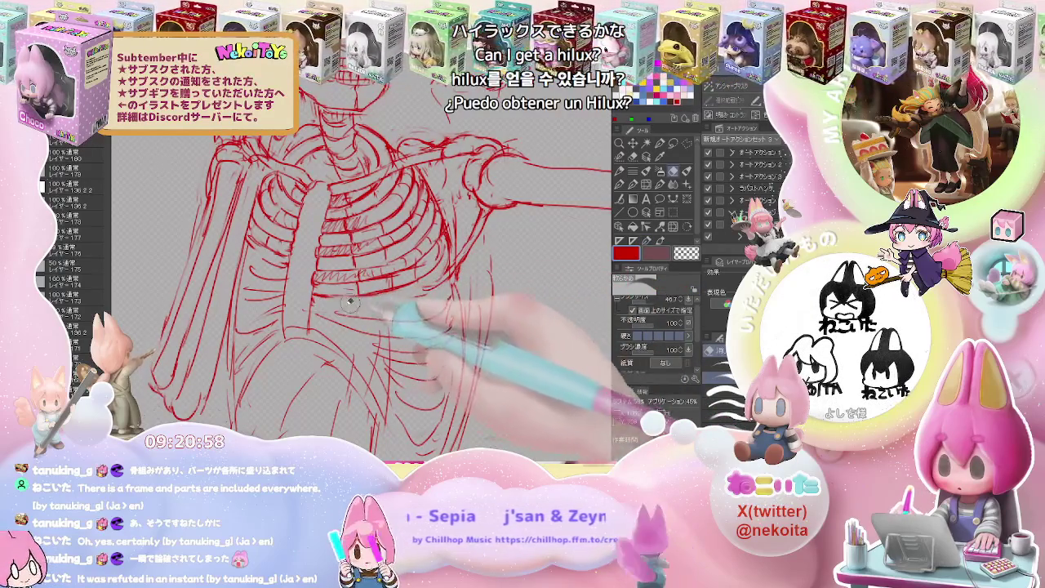
{"action": "key", "text": "p"}
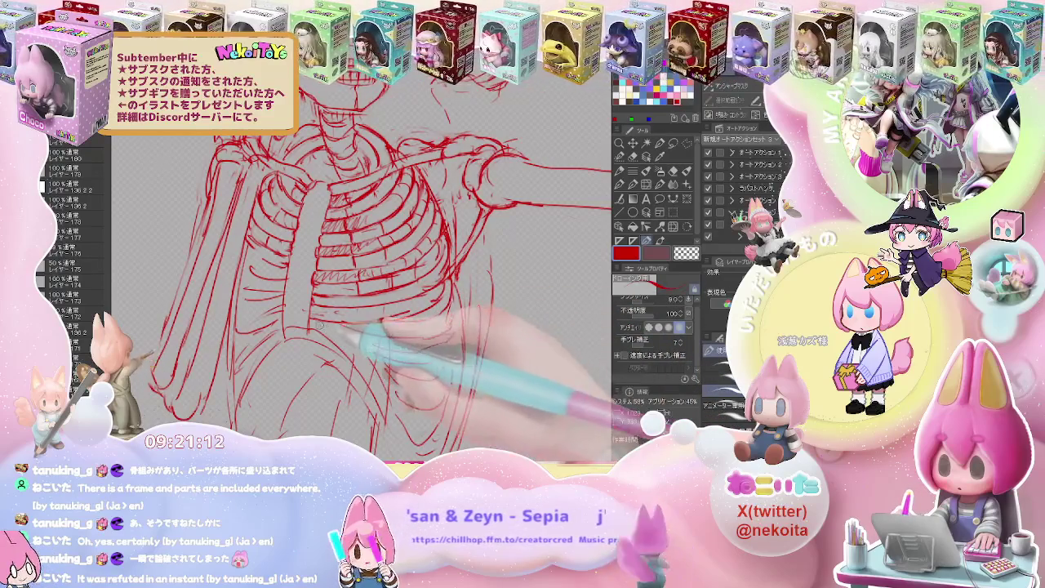
{"action": "key", "text": "e"}
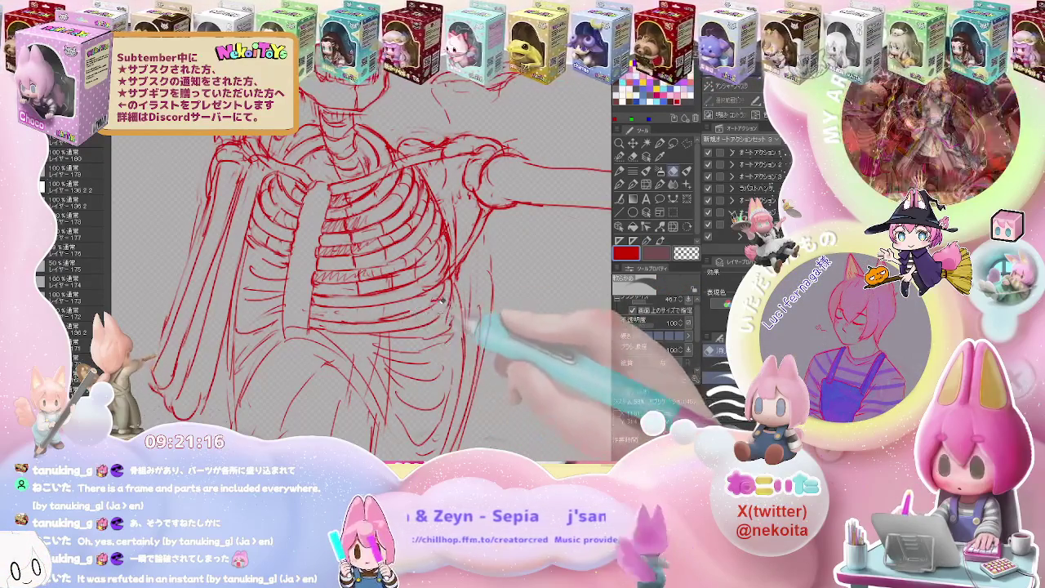
{"action": "key", "text": "p"}
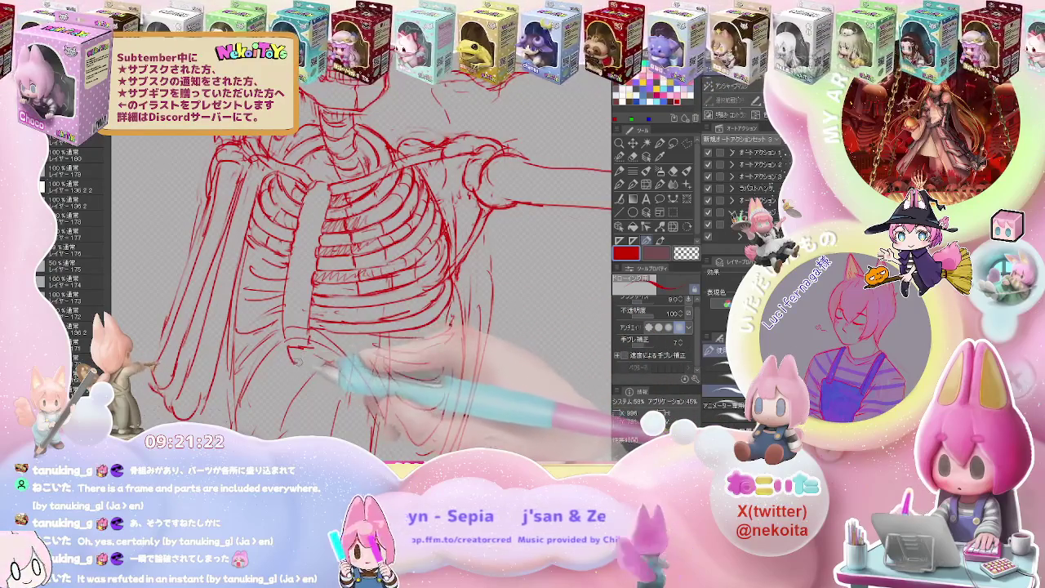
Flip the canvas to check proportions and bring the lower ribcage edge into view.
{"action": "key", "text": "e"}
{"action": "key", "text": "p"}
{"action": "key", "text": "h"}
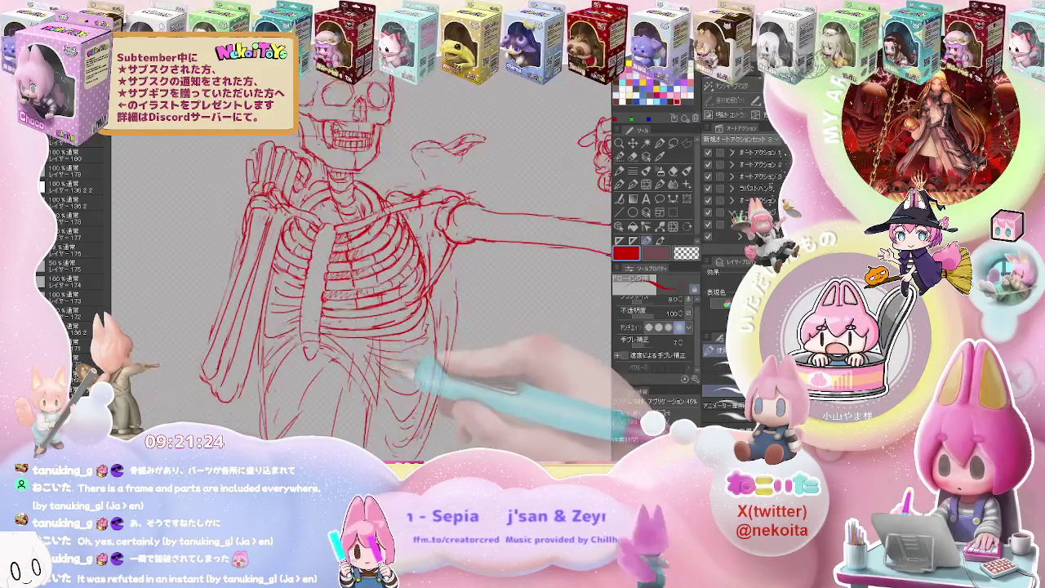
{"action": "key", "text": "e"}
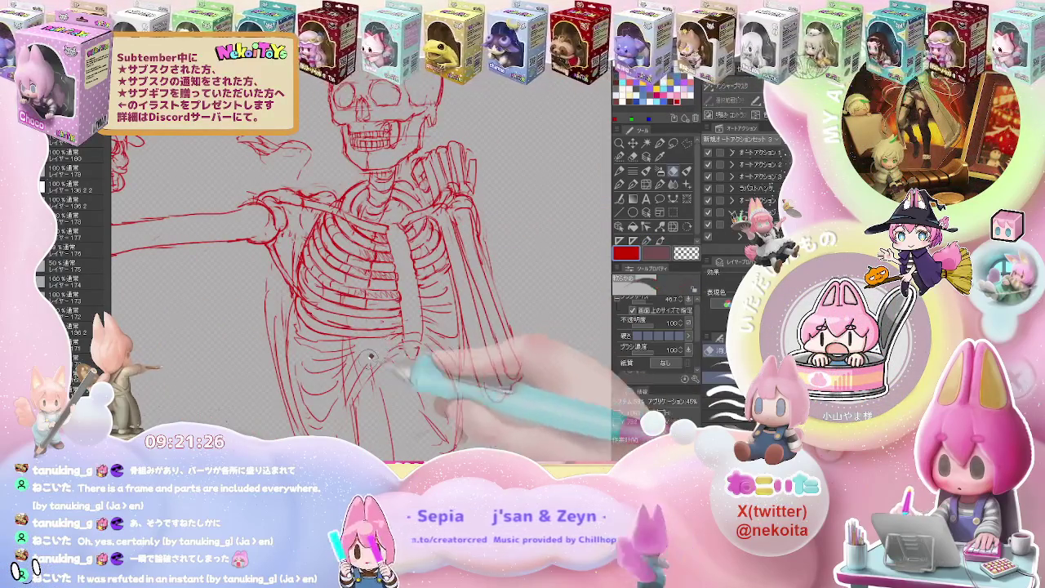
{"action": "left_click_drag", "start_coordinate": [384, 366], "coordinate": [424, 278]}
Firm up the lower side ribs with pen strokes and touch-up erasing, tilting the view.
{"action": "key", "text": "p"}
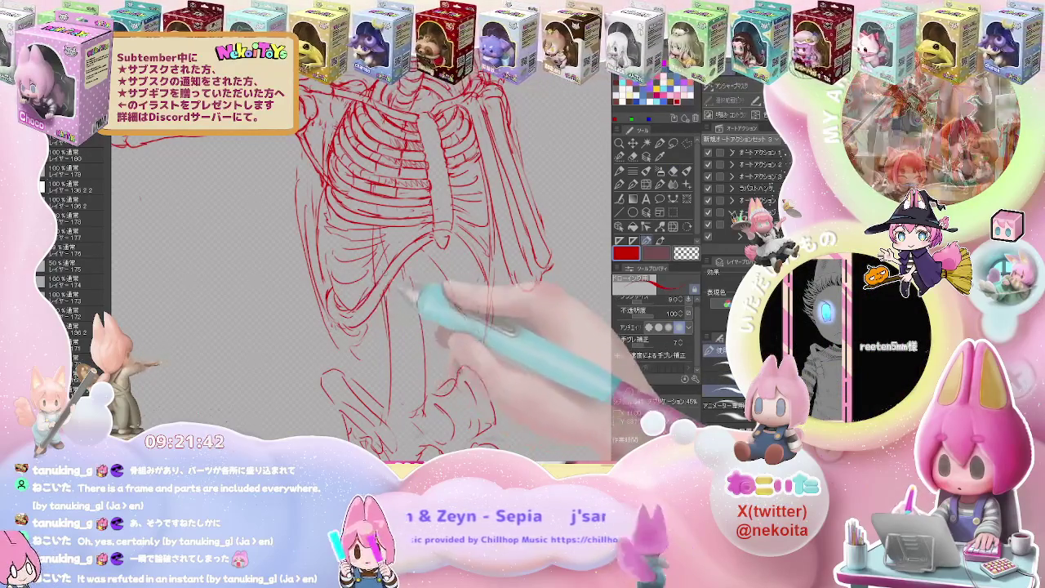
{"action": "key", "text": "e"}
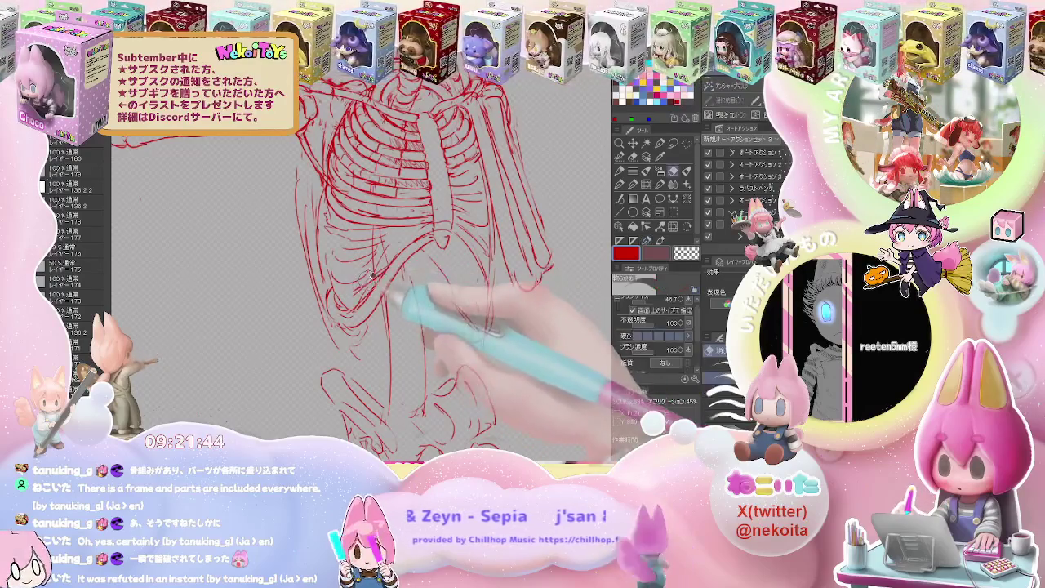
{"action": "key", "text": "p"}
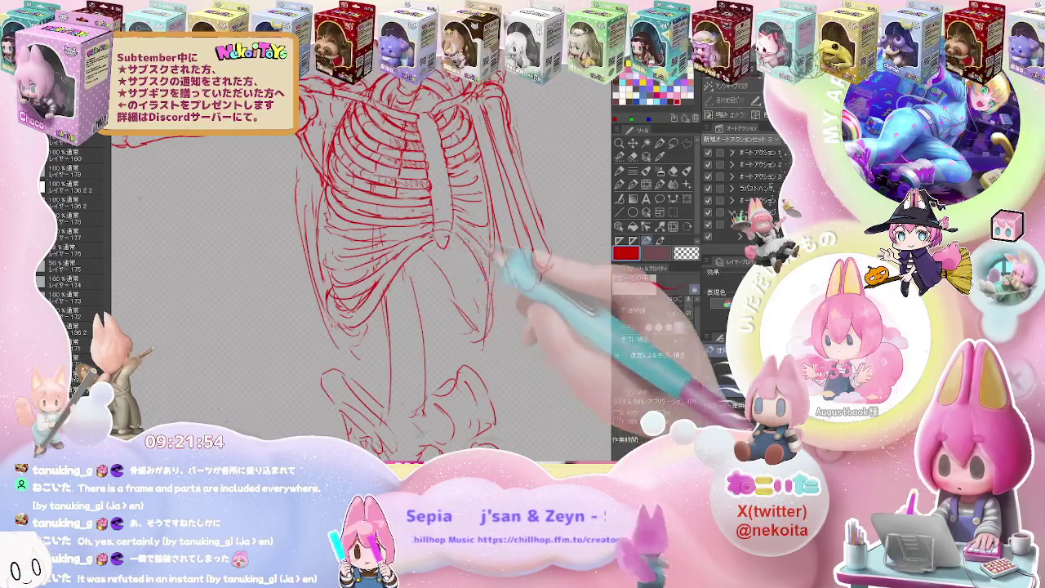
{"action": "left_click_drag", "start_coordinate": [359, 269], "coordinate": [424, 294]}
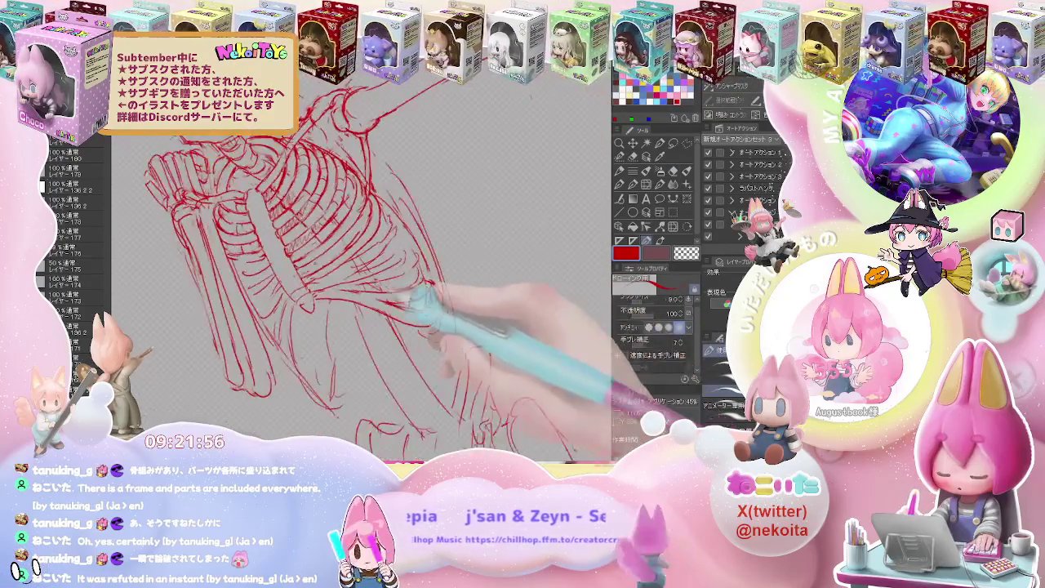
Fix the bottom side ribs, then zoom out and straighten the view of the whole figure.
{"action": "key", "text": "e"}
{"action": "key", "text": "p"}
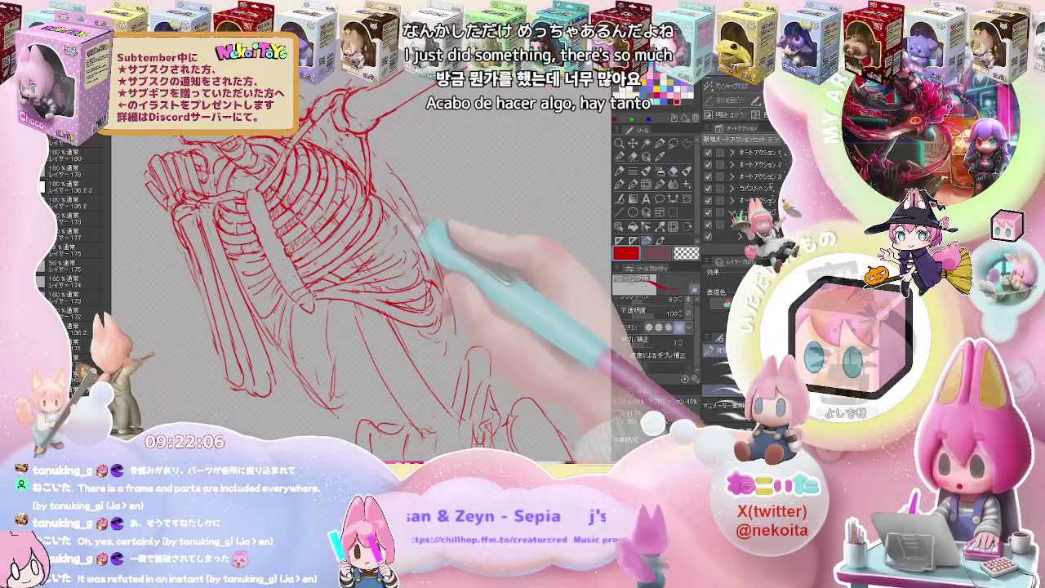
{"action": "key", "text": "e"}
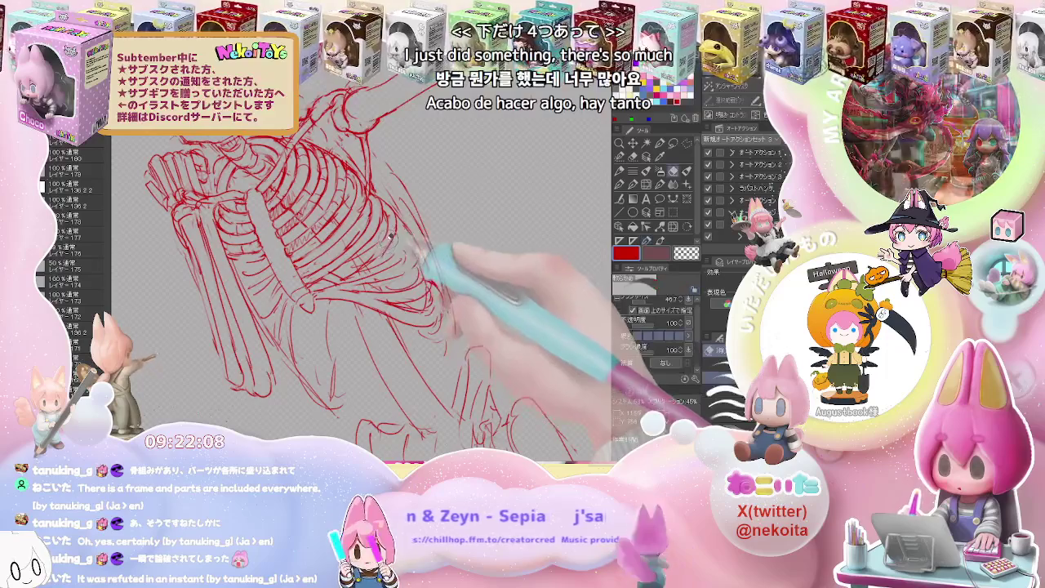
{"action": "key", "text": "p"}
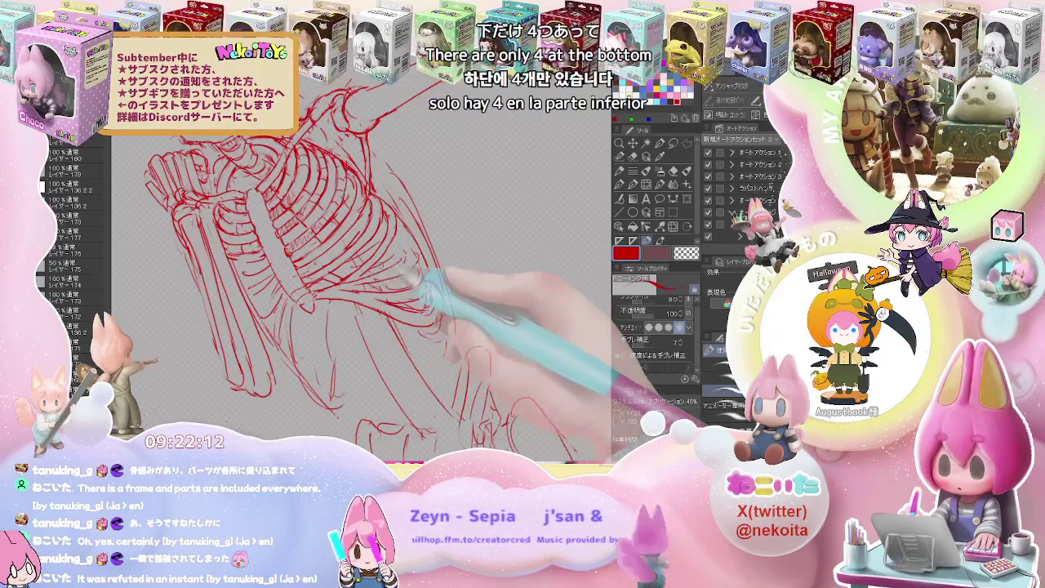
{"action": "key", "text": "ctrl+0"}
{"action": "key", "text": "asciicircum"}
{"action": "key", "text": "asciicircum"}
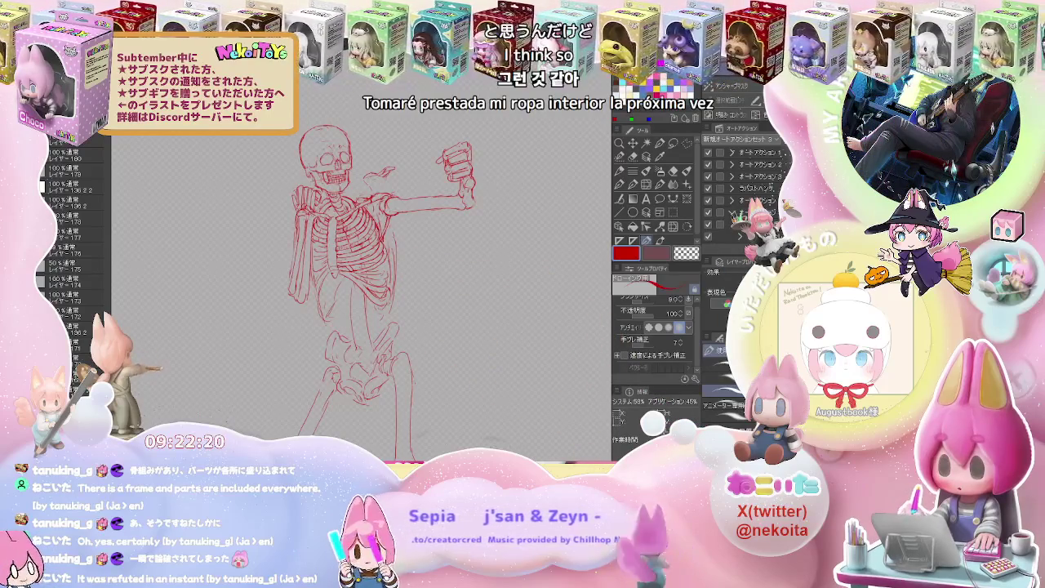
Zoom in on the lower ribcage and redraw its rib lines, erasing strays.
{"action": "key", "text": "p"}
{"action": "scroll", "coordinate": [332, 267], "scroll_direction": "up", "scroll_amount": 5}
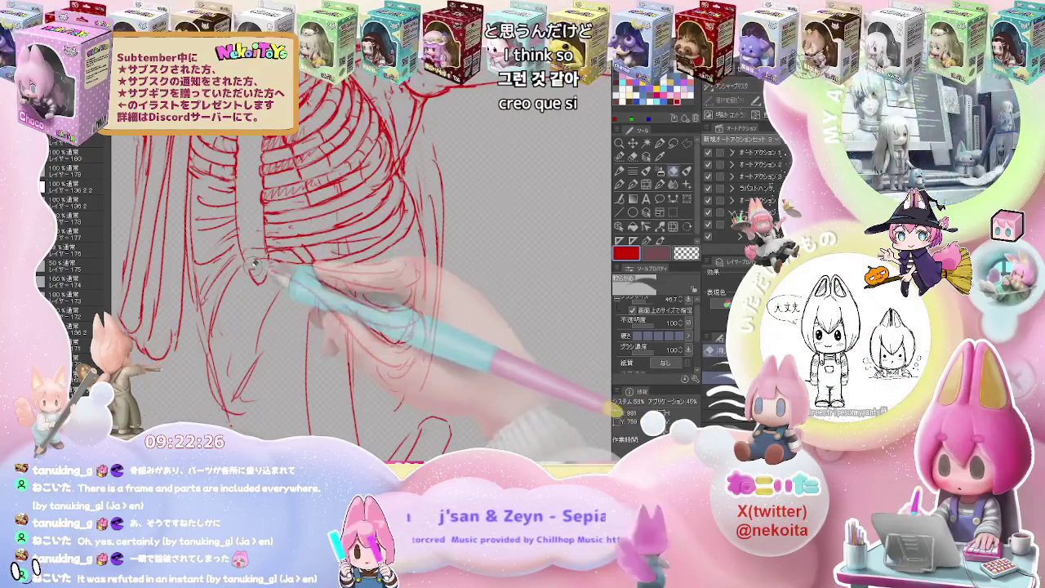
{"action": "key", "text": "p"}
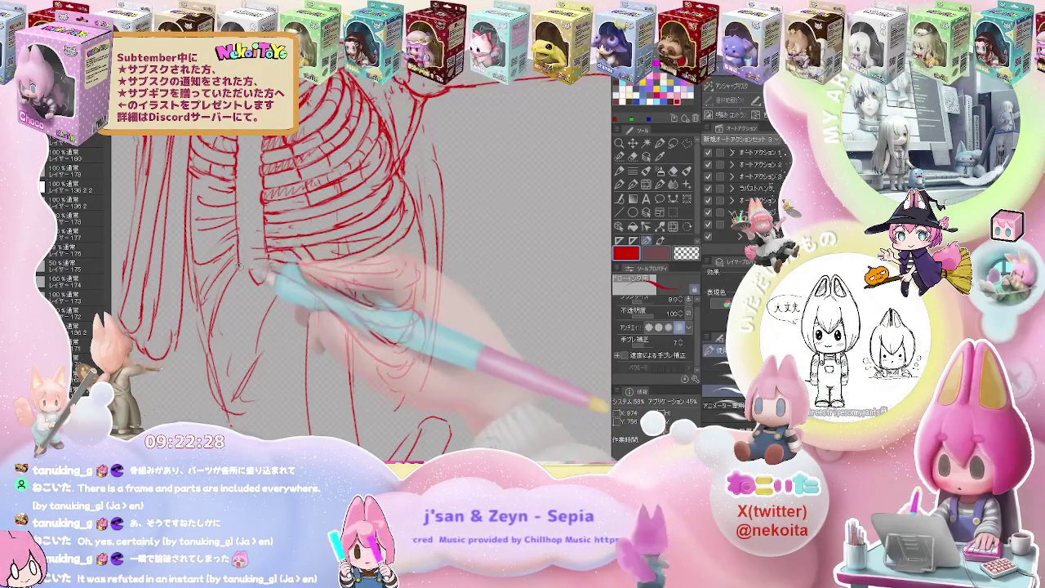
{"action": "key", "text": "e"}
{"action": "key", "text": "p"}
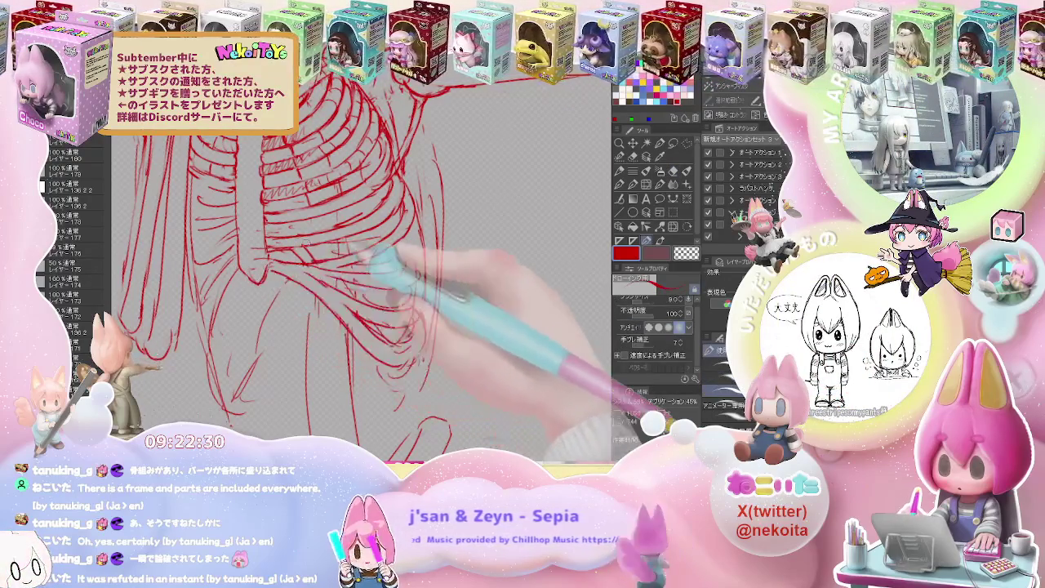
{"action": "key", "text": "e"}
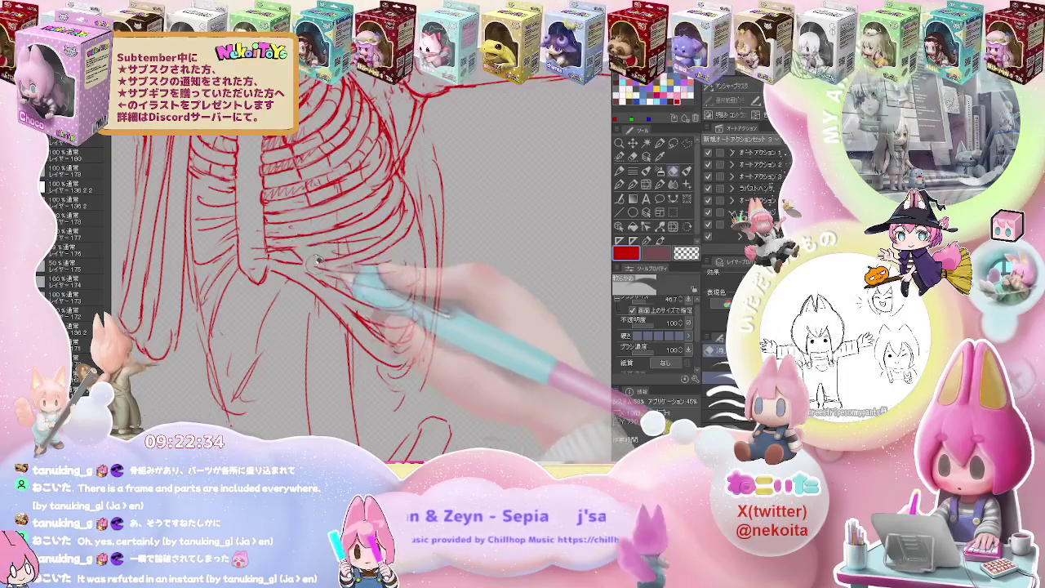
{"action": "key", "text": "p"}
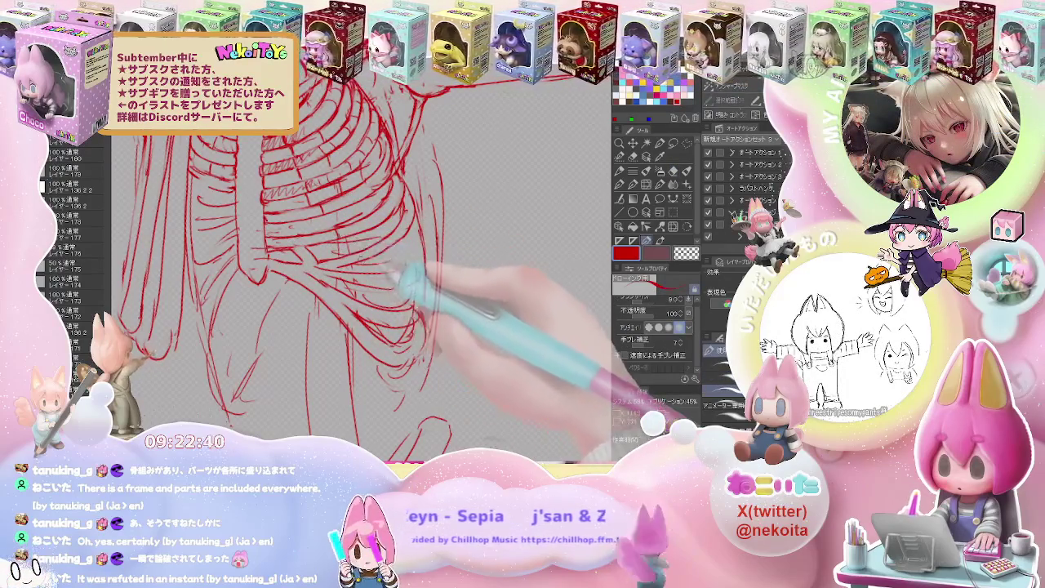
{"action": "key", "text": "e"}
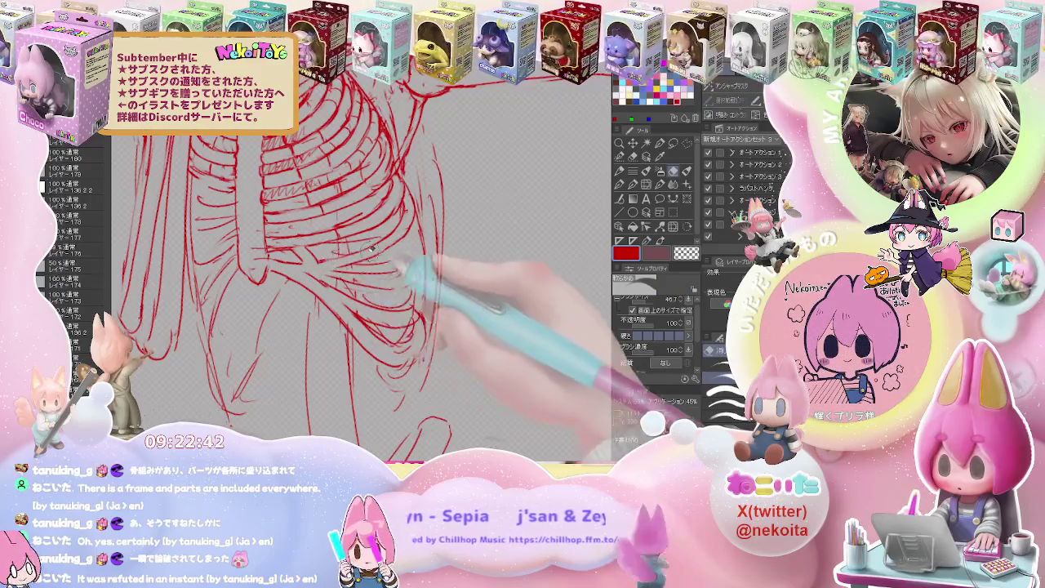
{"action": "key", "text": "p"}
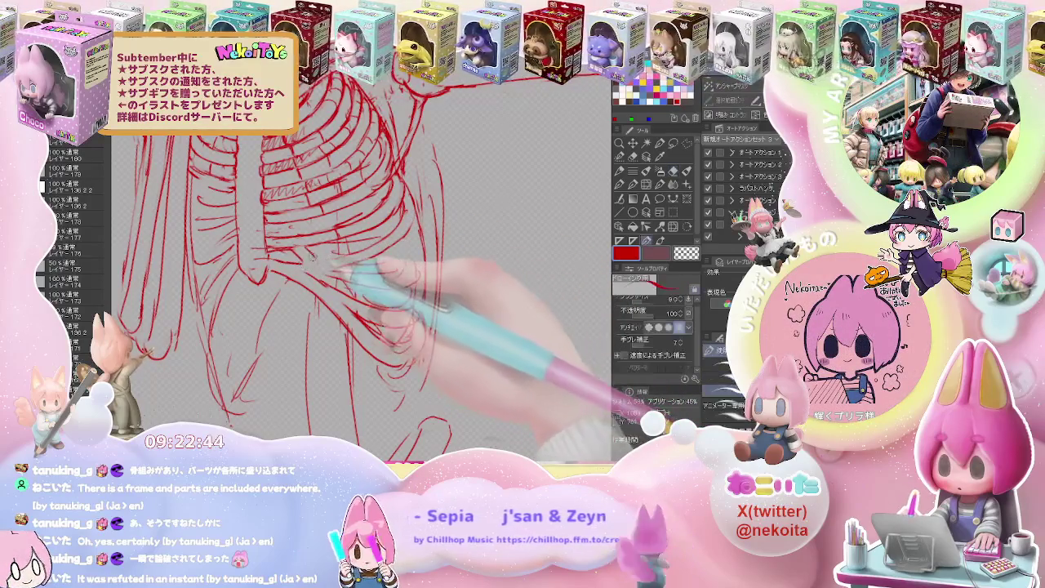
Continue firming up the lower side ribs, zooming out to see the torso and raised arm.
{"action": "key", "text": "e"}
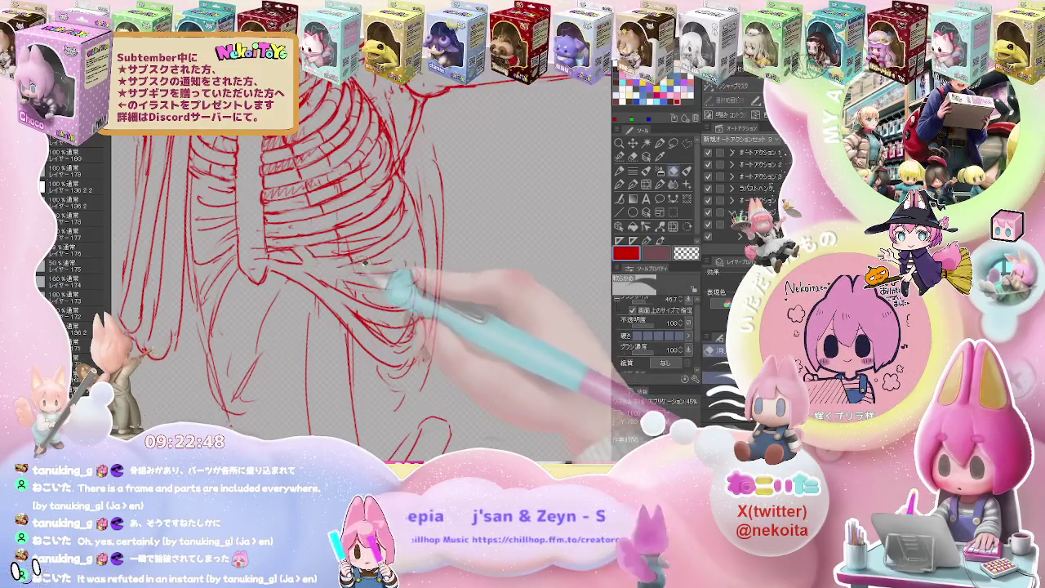
{"action": "key", "text": "p"}
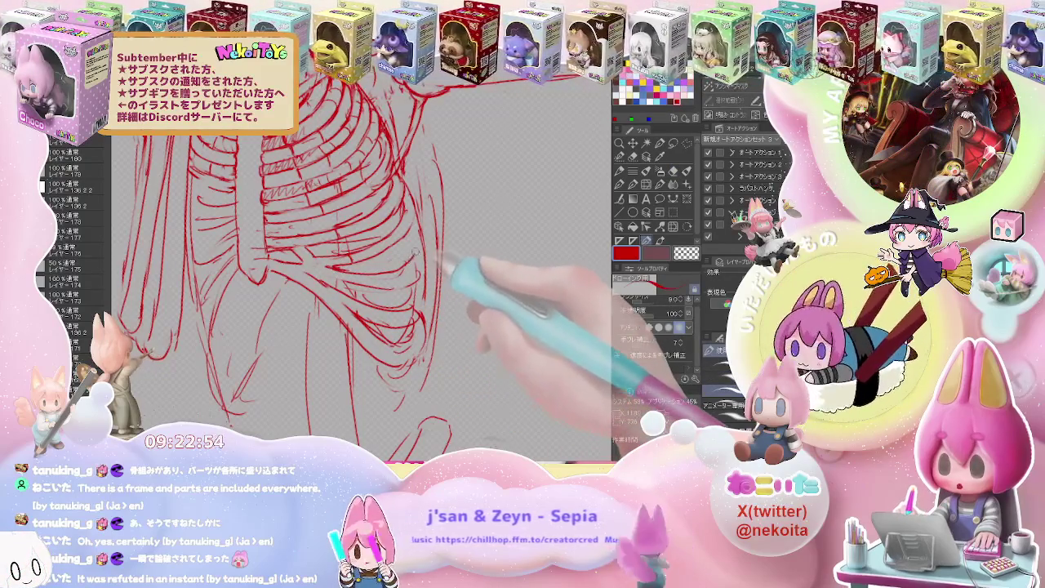
{"action": "key", "text": "e"}
{"action": "key", "text": "p"}
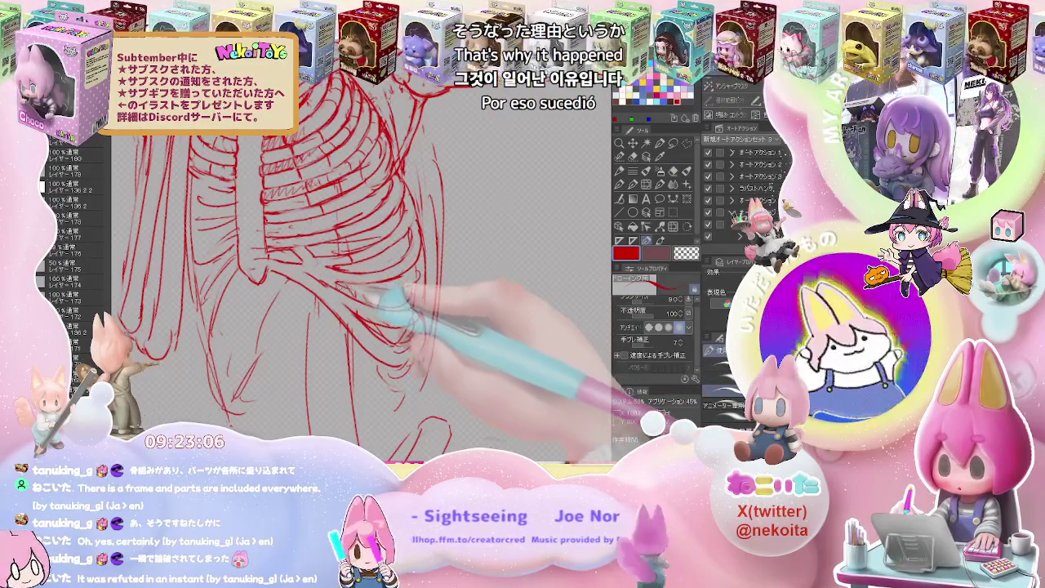
{"action": "key", "text": "e"}
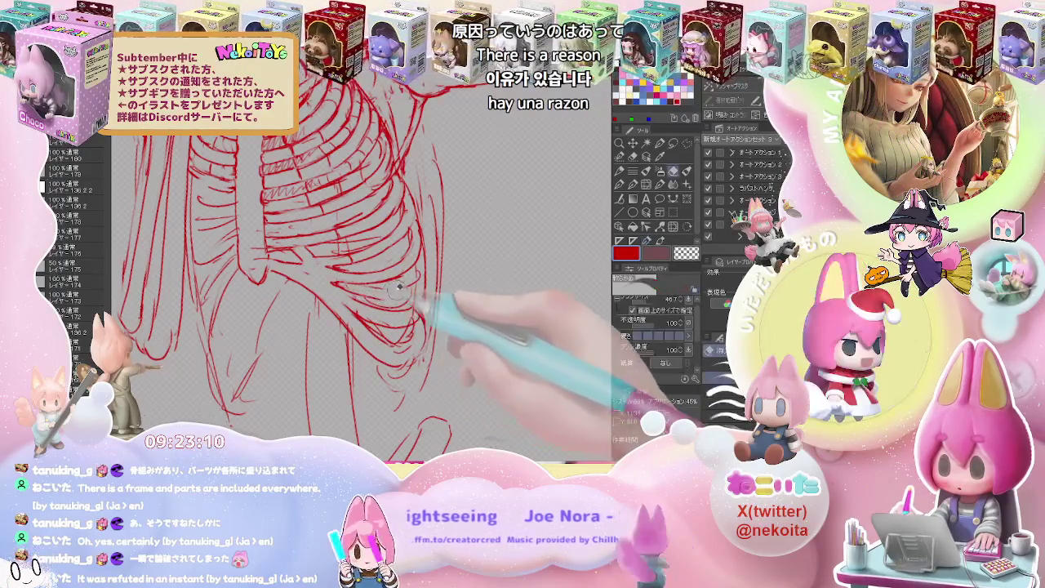
{"action": "key", "text": "p"}
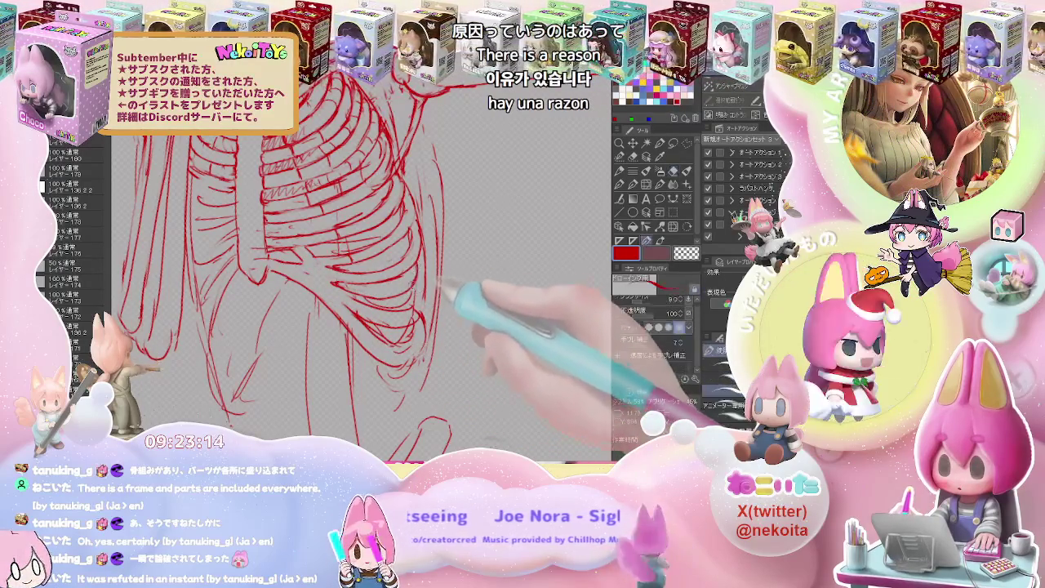
{"action": "key", "text": "e"}
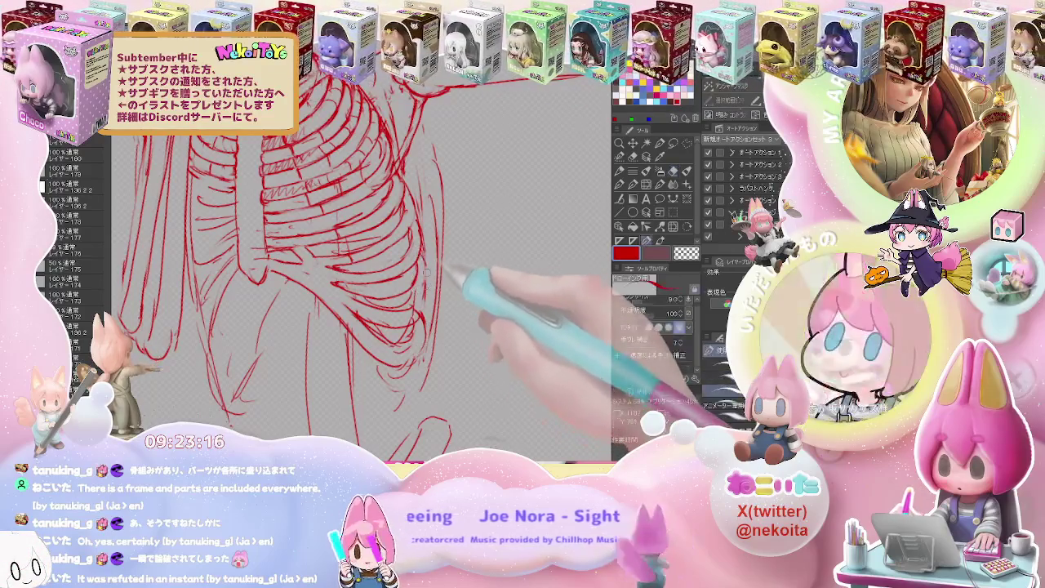
{"action": "key", "text": "ctrl+minus"}
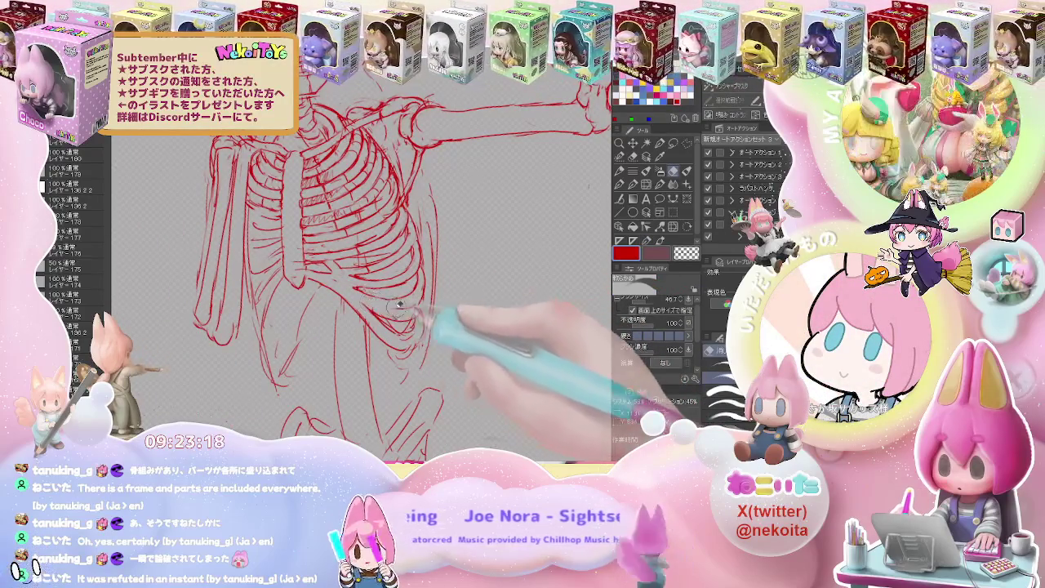
{"action": "key", "text": "p"}
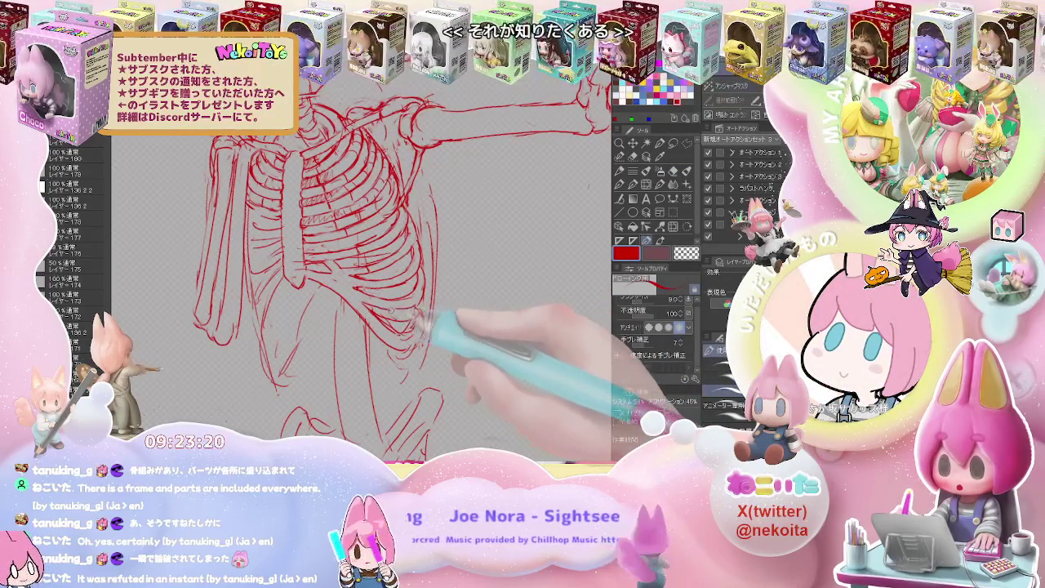
Redraw the waist lines above the pelvis, erasing stray strokes, then view the whole skeleton.
{"action": "key", "text": "e"}
{"action": "key", "text": "p"}
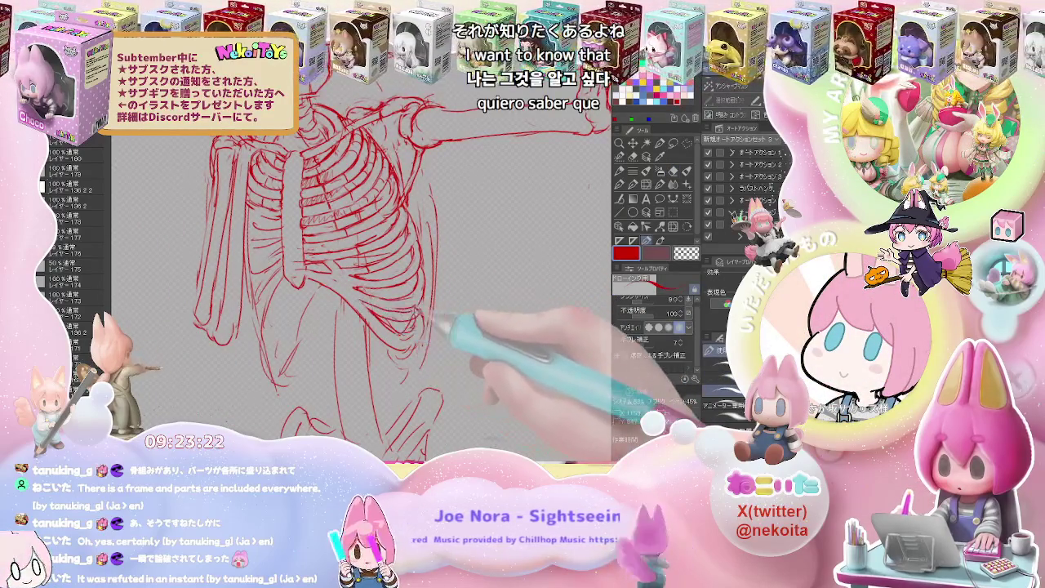
{"action": "key", "text": "e"}
{"action": "key", "text": "p"}
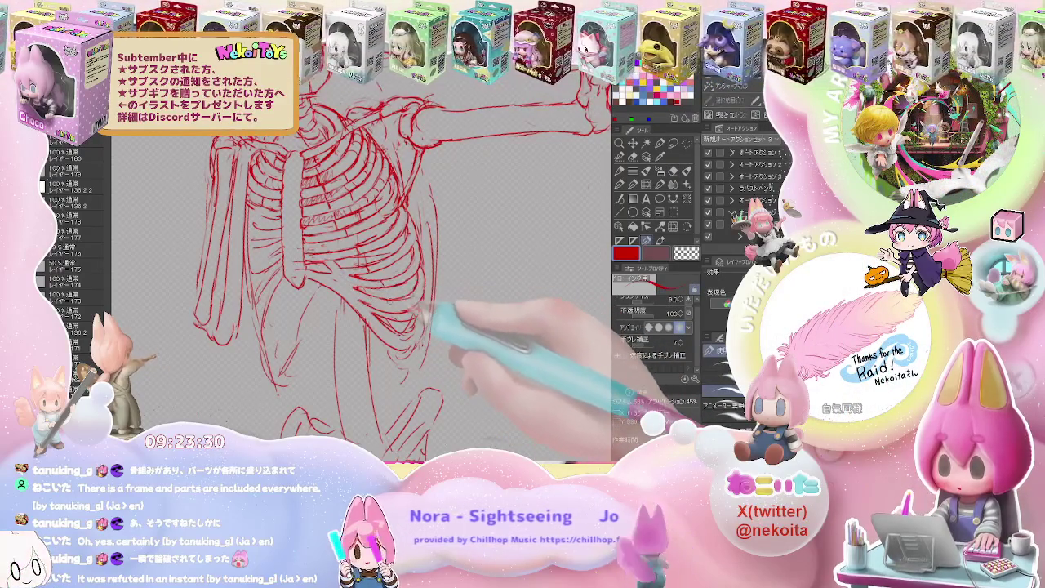
{"action": "key", "text": "e"}
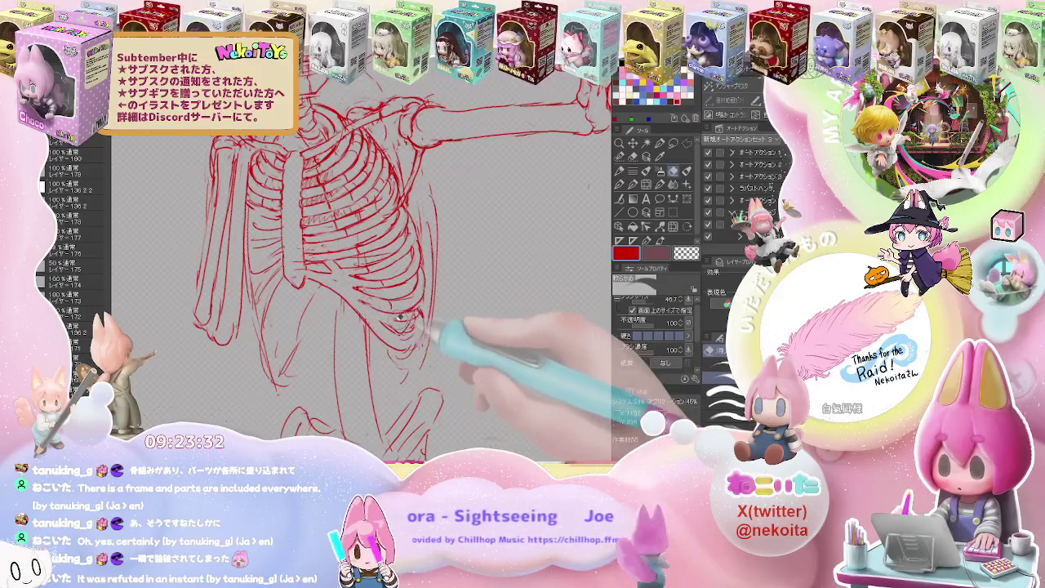
{"action": "key", "text": "p"}
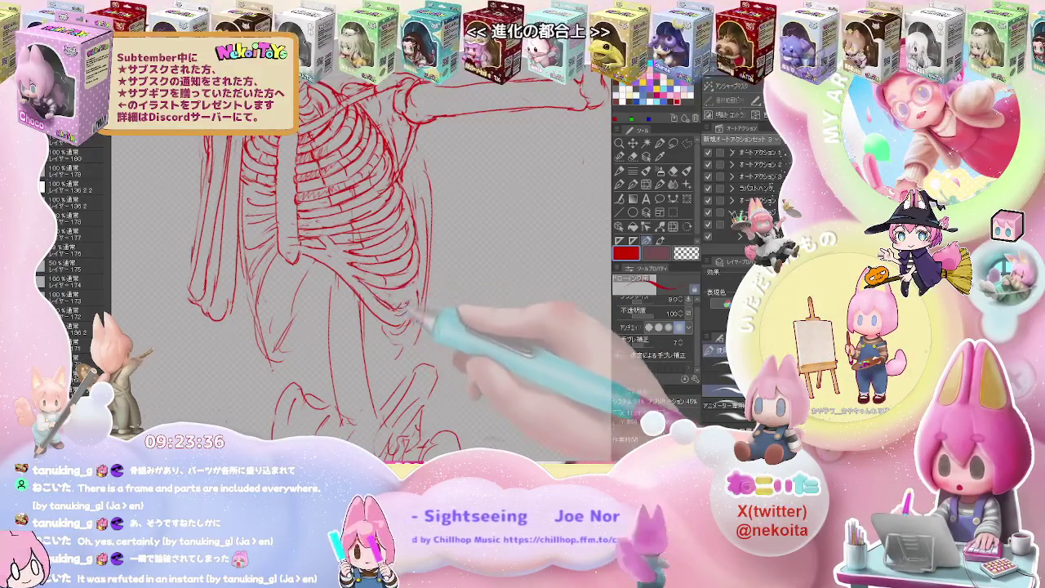
{"action": "key", "text": "e"}
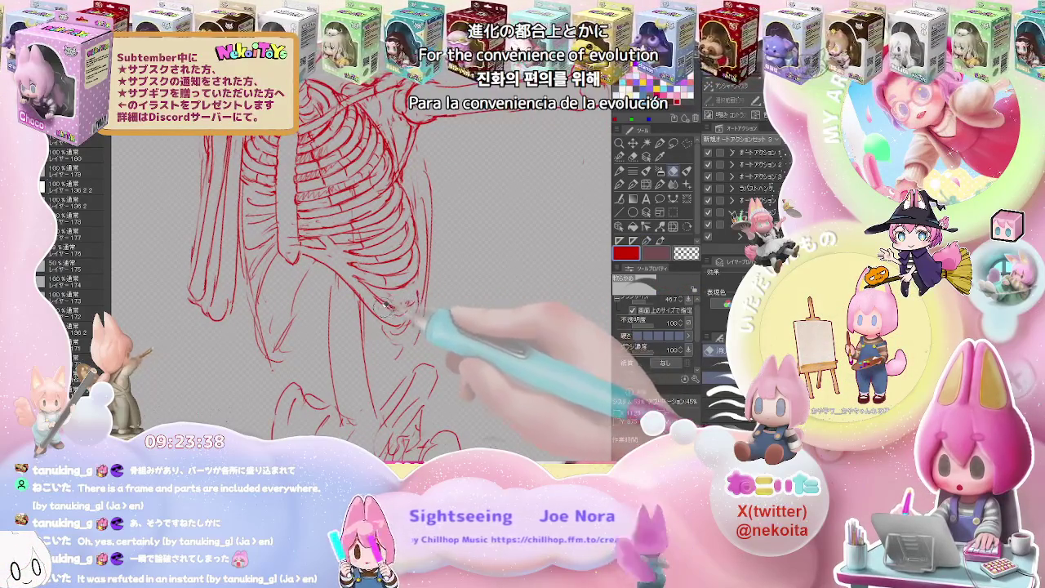
{"action": "key", "text": "p"}
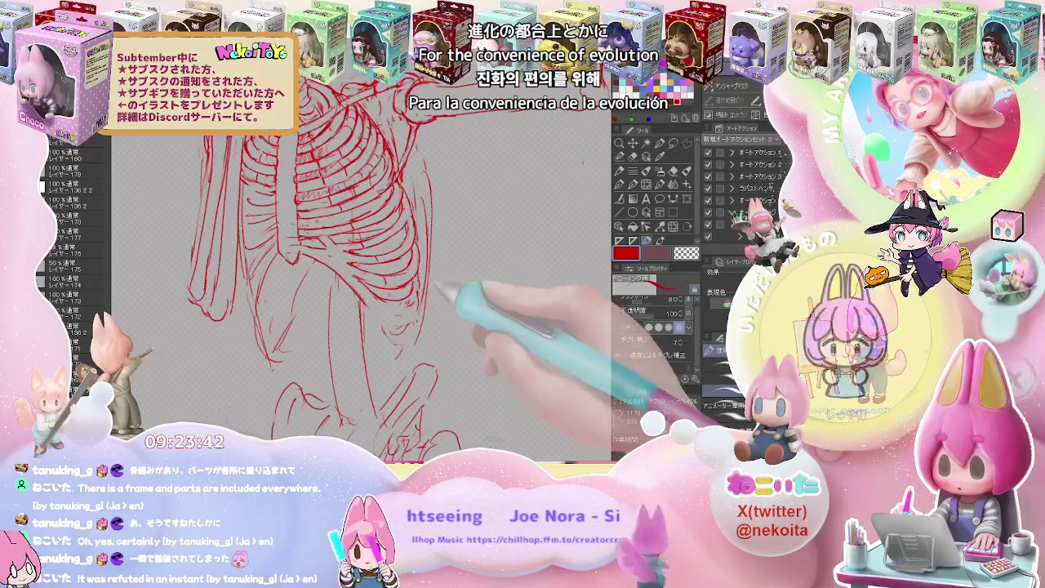
{"action": "key", "text": "e"}
{"action": "key", "text": "p"}
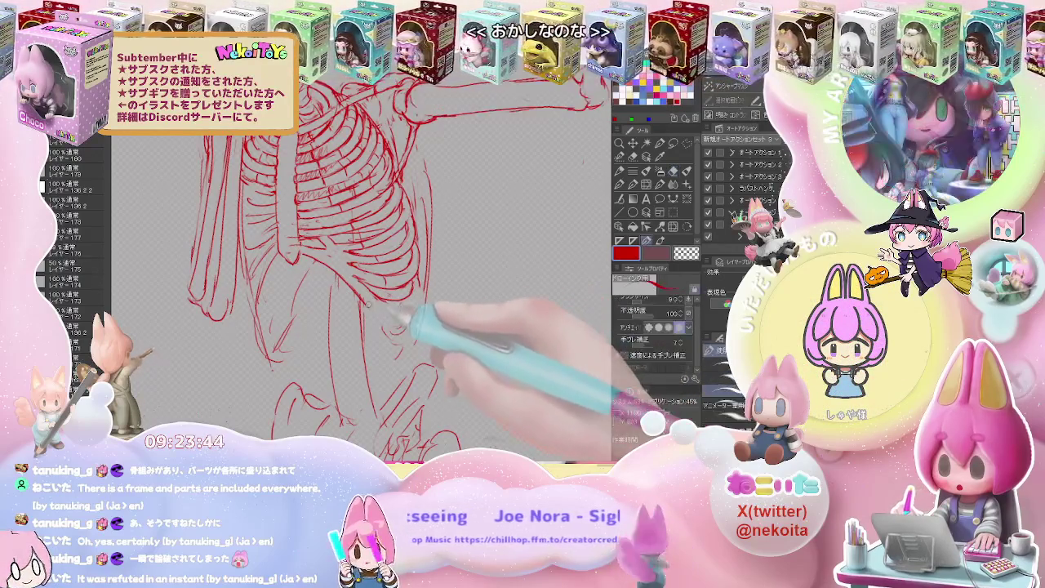
{"action": "key", "text": "ctrl+minus"}
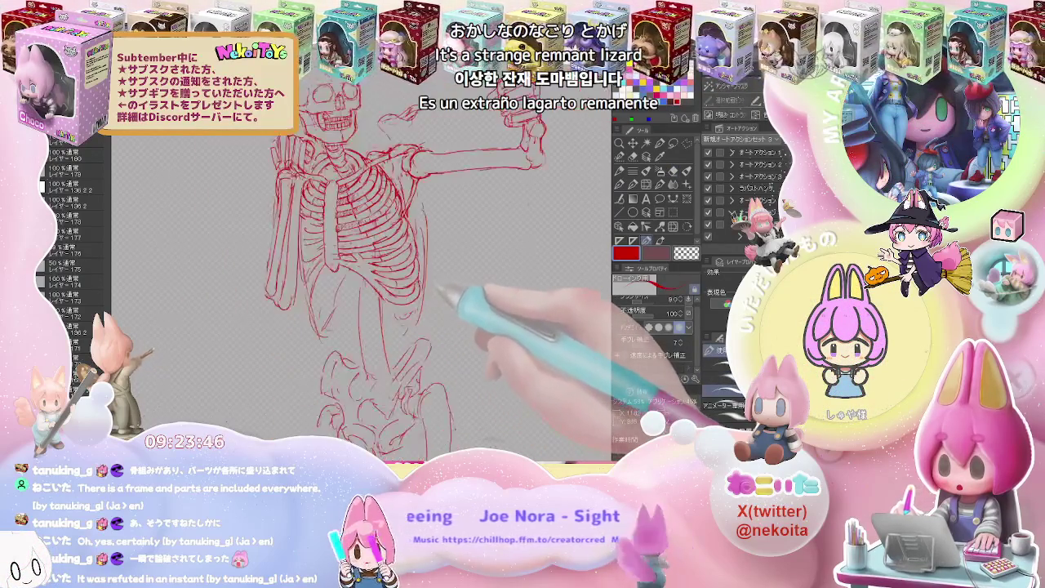
Erase and redraw the lower left ribs, outlining the ribcage's edge and the long bone beside it.
{"action": "key", "text": "e"}
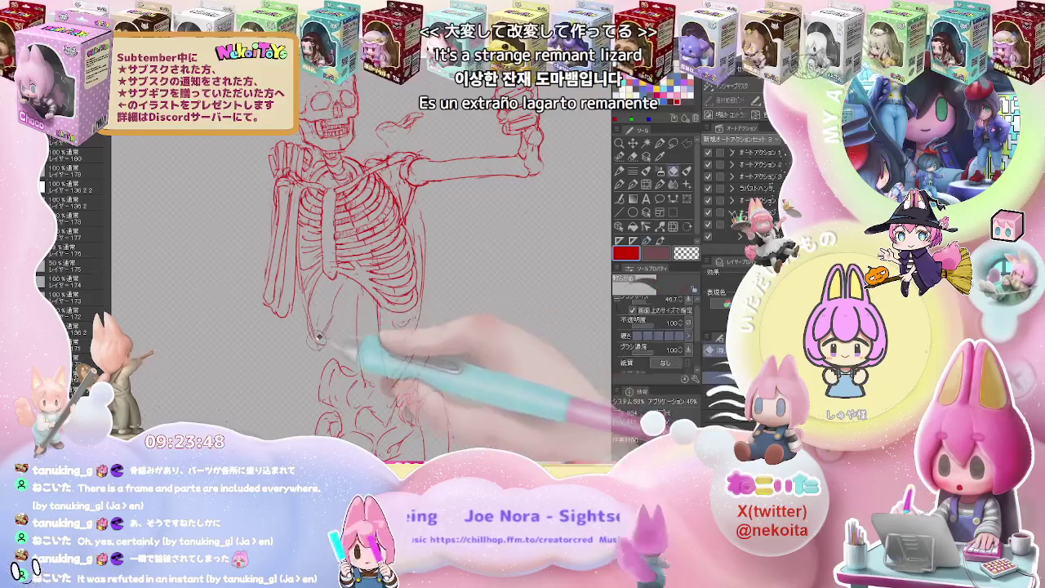
{"action": "key", "text": "p"}
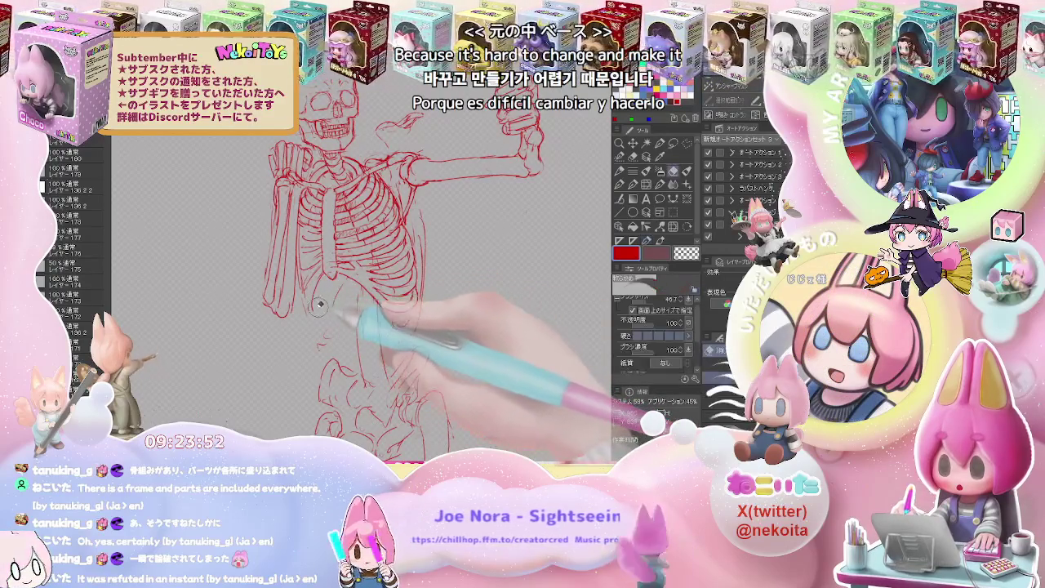
{"action": "key", "text": "e"}
{"action": "key", "text": "p"}
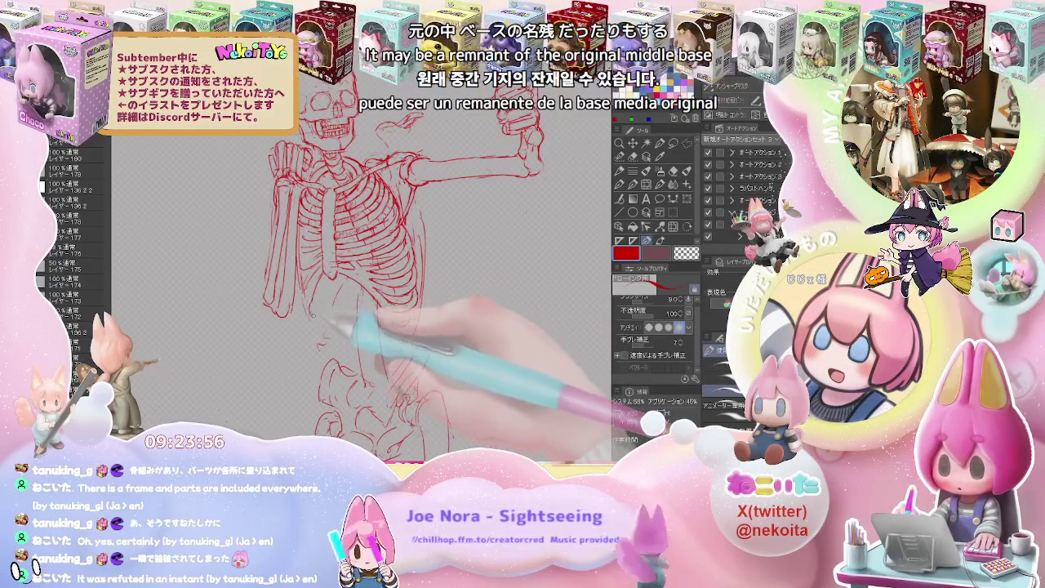
{"action": "key", "text": "e"}
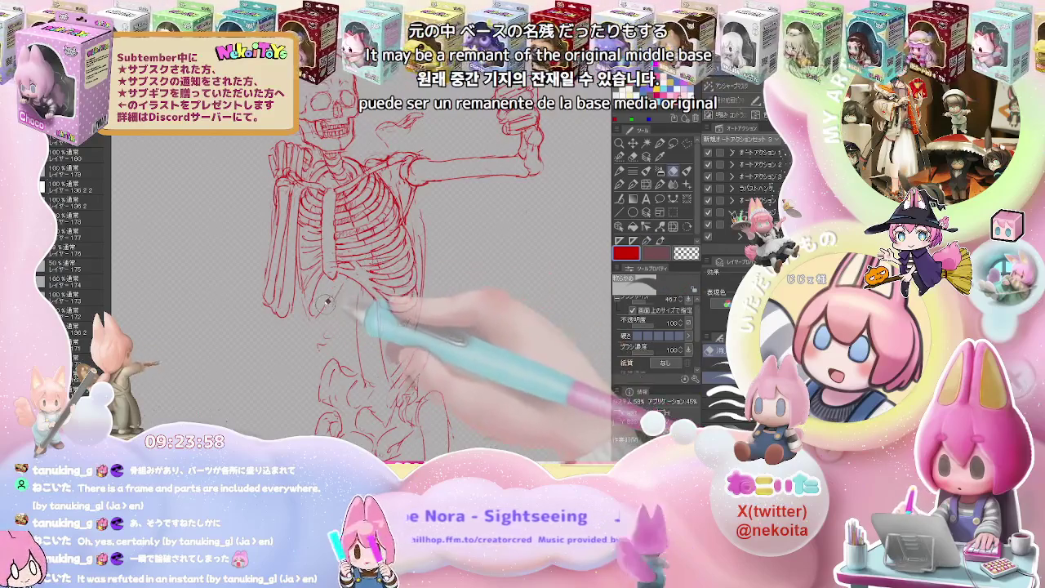
{"action": "key", "text": "p"}
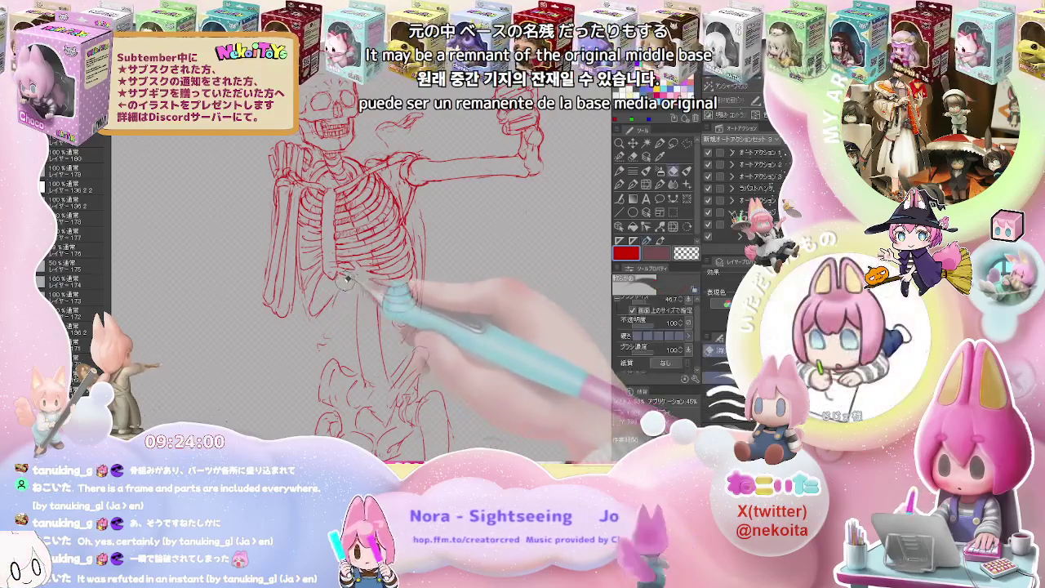
{"action": "key", "text": "e"}
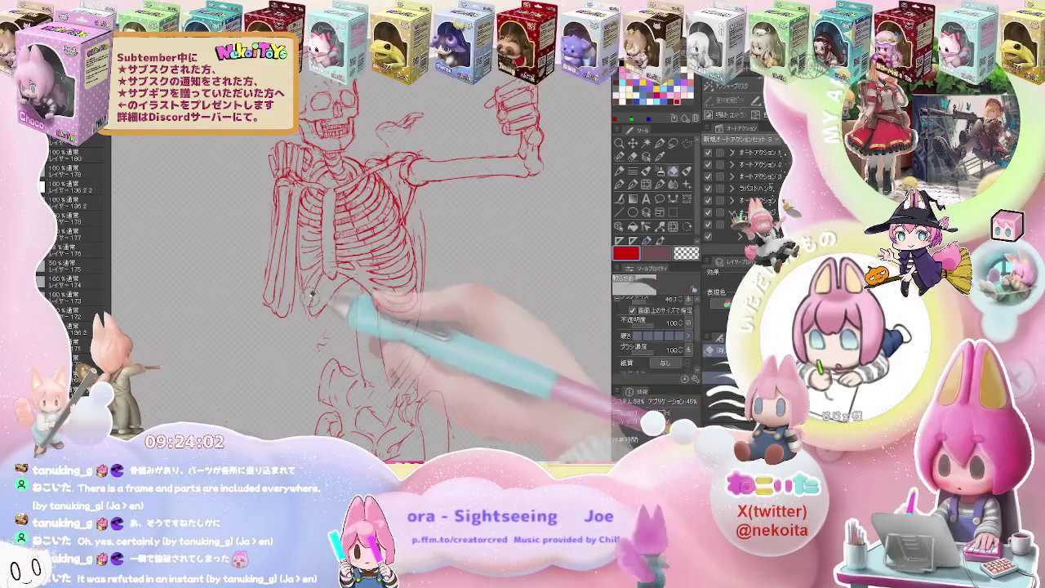
{"action": "key", "text": "p"}
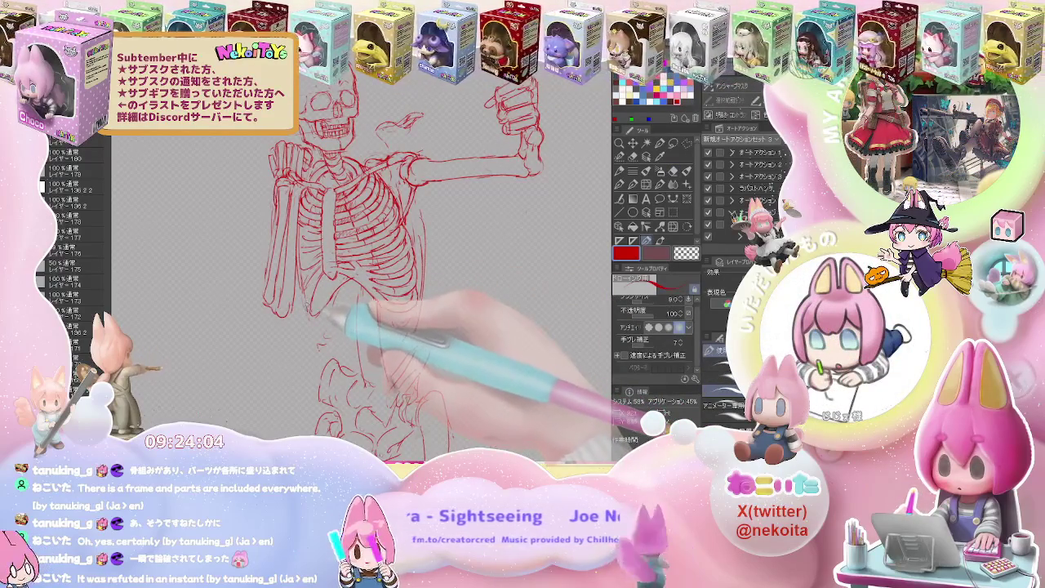
{"action": "key", "text": "ctrl+plus"}
{"action": "key", "text": "e"}
{"action": "key", "text": "p"}
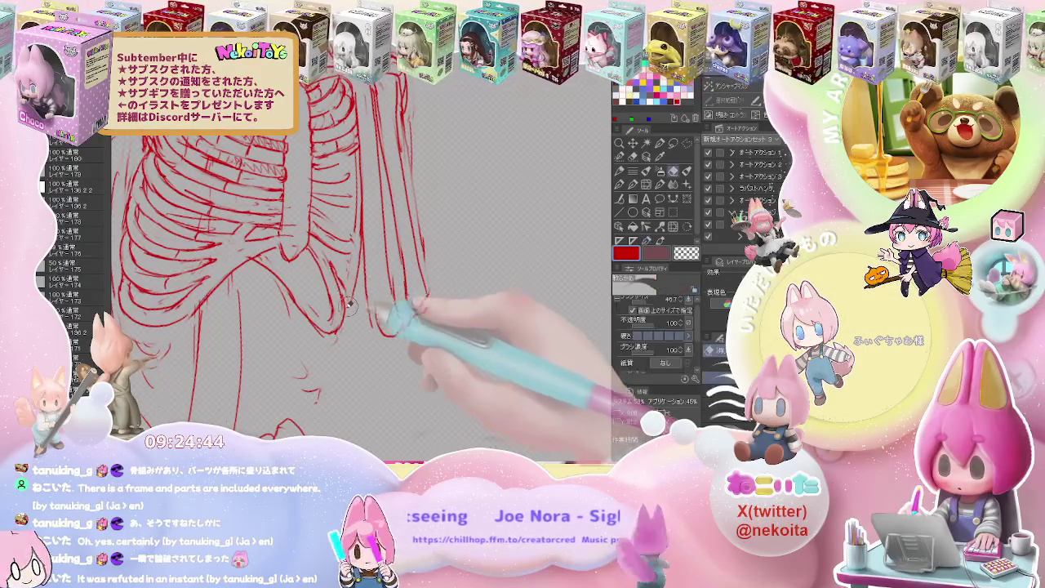
Draw red vertical strokes for the lowest ribs, softening overlaps with the Blend tool and soft eraser.
{"action": "left_click_drag", "start_coordinate": [415, 241], "coordinate": [421, 303]}
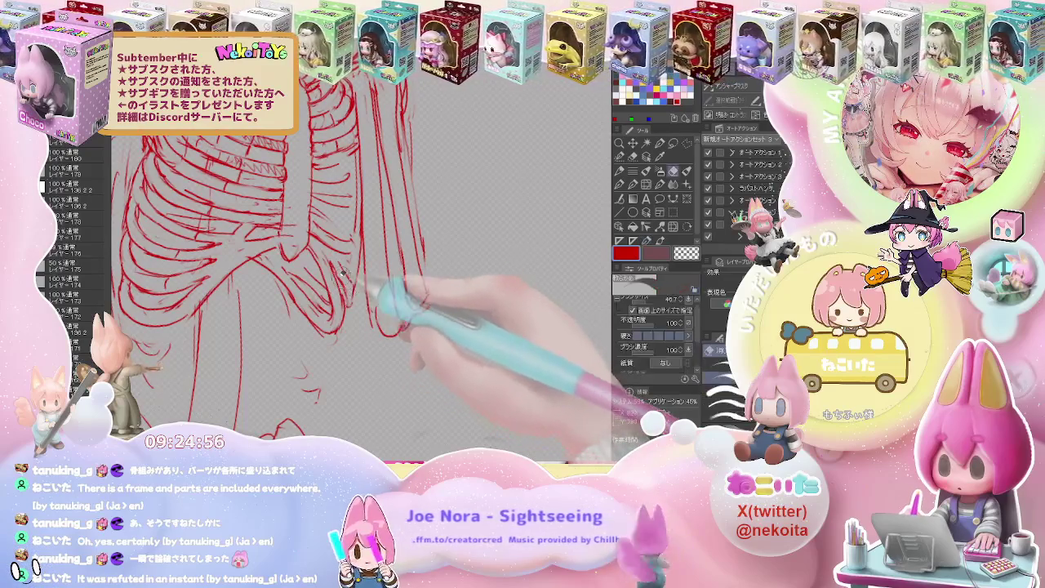
{"action": "key", "text": "j"}
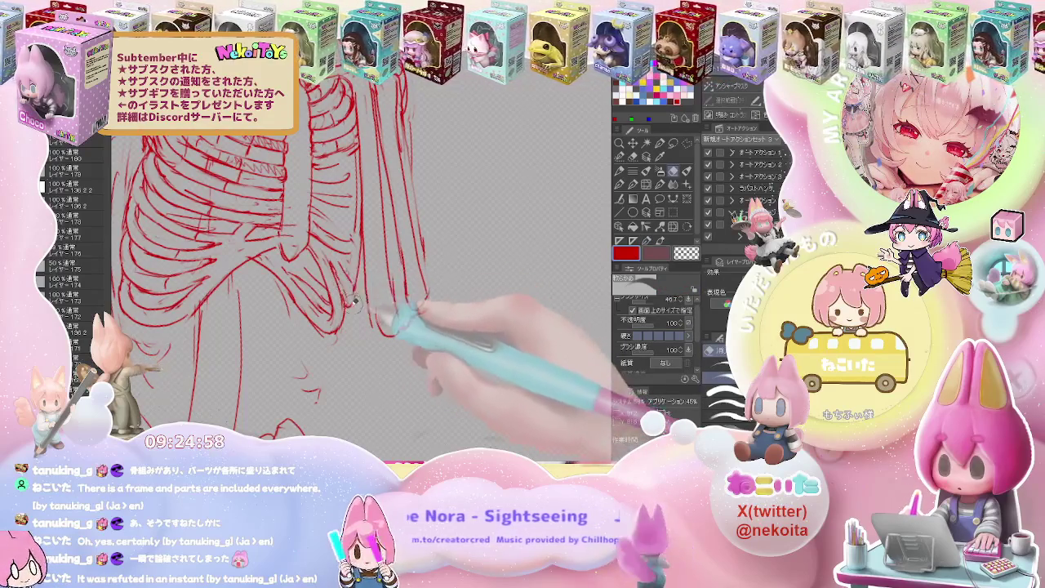
{"action": "key", "text": "p"}
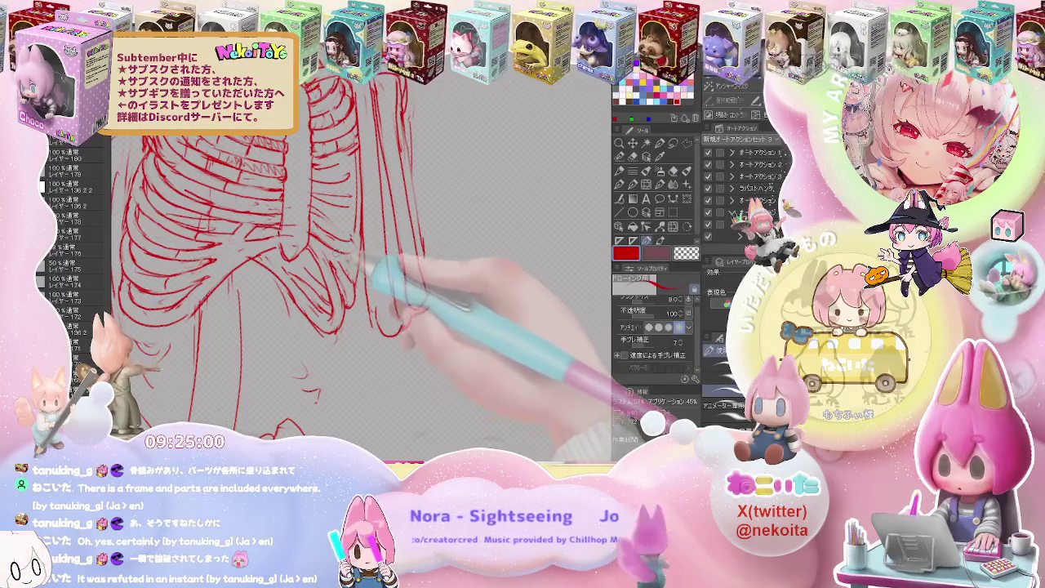
{"action": "key", "text": "j"}
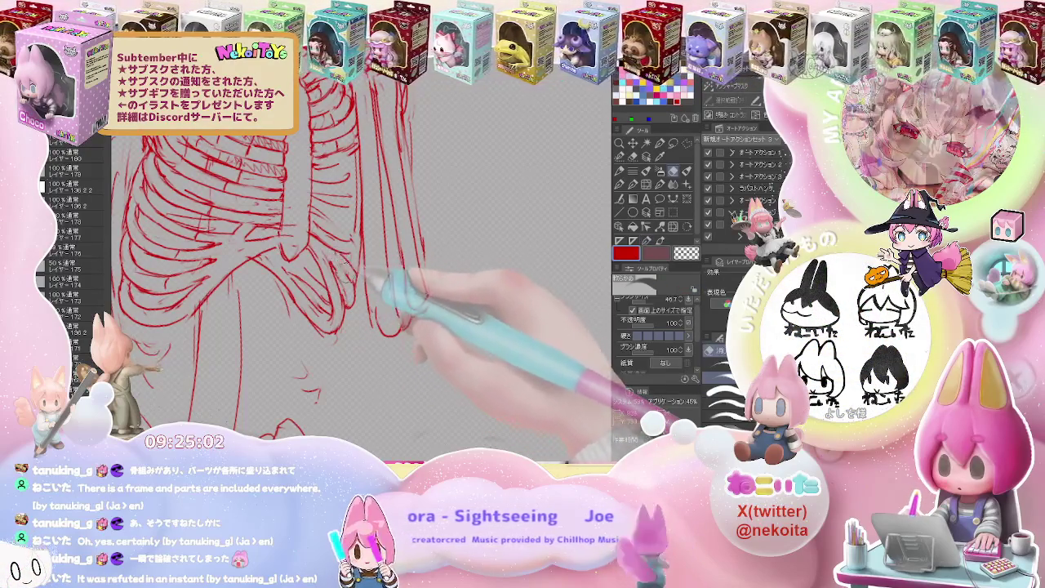
{"action": "key", "text": "p"}
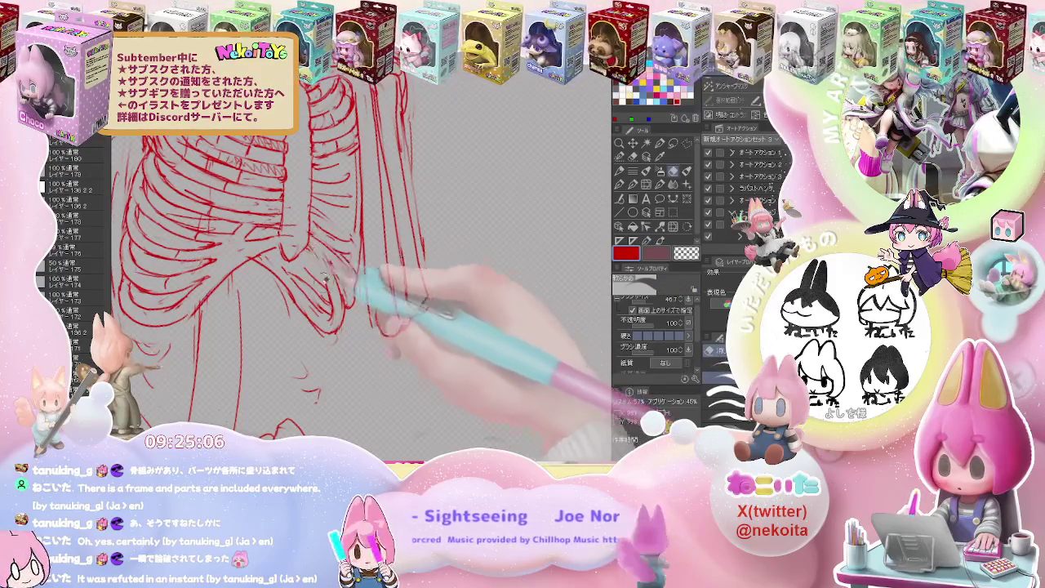
{"action": "key", "text": "e"}
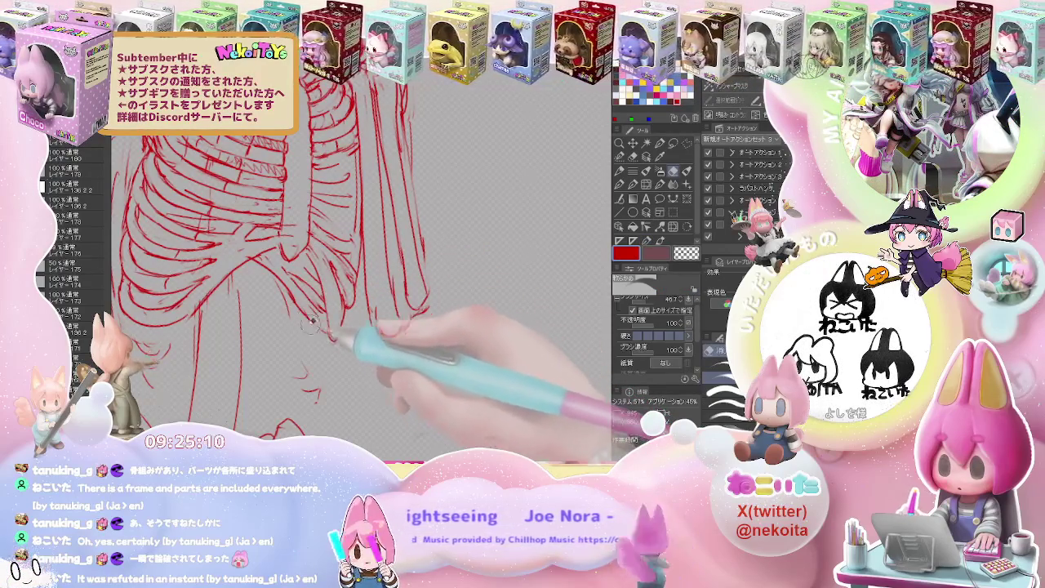
{"action": "key", "text": "p"}
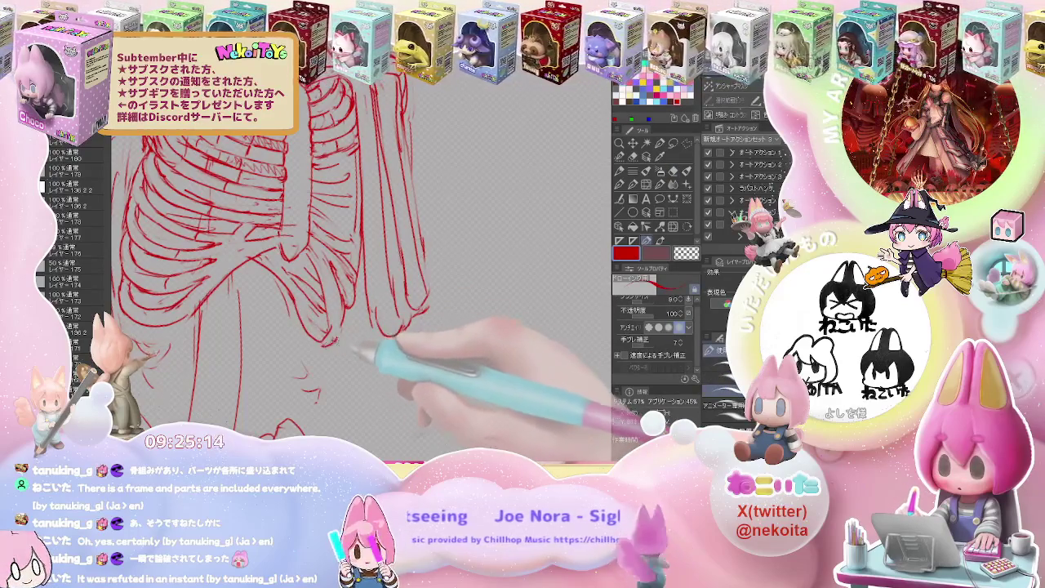
{"action": "key", "text": "ctrl+minus"}
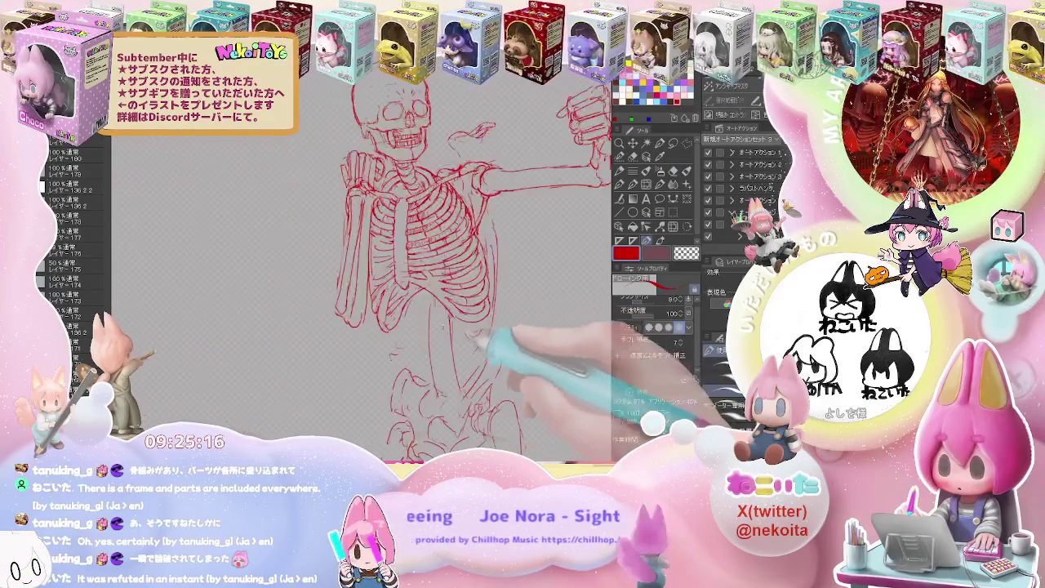
Zoom in on the ribcage and start erasing and redrawing its red rib lines.
{"action": "key", "text": "ctrl+plus"}
{"action": "key", "text": "ctrl+plus"}
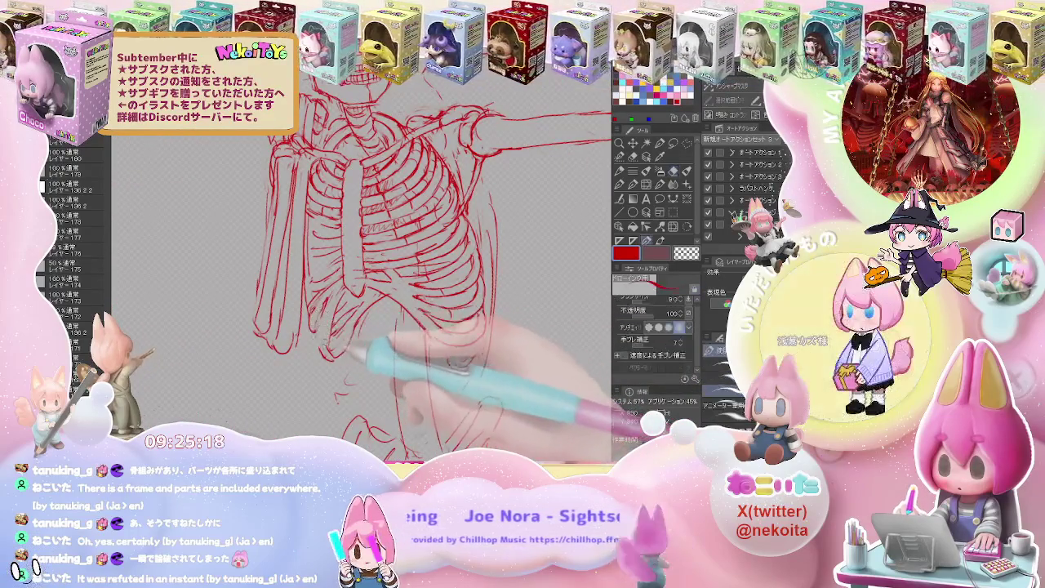
{"action": "key", "text": "ctrl+minus"}
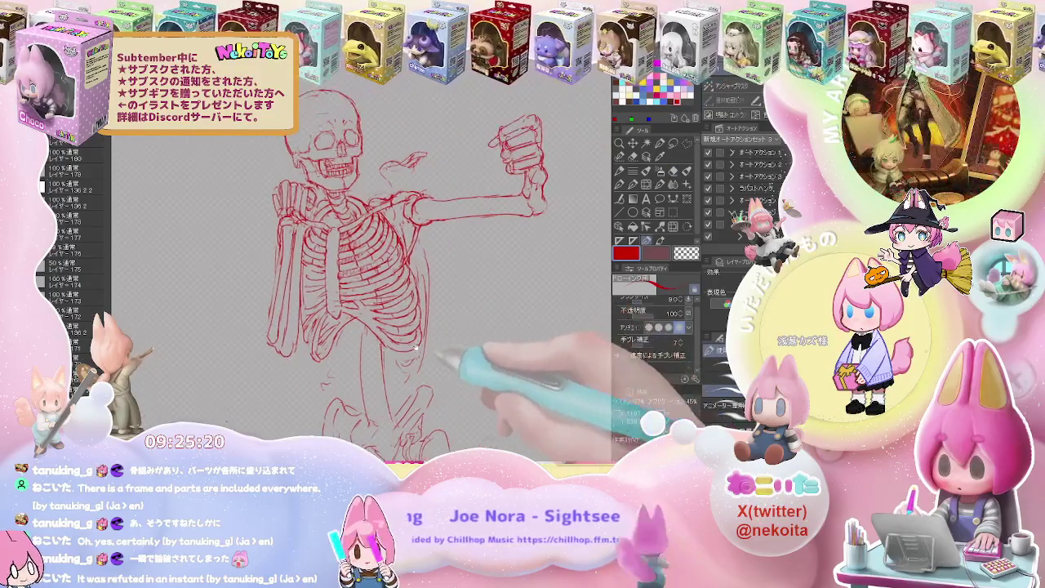
{"action": "key", "text": "ctrl+plus"}
{"action": "key", "text": "e"}
{"action": "key", "text": "p"}
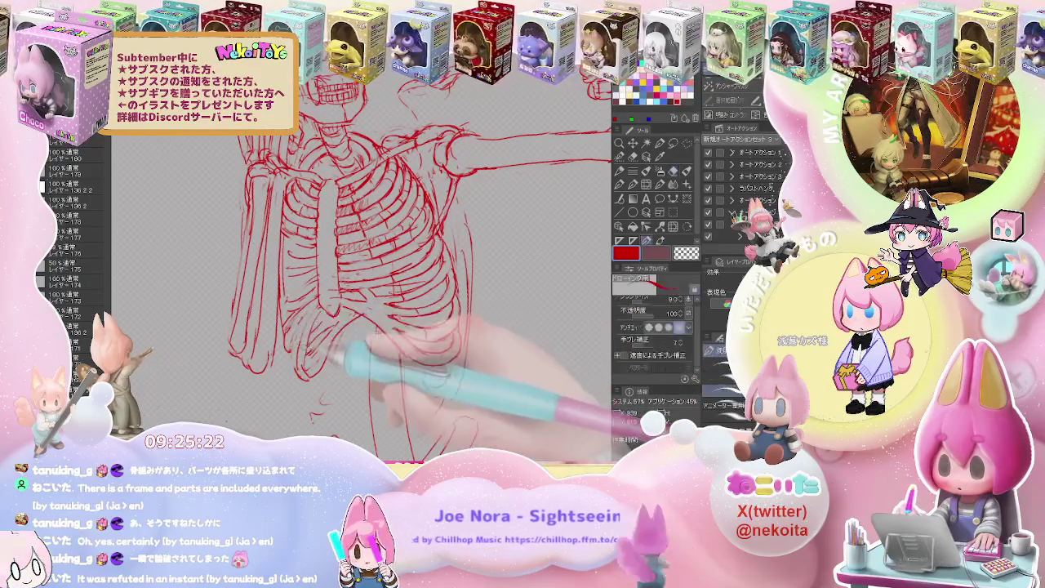
{"action": "key", "text": "e"}
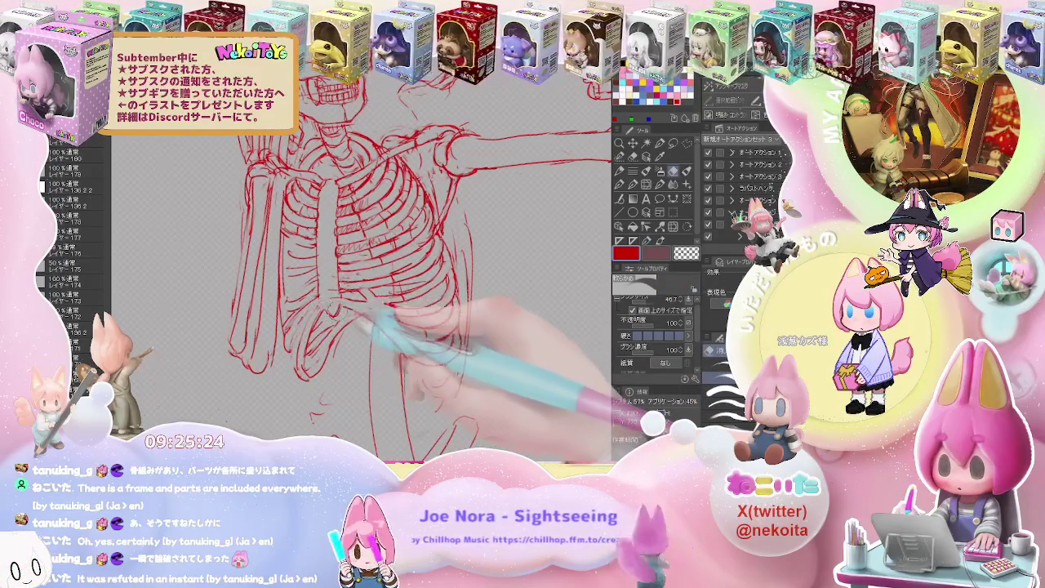
{"action": "key", "text": "p"}
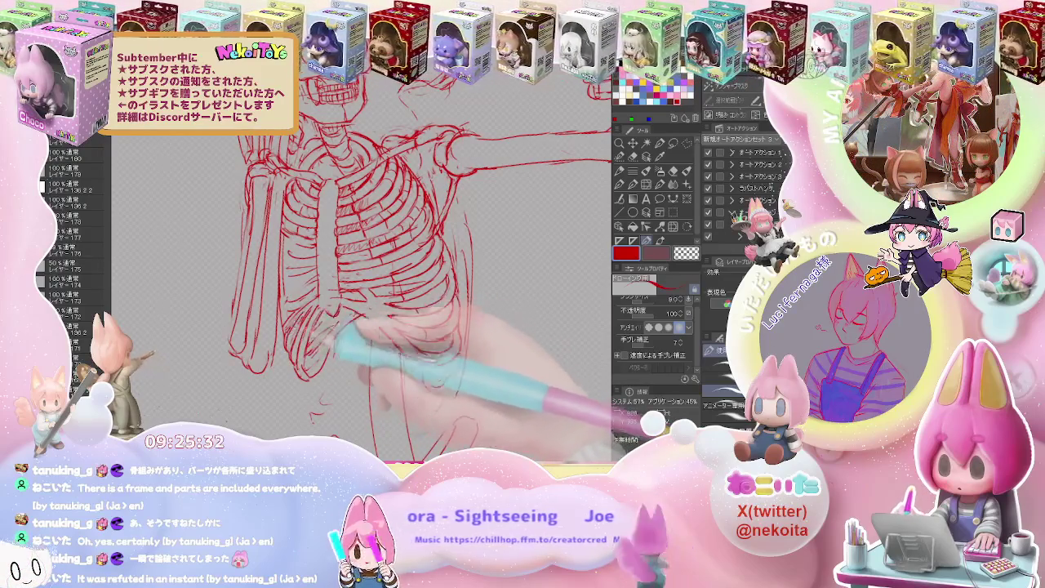
Clean up the ribcage and shoulder, erasing stray rib lines and redrawing them in red.
{"action": "key", "text": "ctrl+minus"}
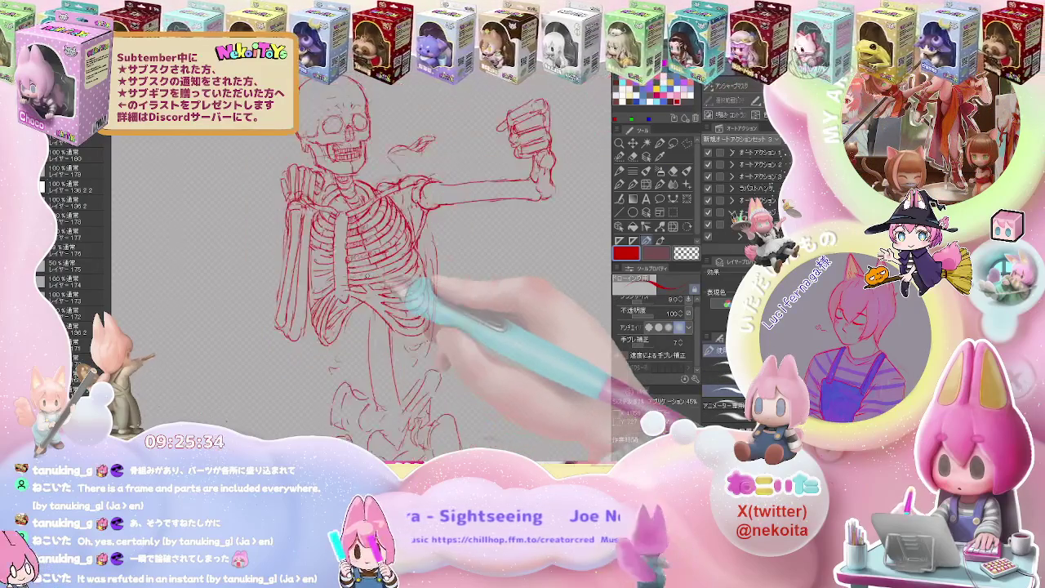
{"action": "key", "text": "ctrl+plus"}
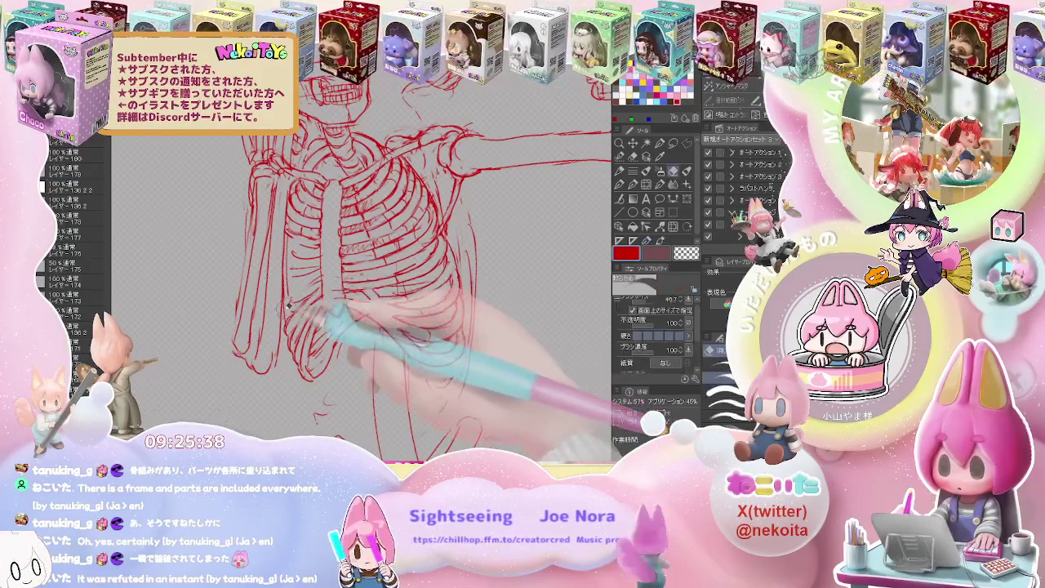
{"action": "key", "text": "ctrl+minus"}
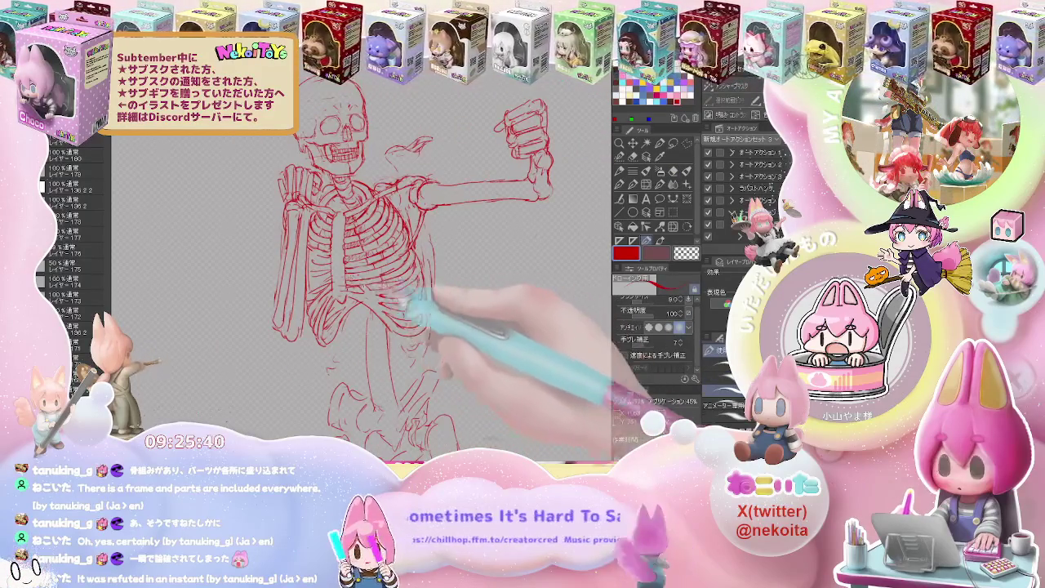
{"action": "key", "text": "ctrl+plus"}
{"action": "key", "text": "e"}
{"action": "key", "text": "p"}
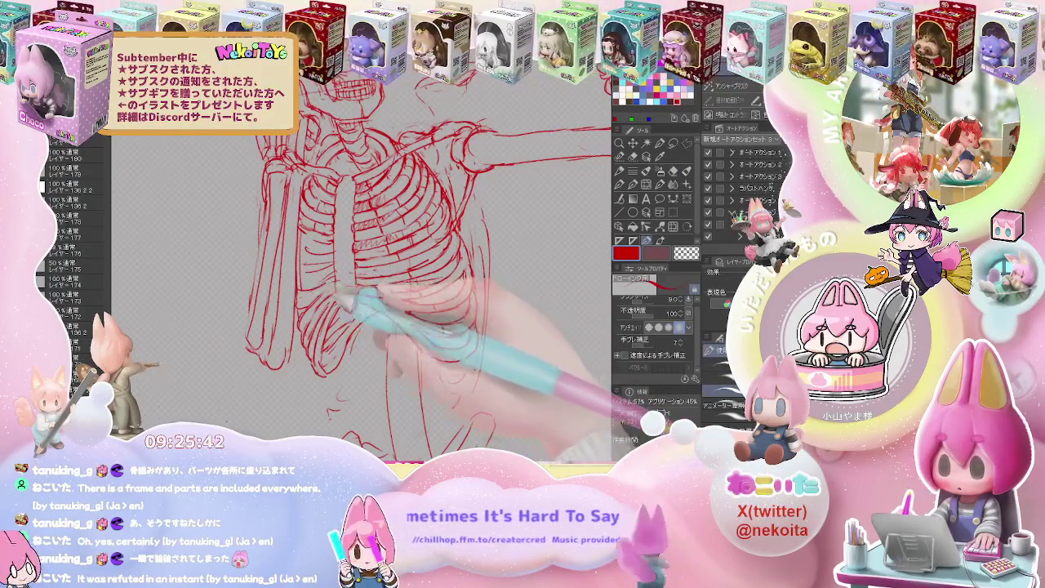
{"action": "key", "text": "e"}
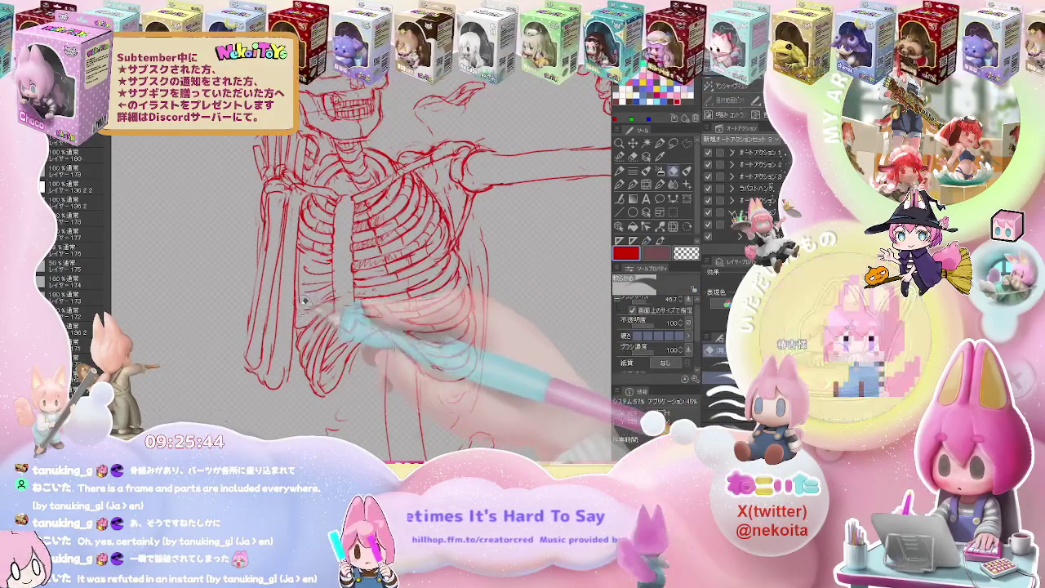
{"action": "key", "text": "p"}
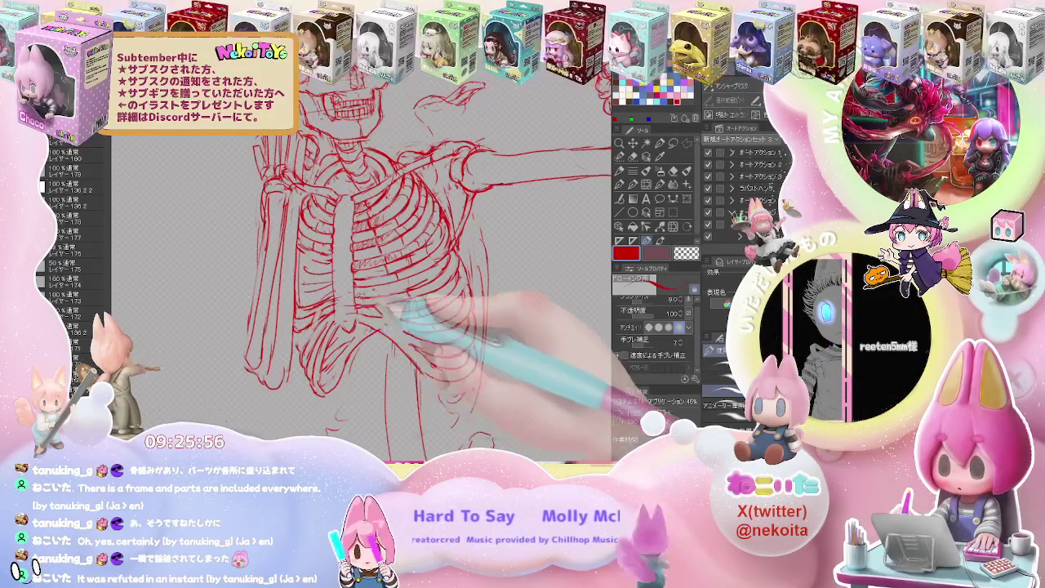
Erase stray sketch lines on the ribcage and redraw the lower middle ribs.
{"action": "key", "text": "e"}
{"action": "key", "text": "p"}
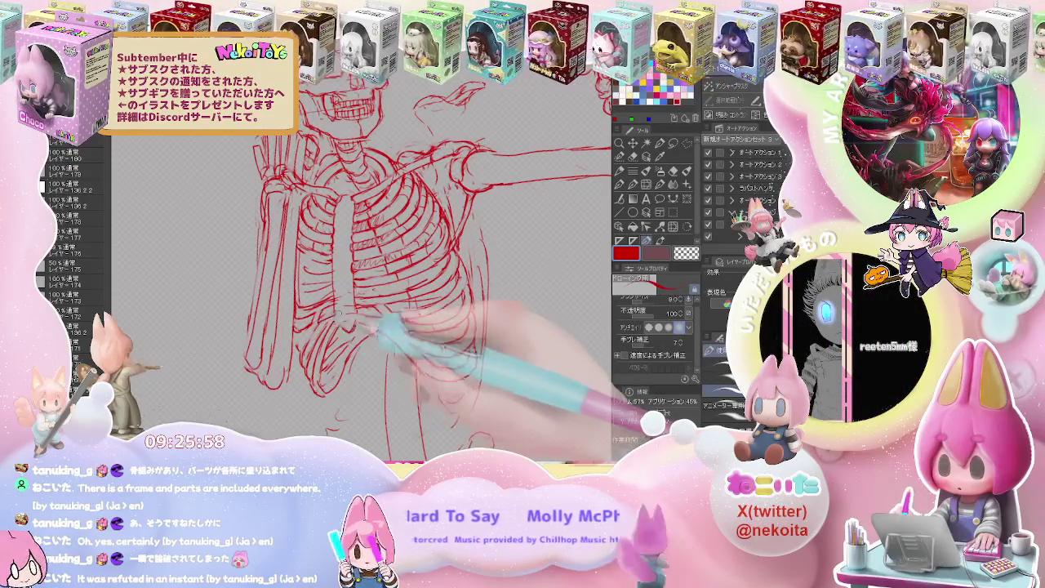
{"action": "key", "text": "e"}
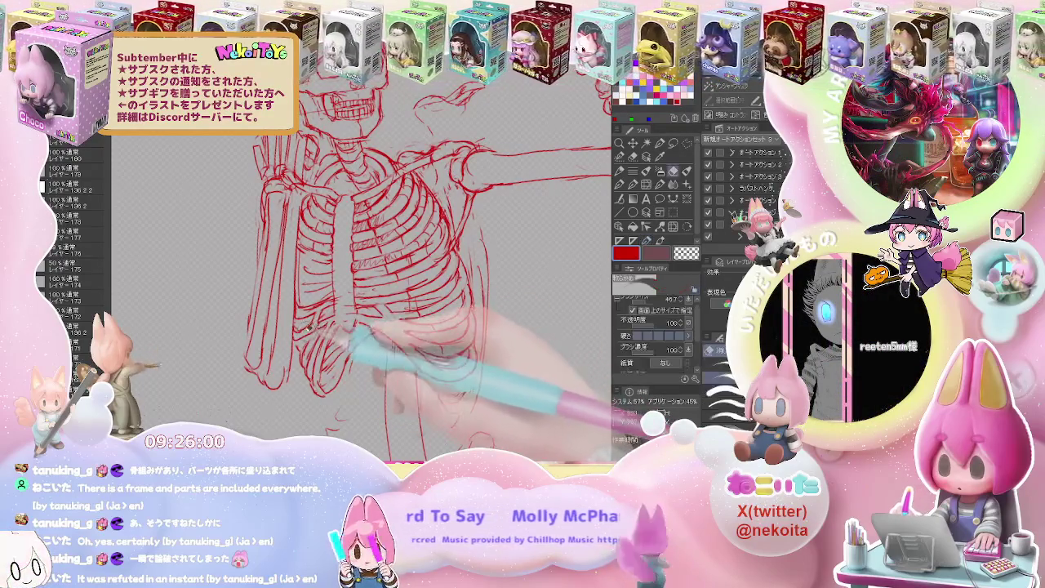
{"action": "key", "text": "p"}
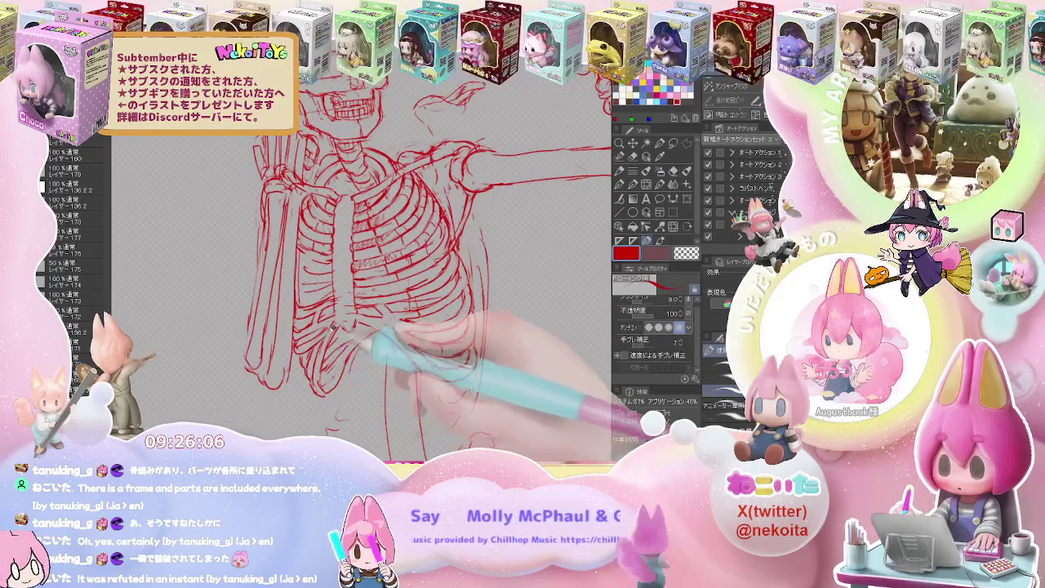
{"action": "key", "text": "e"}
{"action": "key", "text": "p"}
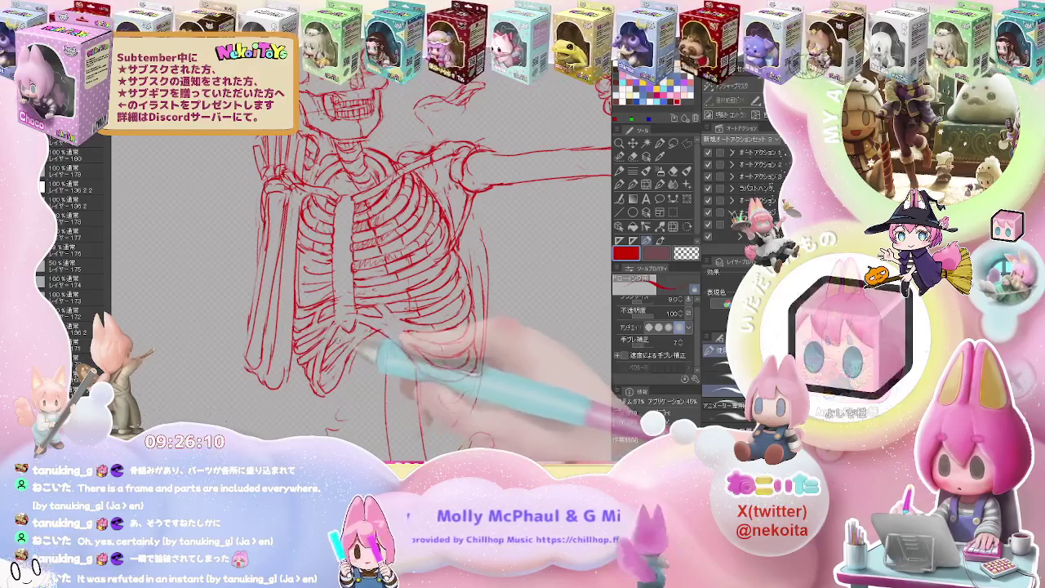
{"action": "key", "text": "e"}
{"action": "left_click_drag", "start_coordinate": [318, 369], "coordinate": [333, 382]}
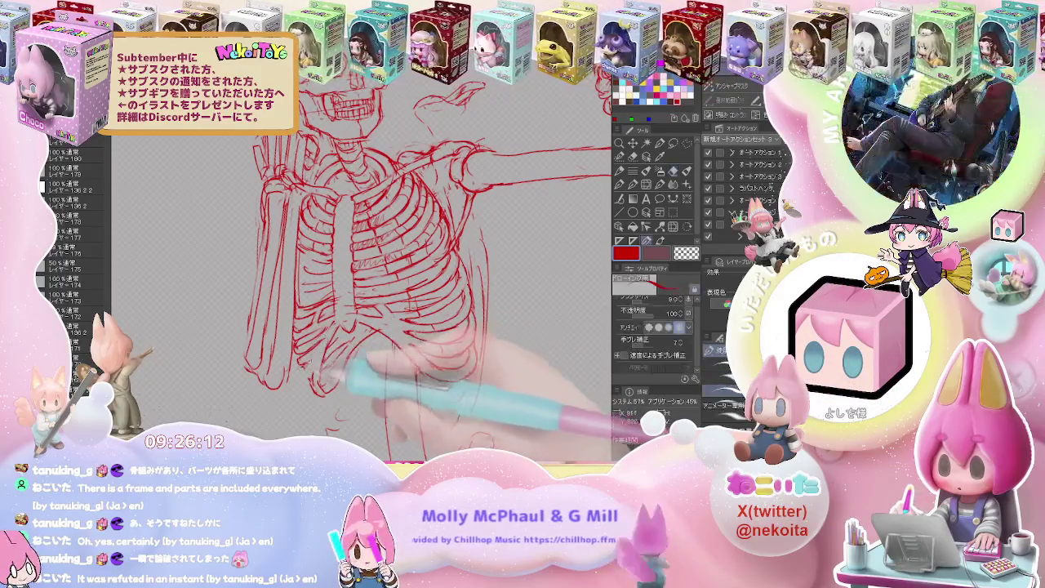
{"action": "key", "text": "p"}
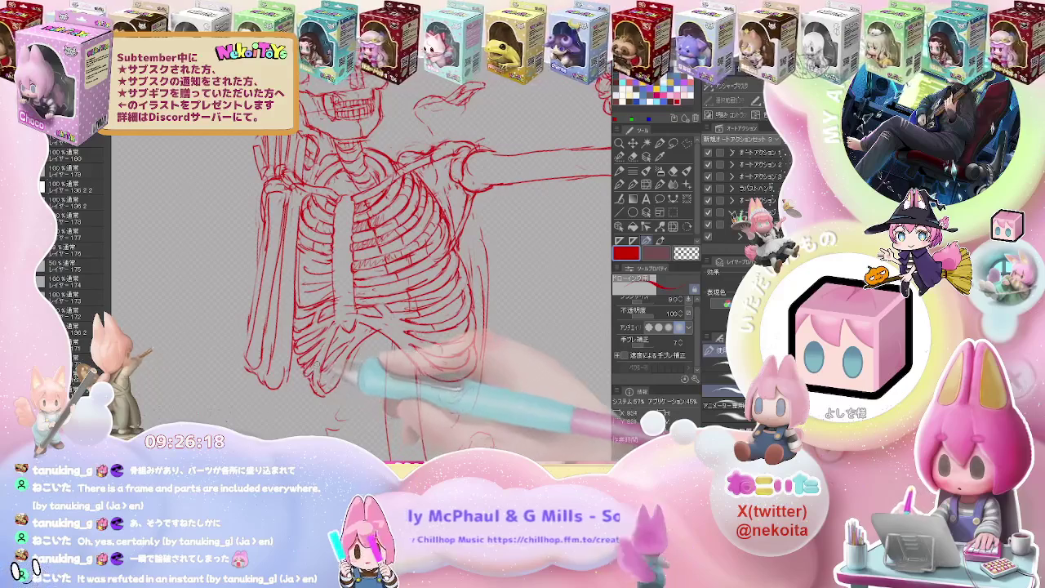
Erase faint rib lines in the ribcage and briefly soften strokes with the Blend tool.
{"action": "key", "text": "ctrl+minus"}
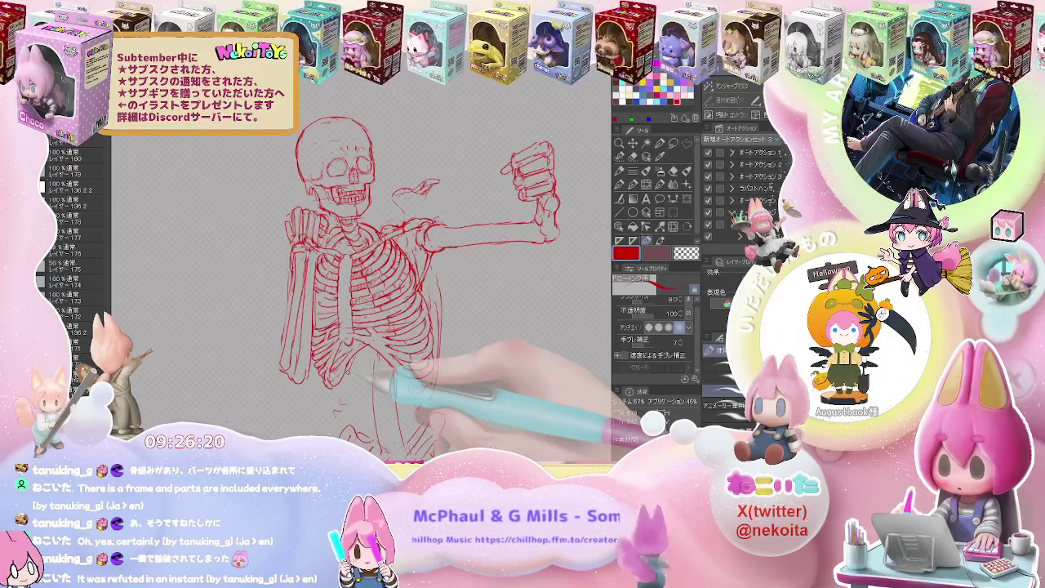
{"action": "key", "text": "ctrl+plus"}
{"action": "key", "text": "e"}
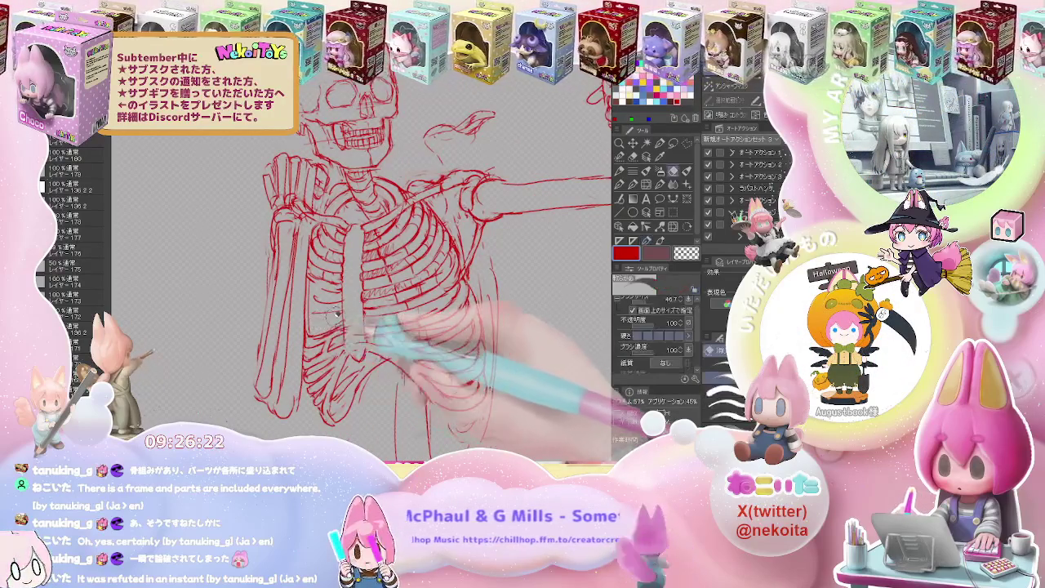
{"action": "mouse_move", "coordinate": [336, 313]}
{"action": "left_mouse_down"}
{"action": "mouse_move", "coordinate": [367, 296]}
{"action": "mouse_move", "coordinate": [325, 291]}
{"action": "left_mouse_up"}
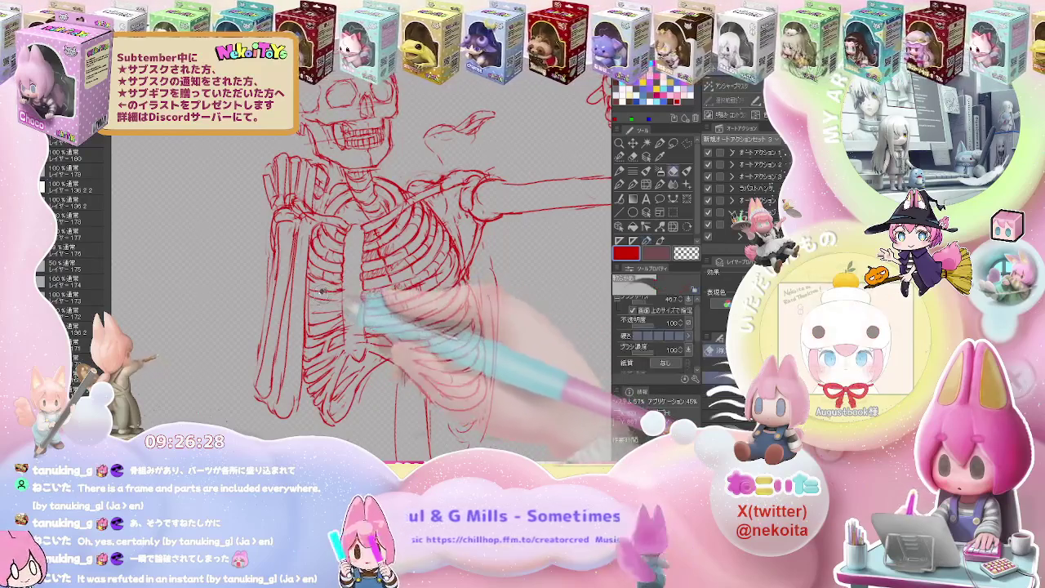
{"action": "key", "text": "p"}
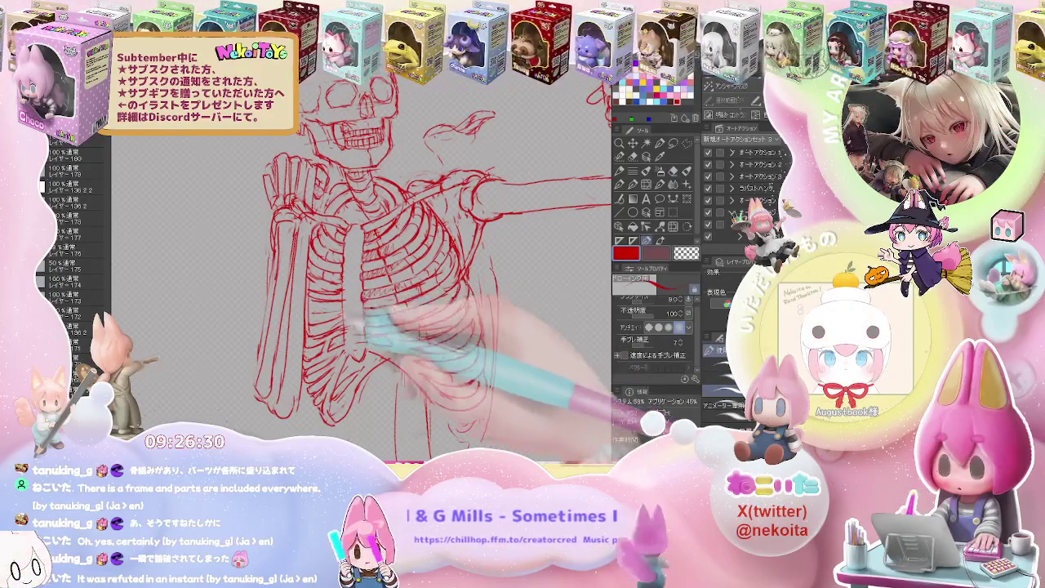
{"action": "key", "text": "e"}
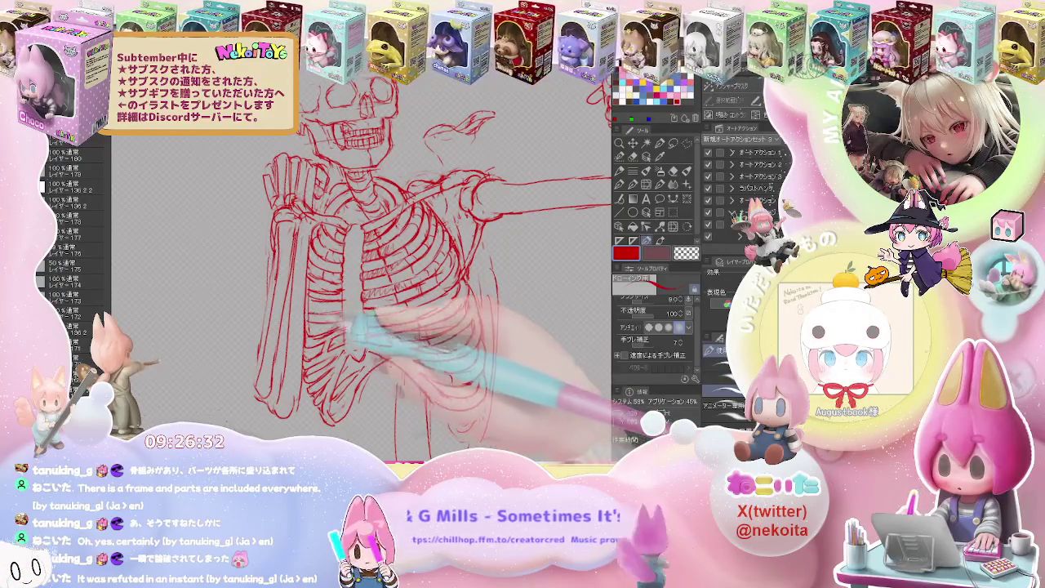
{"action": "key", "text": "j"}
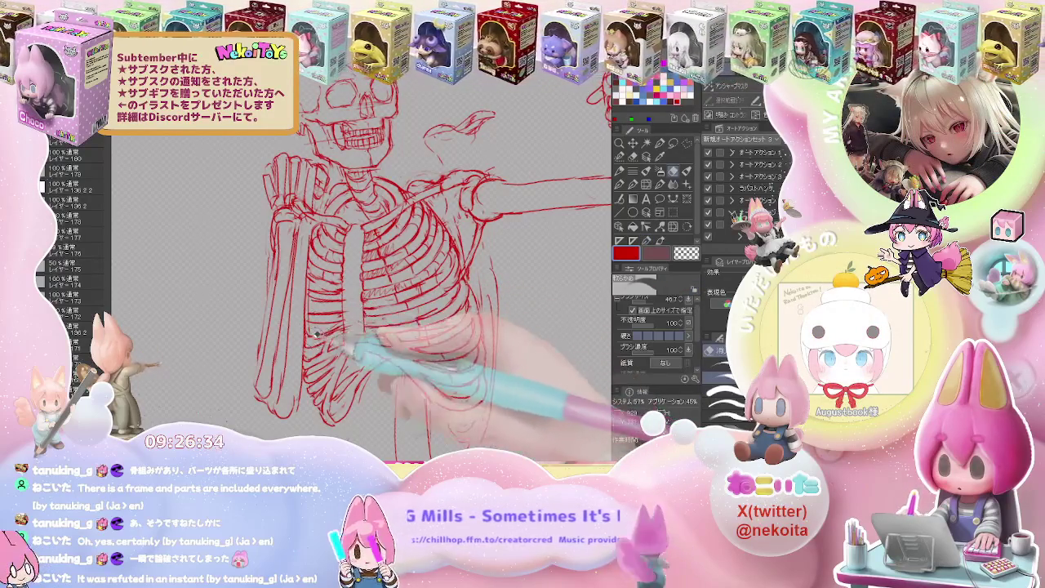
{"action": "key", "text": "p"}
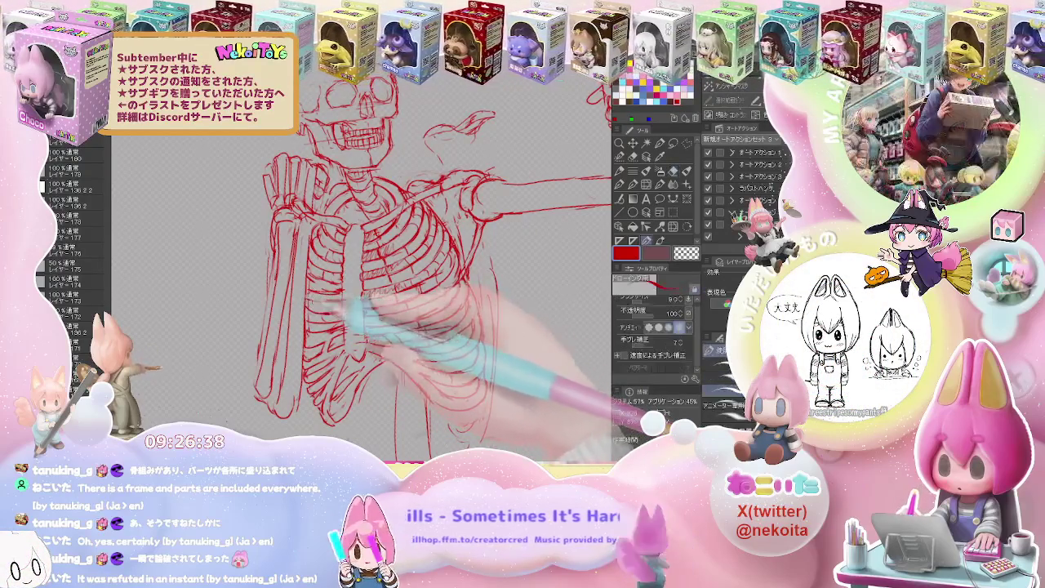
Move to the torso and start erasing and redrawing the lower ribs.
{"action": "scroll", "coordinate": [424, 356], "scroll_direction": "down", "scroll_amount": 2}
{"action": "scroll", "coordinate": [424, 356], "scroll_direction": "down", "scroll_amount": 2}
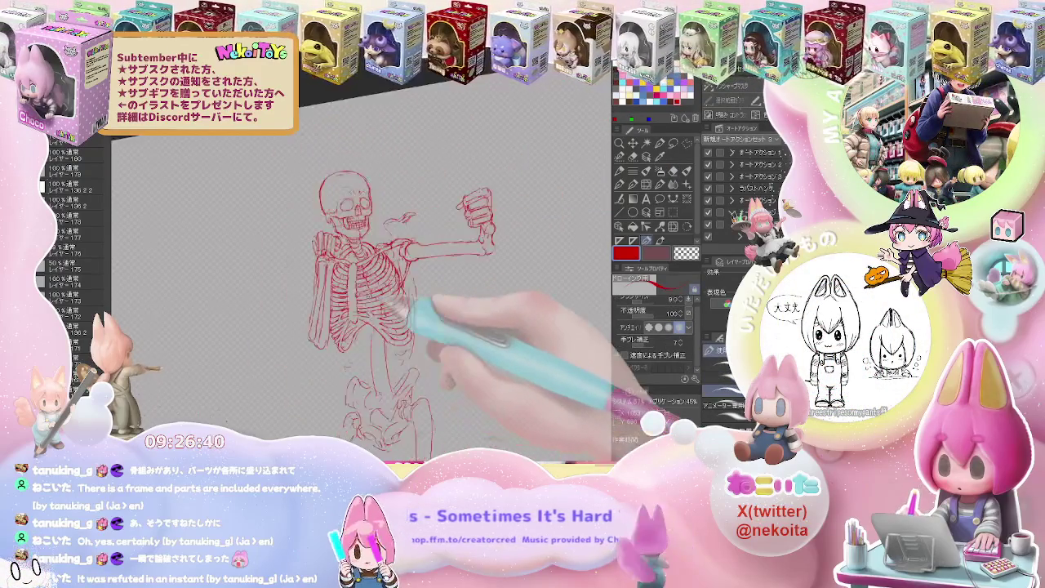
{"action": "scroll", "coordinate": [424, 356], "scroll_direction": "down", "scroll_amount": 2}
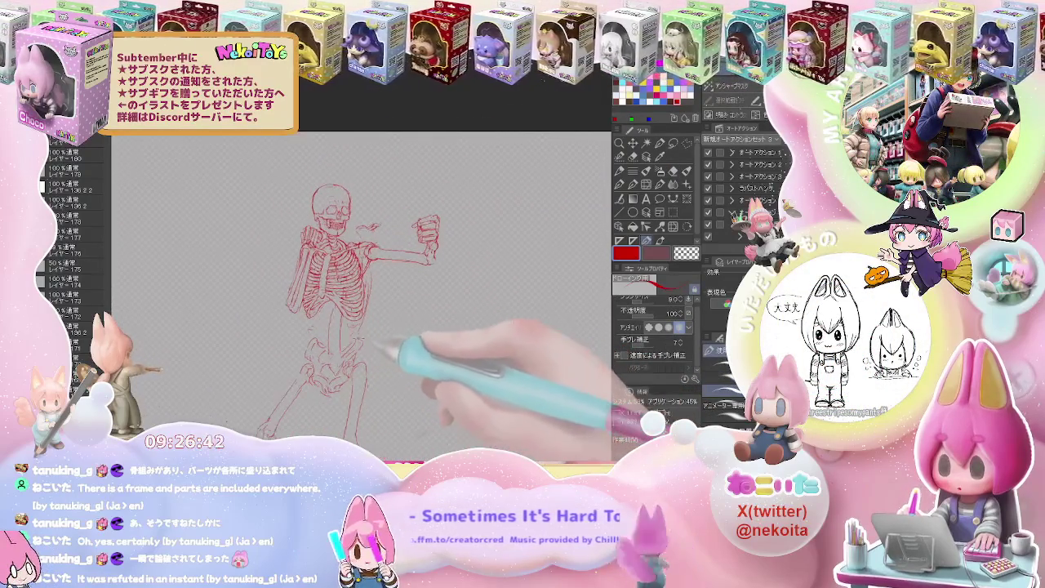
{"action": "scroll", "coordinate": [363, 336], "scroll_direction": "up", "scroll_amount": 3}
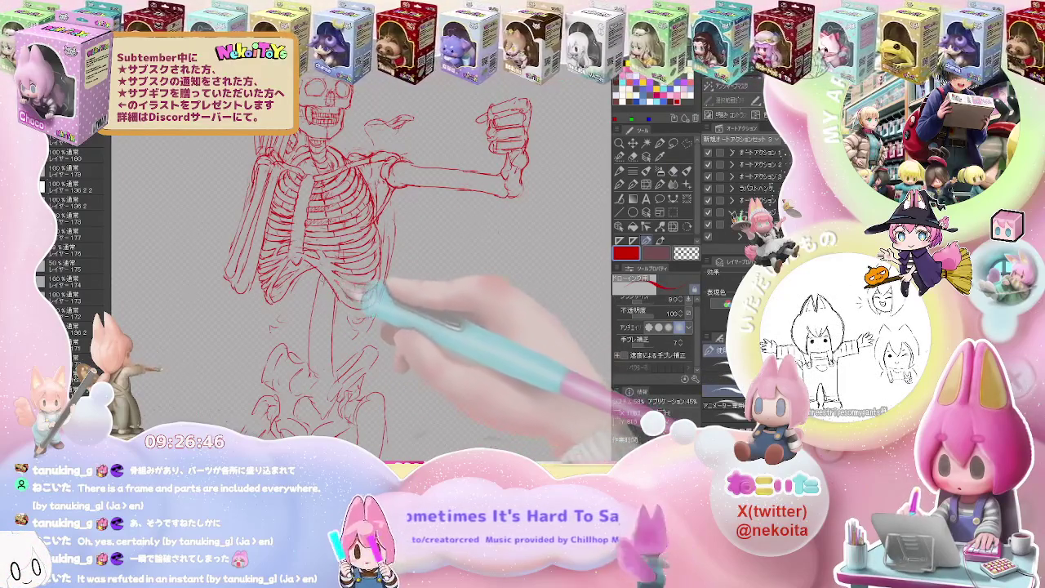
{"action": "key", "text": "e"}
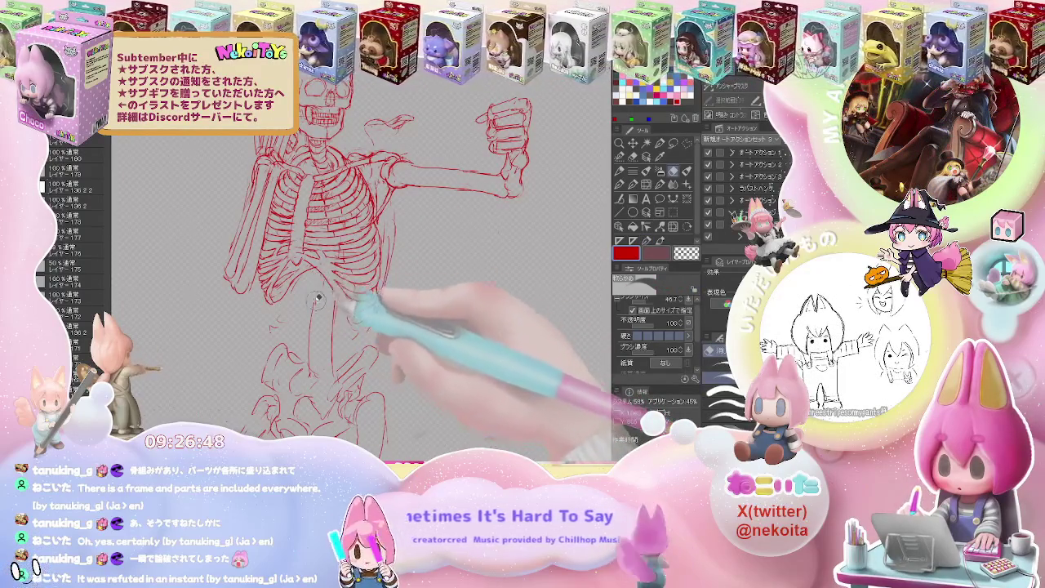
{"action": "key", "text": "p"}
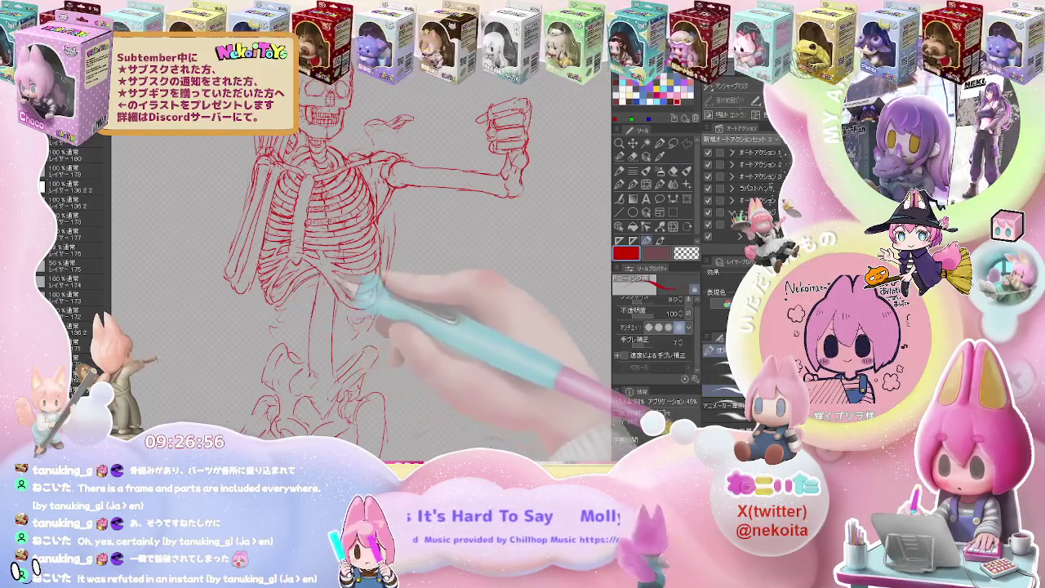
{"action": "key", "text": "e"}
{"action": "key", "text": "p"}
Replace the rough lumbar lines with segmented red vertebrae.
{"action": "key", "text": "e"}
{"action": "key", "text": "p"}
{"action": "key", "text": "e"}
{"action": "key", "text": "p"}
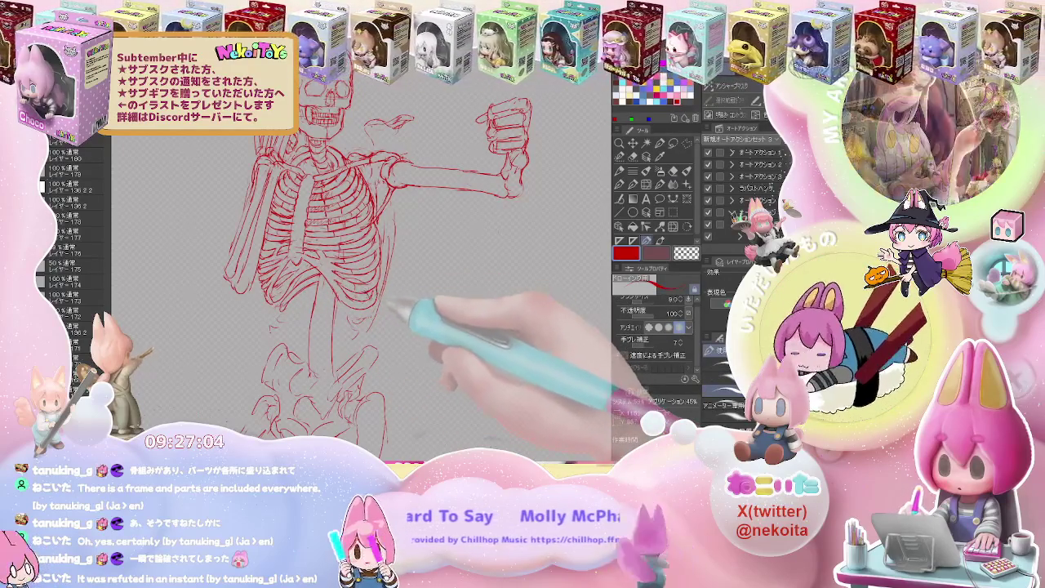
{"action": "key", "text": "e"}
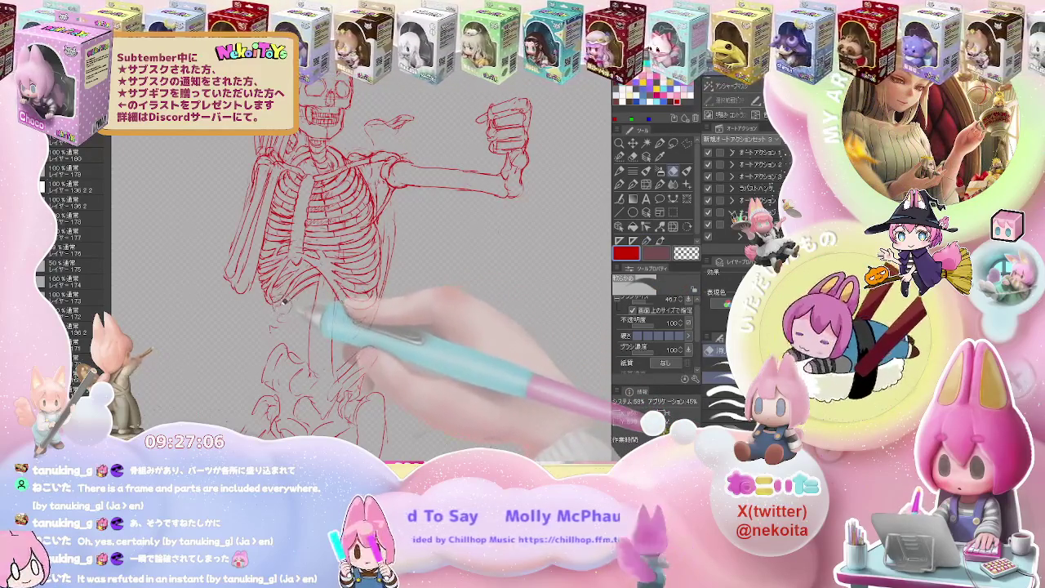
{"action": "key", "text": "p"}
{"action": "key", "text": "e"}
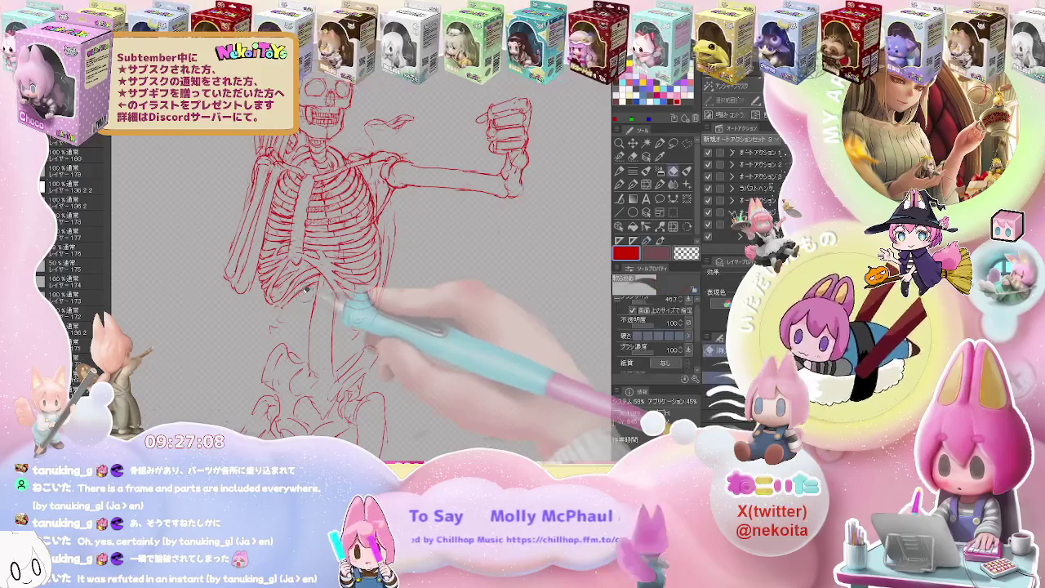
{"action": "key", "text": "p"}
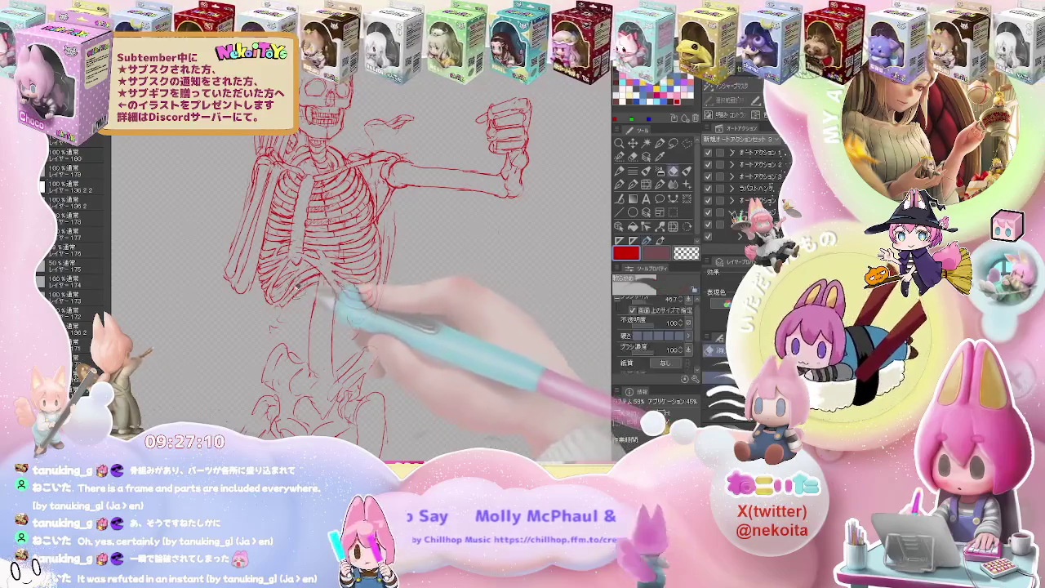
Continue the vertebrae down into the top of the pelvis and check the whole skeleton.
{"action": "key", "text": "e"}
{"action": "key", "text": "p"}
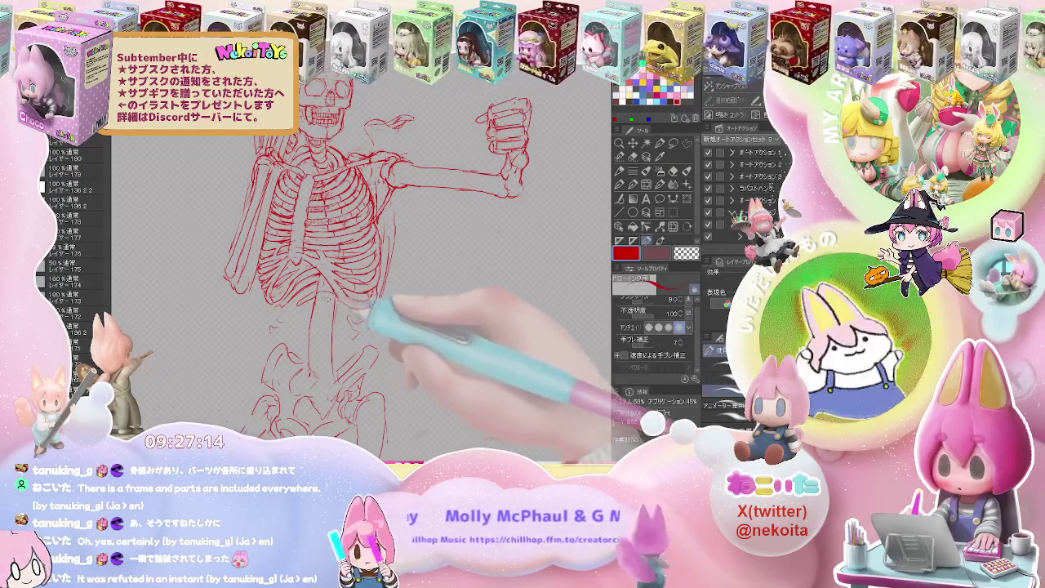
{"action": "key", "text": "e"}
{"action": "key", "text": "p"}
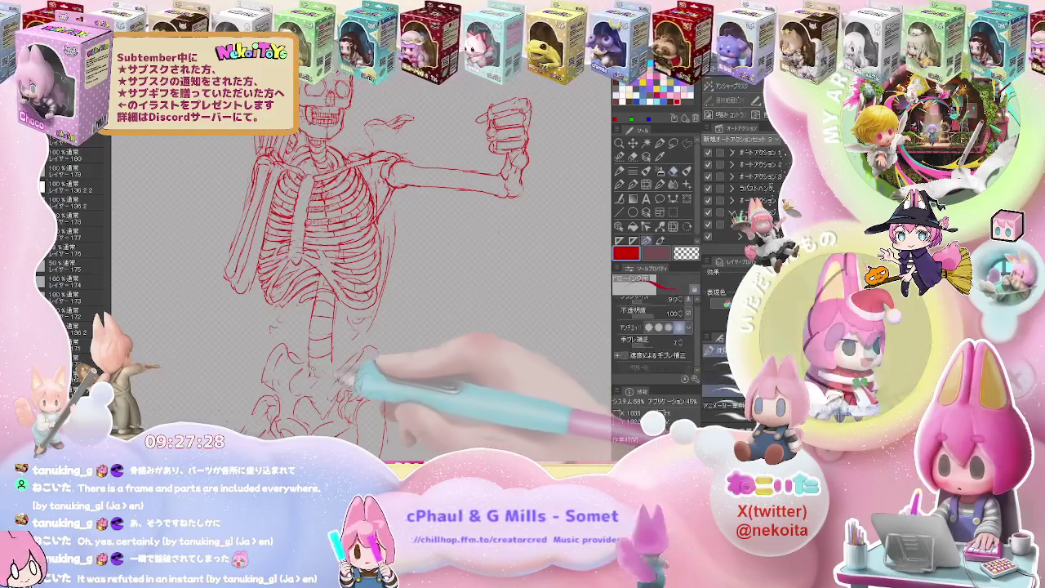
{"action": "scroll", "coordinate": [376, 245], "scroll_direction": "up", "scroll_amount": 1}
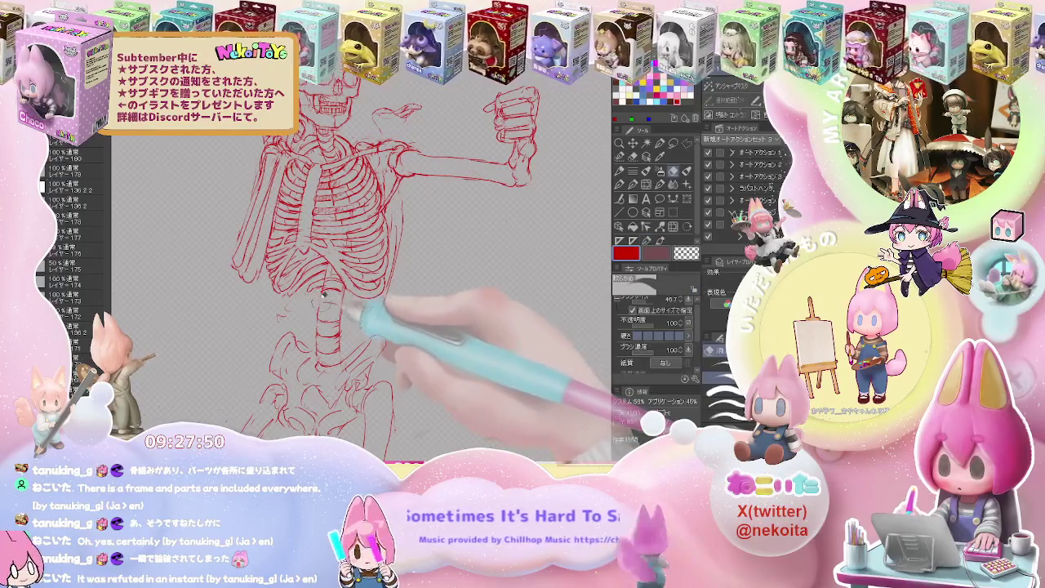
{"action": "key", "text": "ctrl+minus"}
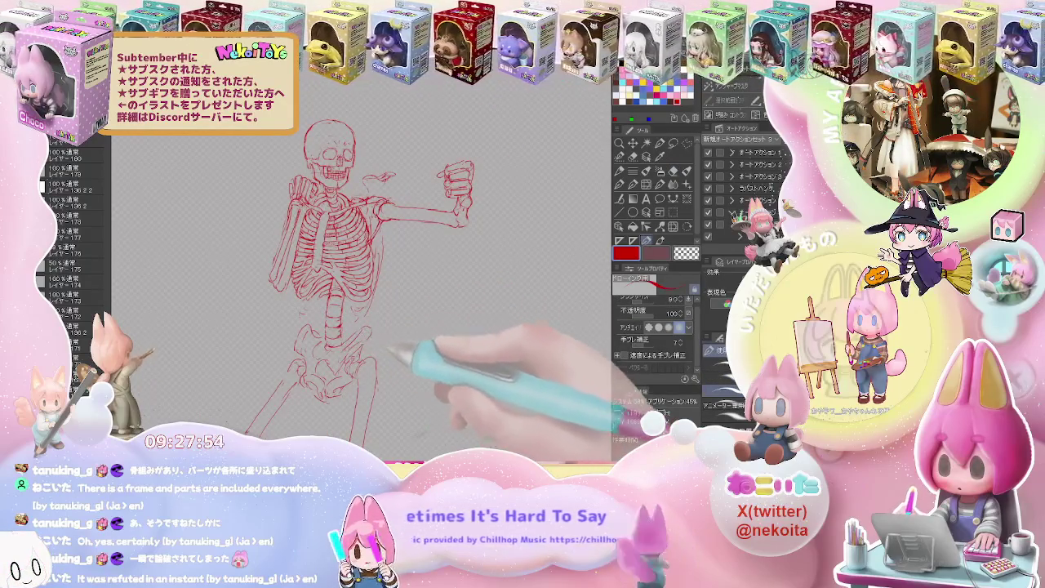
{"action": "key", "text": "ctrl+plus"}
Erase stray hip lines and redraw the pelvis's upper rim below the lumbar vertebrae in red.
{"action": "key", "text": "e"}
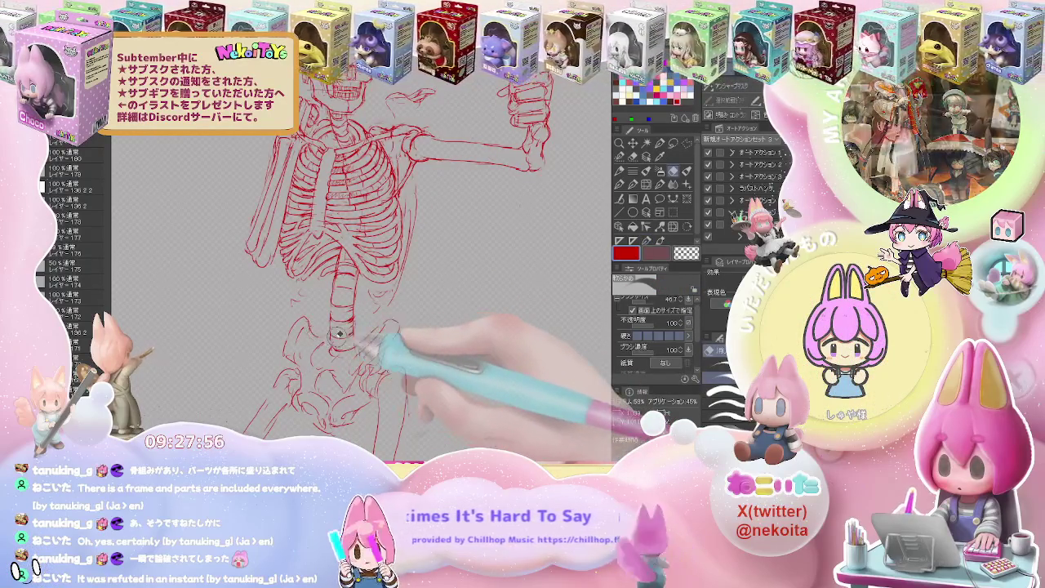
{"action": "key", "text": "ctrl+minus"}
{"action": "key", "text": "ctrl+minus"}
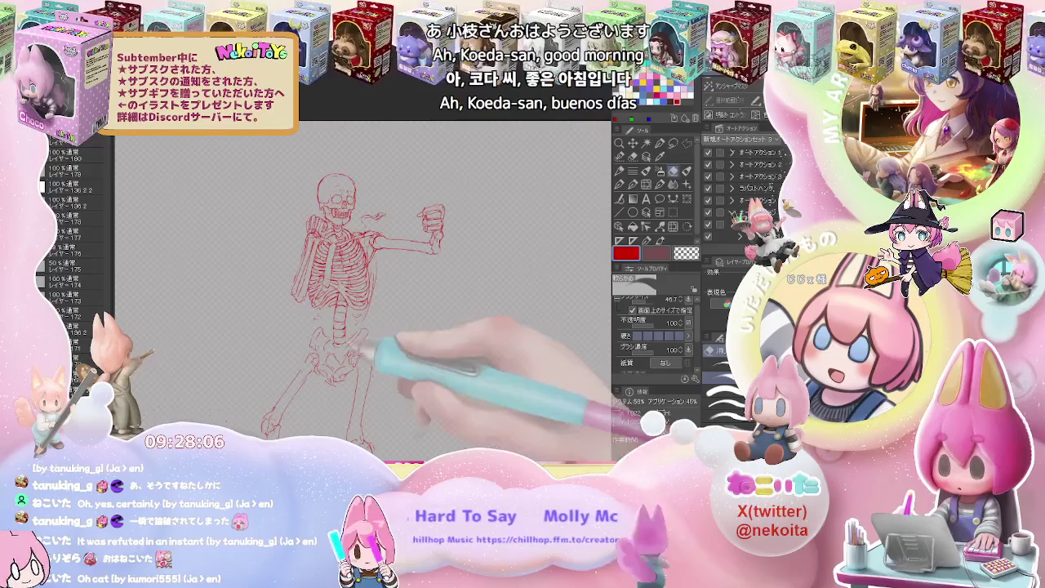
{"action": "scroll", "coordinate": [345, 328], "scroll_direction": "up", "scroll_amount": 3}
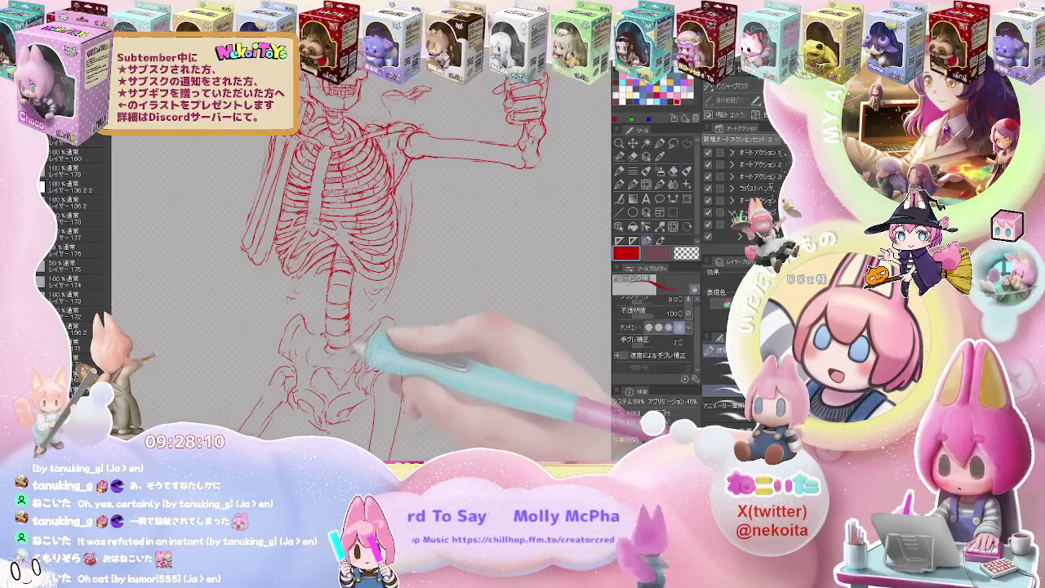
{"action": "key", "text": "e"}
{"action": "key", "text": "p"}
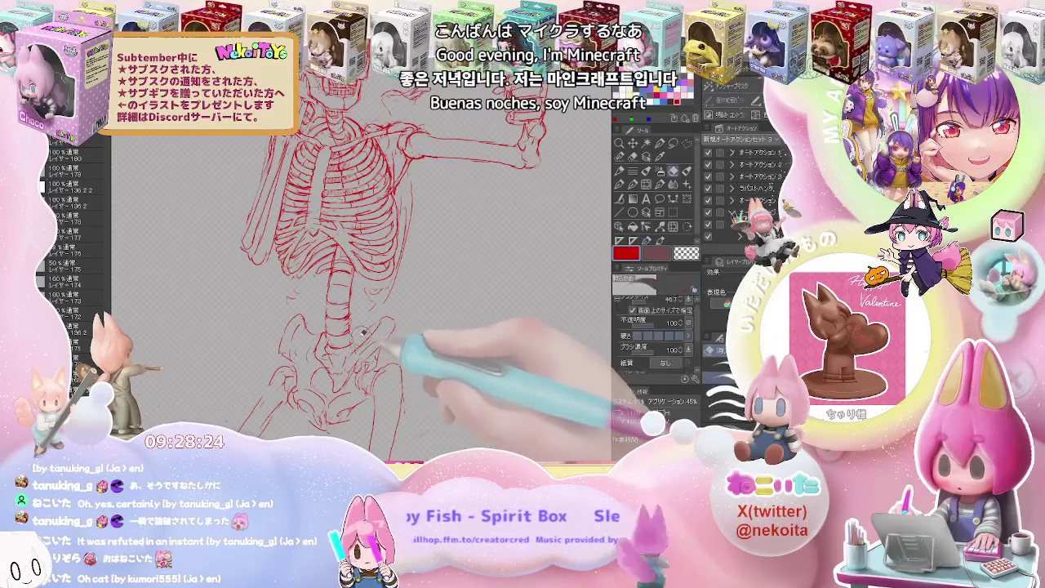
{"action": "key", "text": "e"}
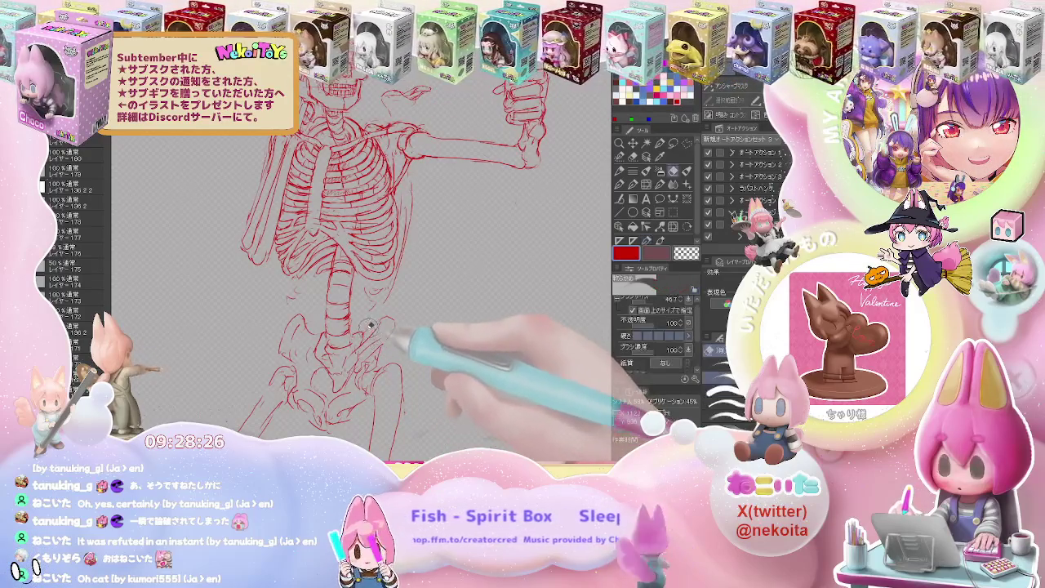
{"action": "key", "text": "p"}
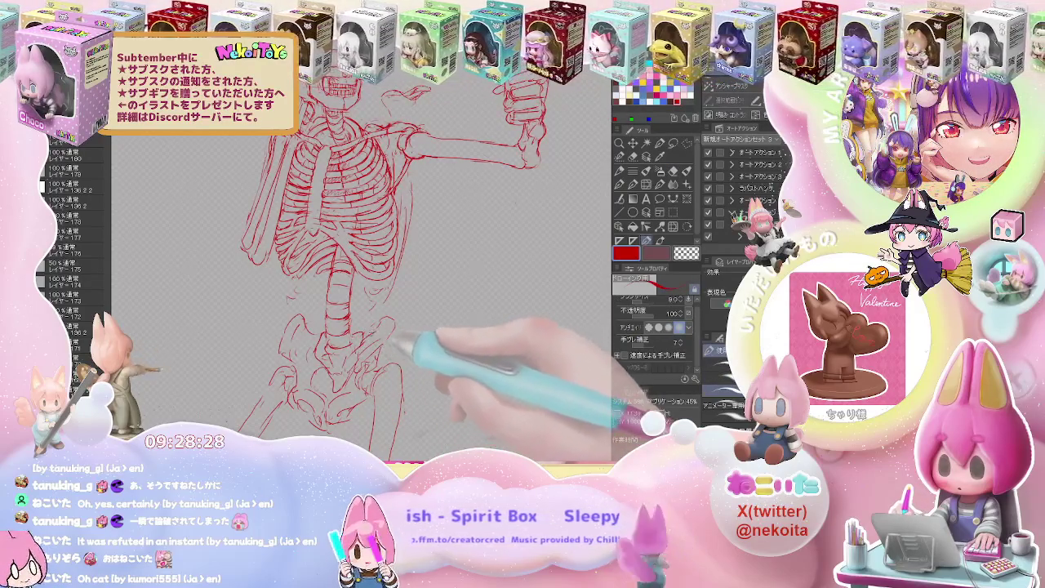
{"action": "key", "text": "e"}
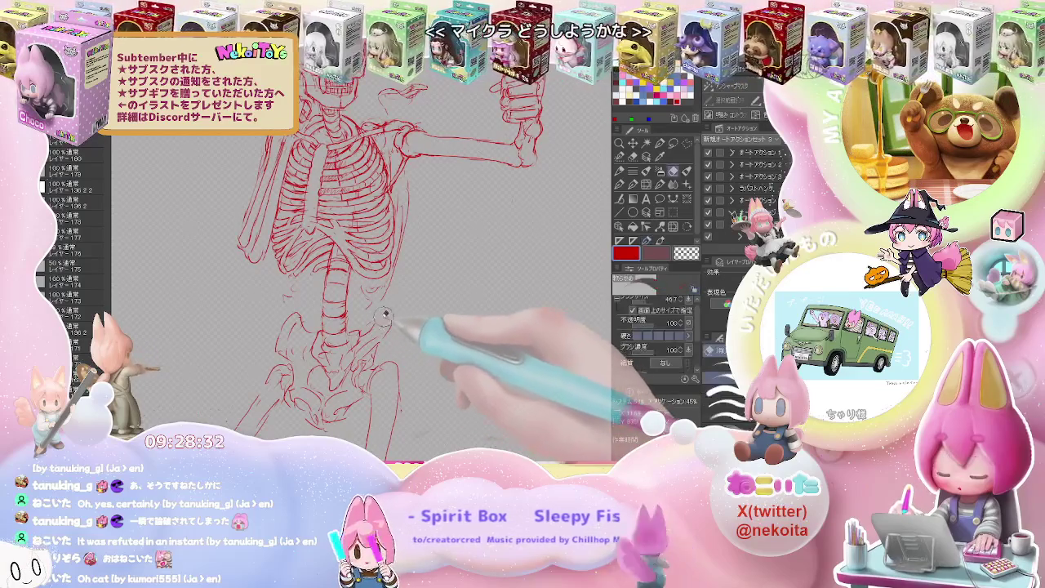
{"action": "key", "text": "p"}
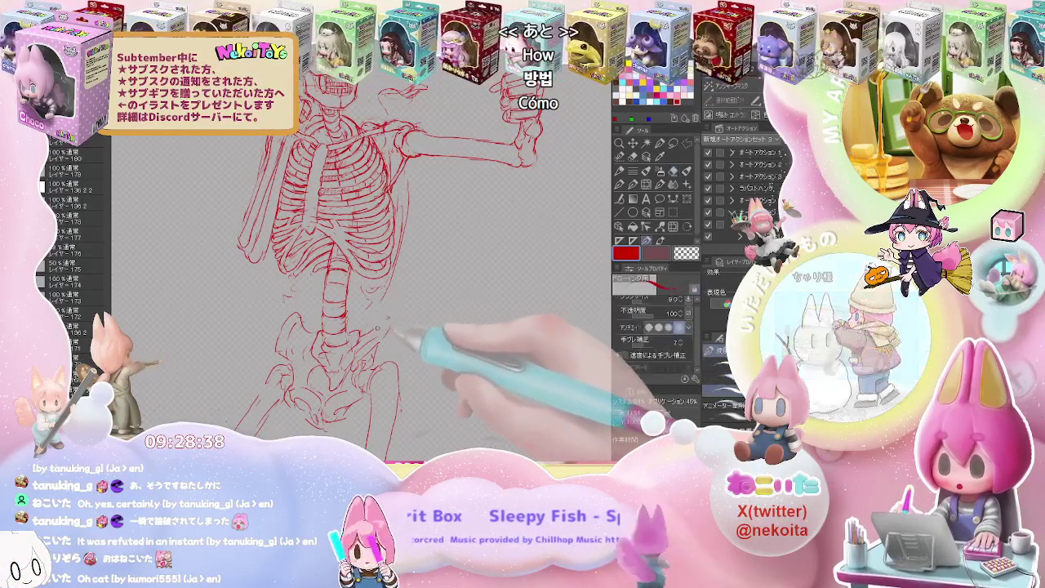
{"action": "key", "text": "e"}
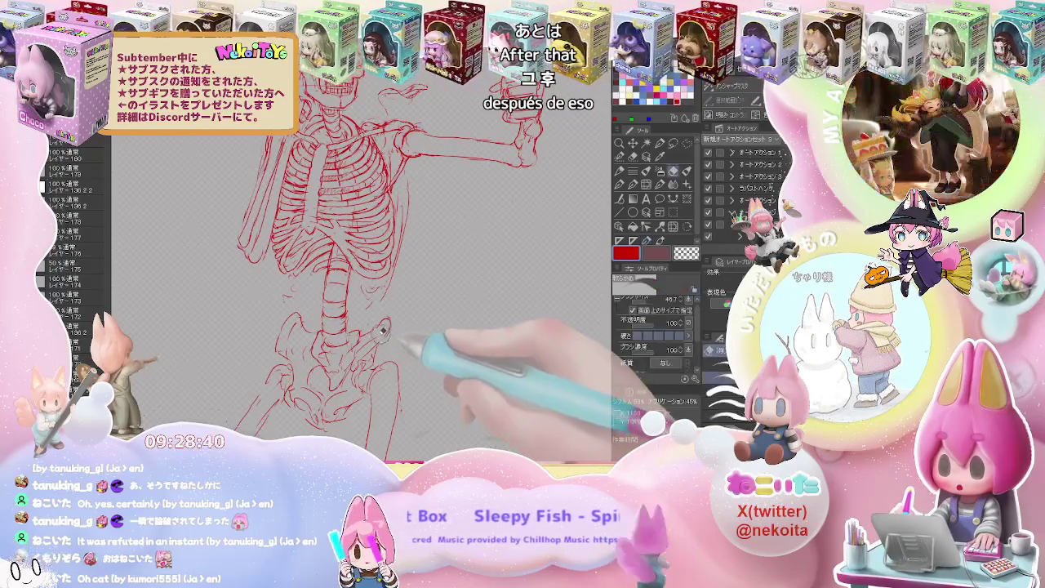
{"action": "key", "text": "p"}
{"action": "key", "text": "ctrl+minus"}
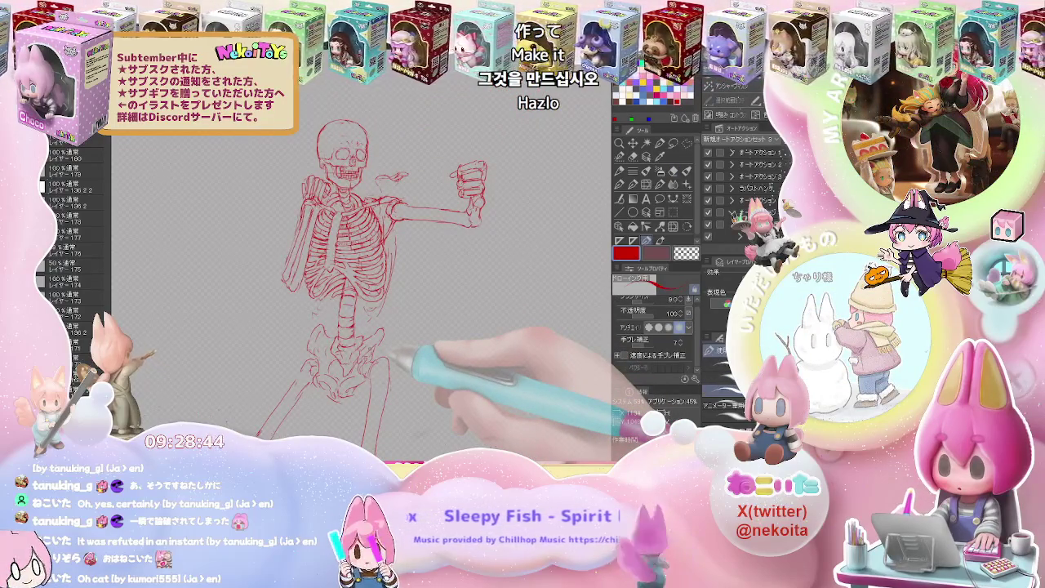
Zoom in on the pelvis and begin erasing and redrawing its lines.
{"action": "key", "text": "ctrl+plus"}
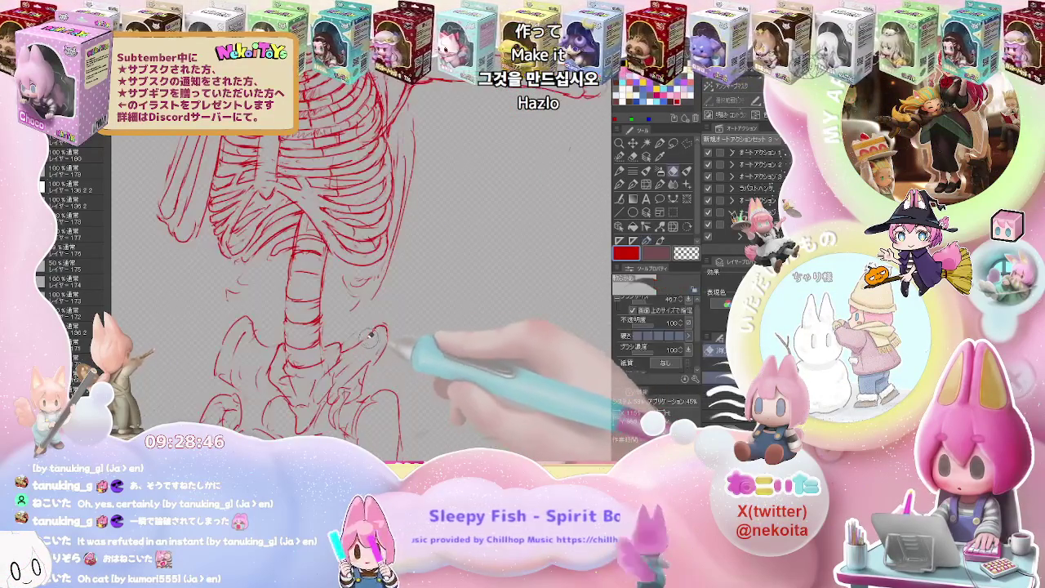
{"action": "key", "text": "ctrl+minus"}
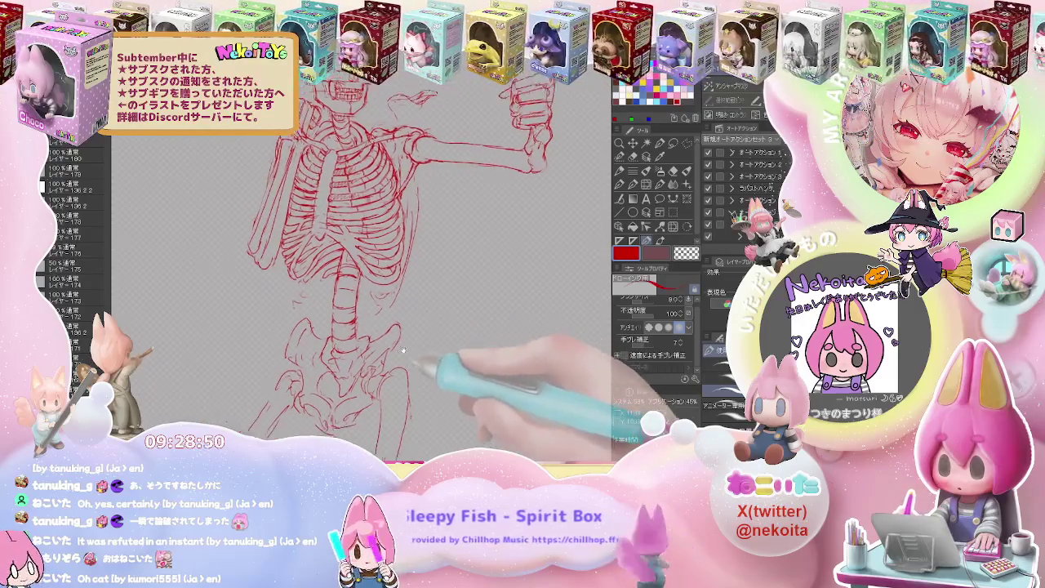
{"action": "key", "text": "ctrl+plus"}
{"action": "key", "text": "e"}
{"action": "key", "text": "ctrl+plus"}
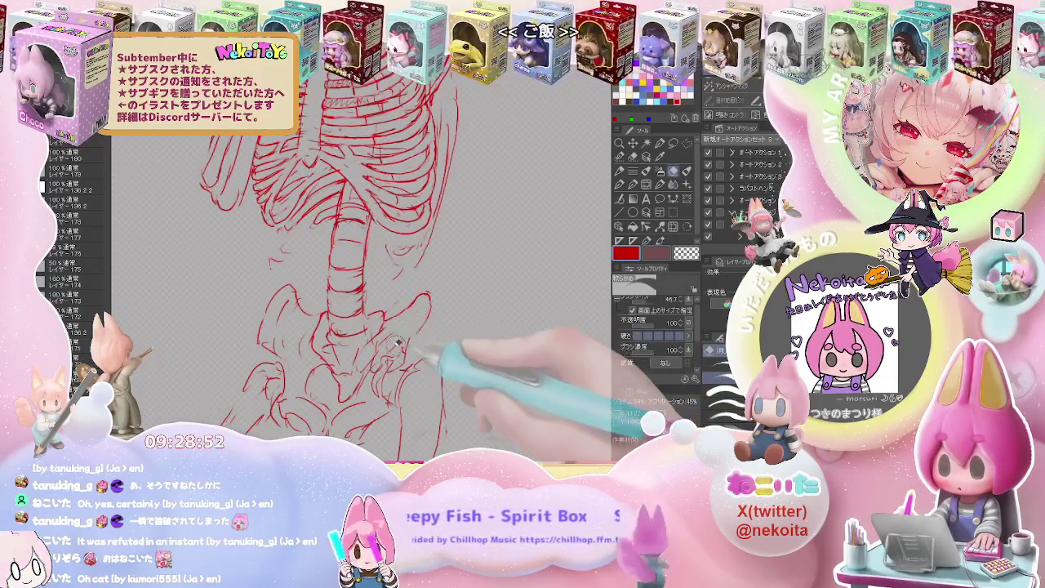
{"action": "key", "text": "p"}
Erase unwanted hip strokes and redraw them with the view centered on the pelvis.
{"action": "key", "text": "e"}
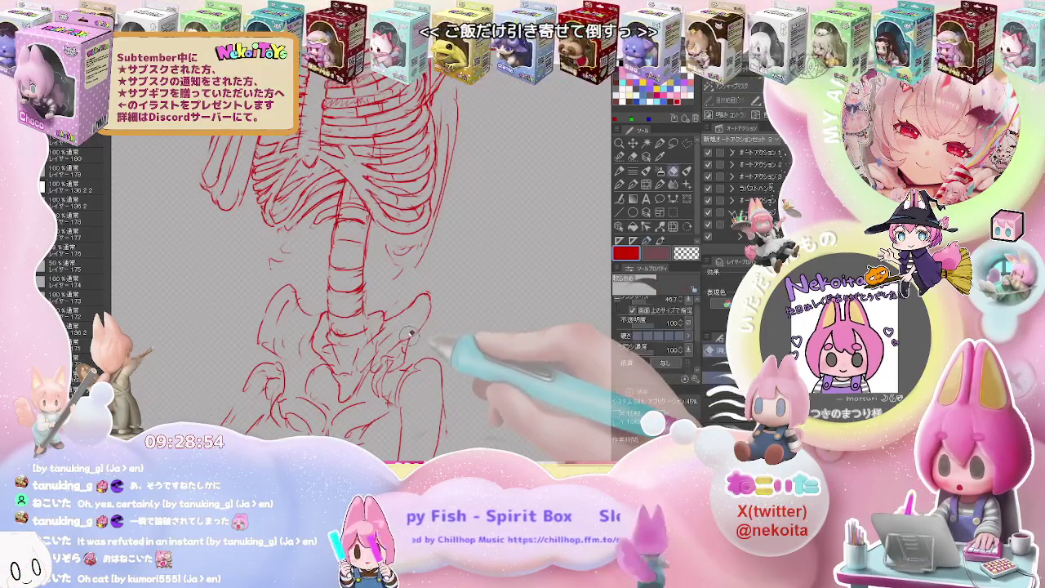
{"action": "key", "text": "p"}
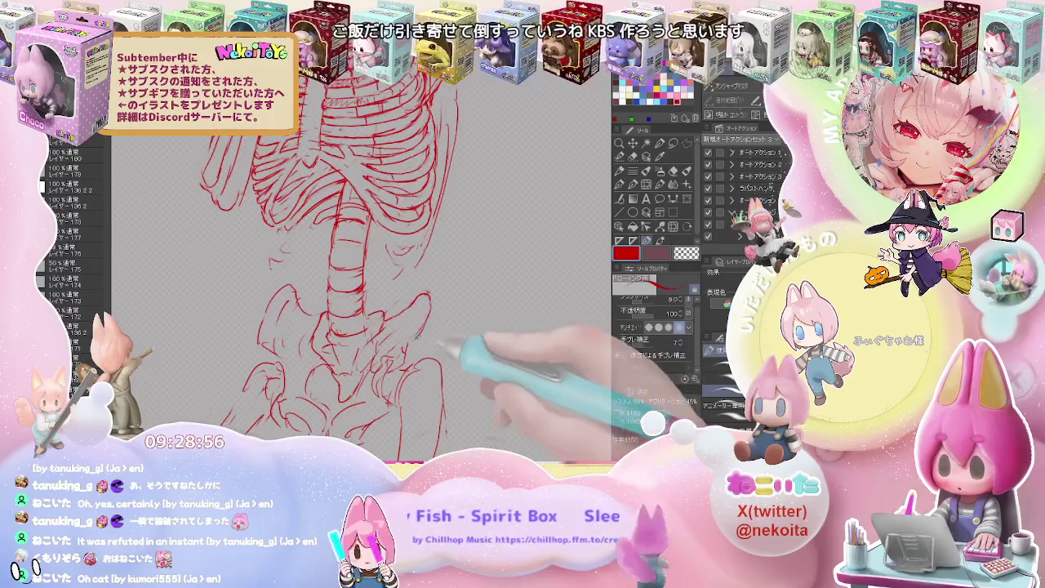
{"action": "key", "text": "e"}
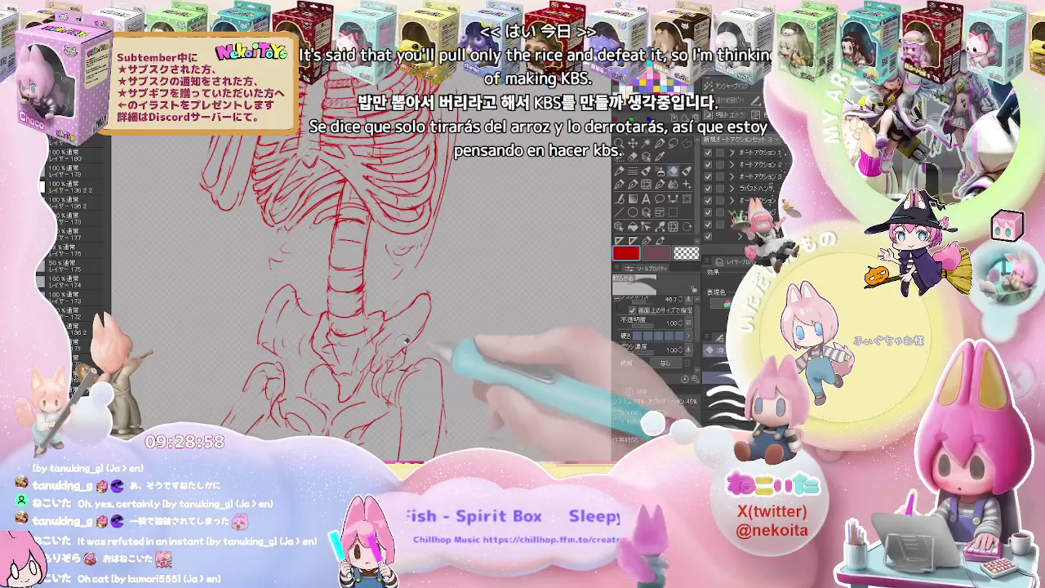
{"action": "key", "text": "p"}
{"action": "left_click_drag", "start_coordinate": [403, 348], "coordinate": [459, 320]}
{"action": "key", "text": "e"}
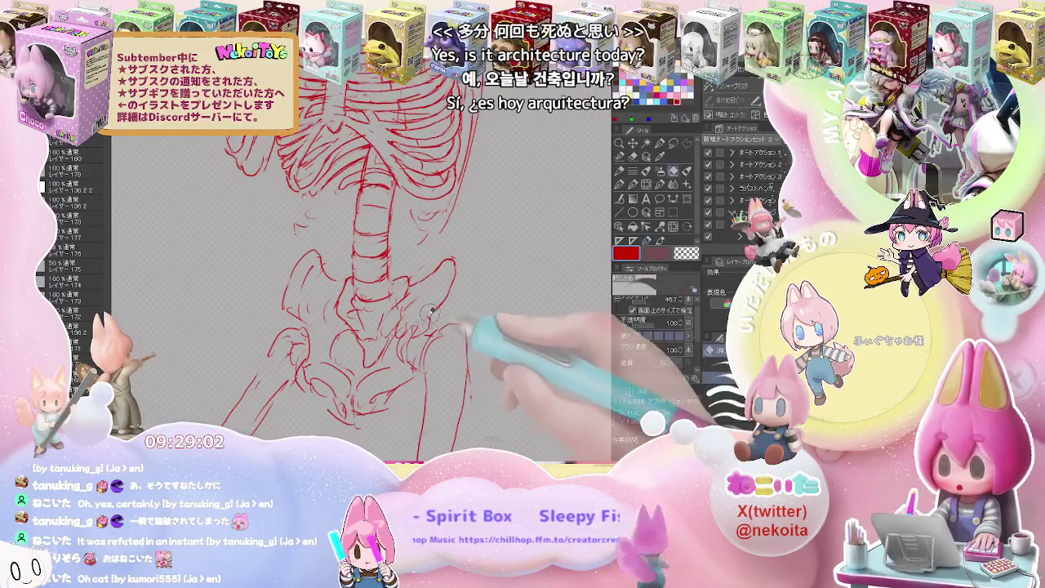
{"action": "key", "text": "p"}
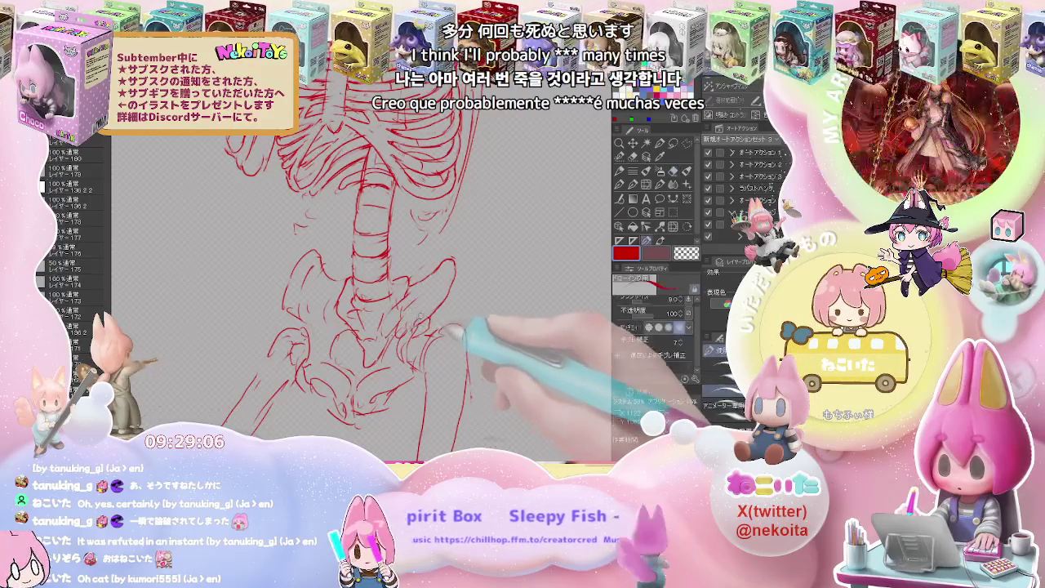
Shape the sacrum and lower hip bones with cleaner red strokes, erasing stray lines.
{"action": "key", "text": "e"}
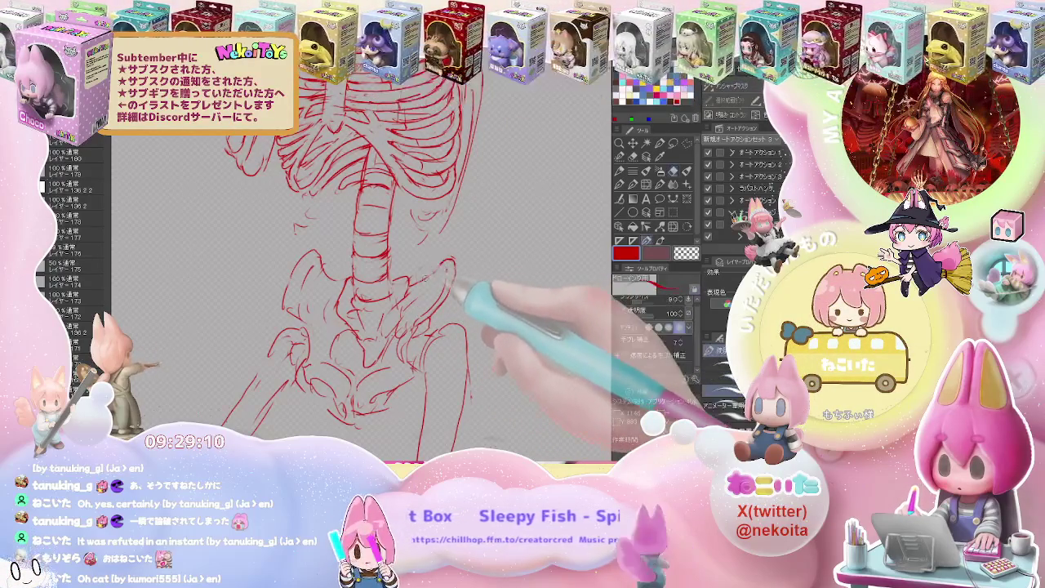
{"action": "key", "text": "p"}
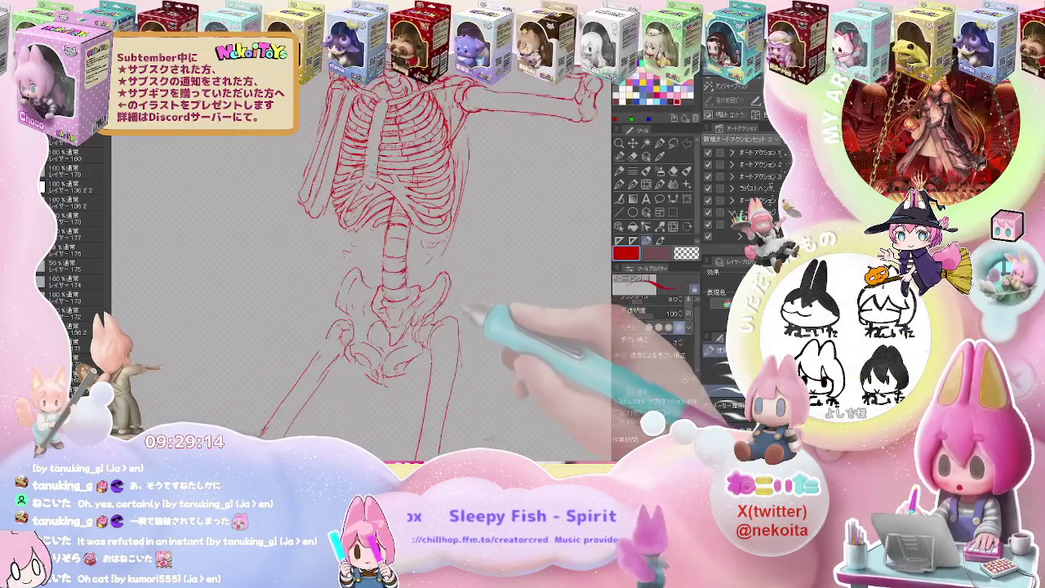
{"action": "key", "text": "e"}
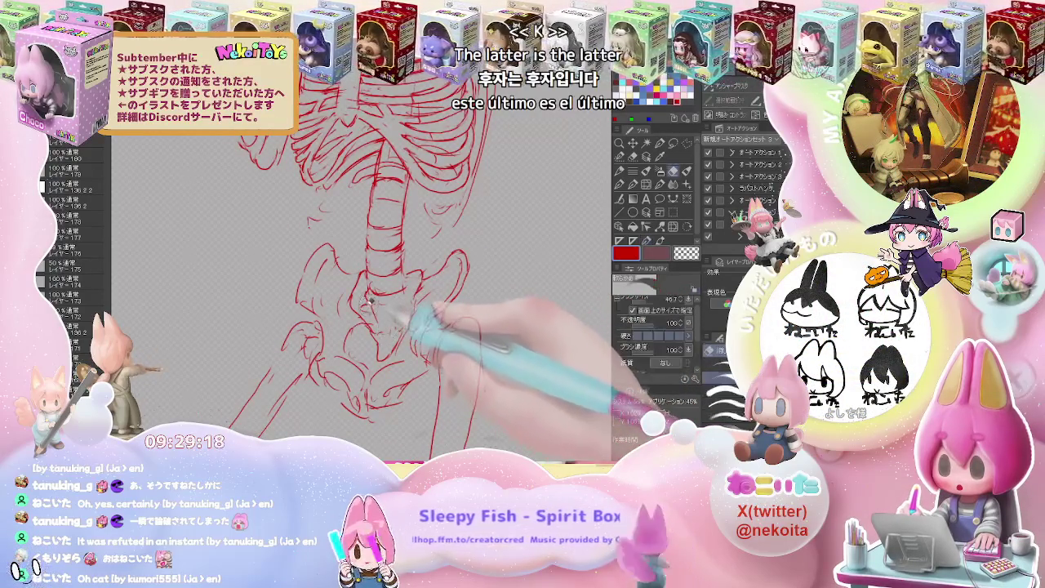
{"action": "key", "text": "p"}
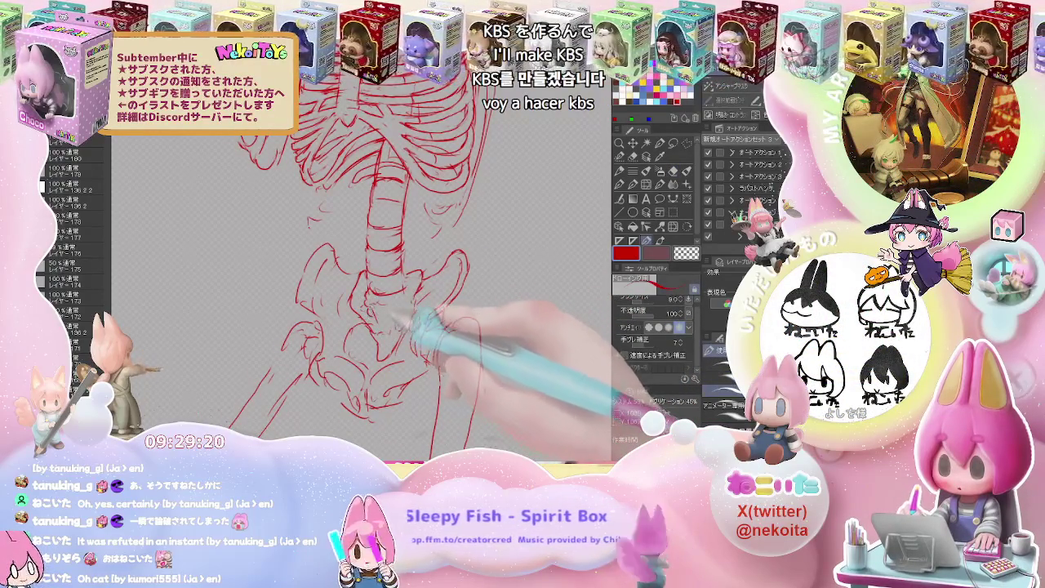
{"action": "key", "text": "e"}
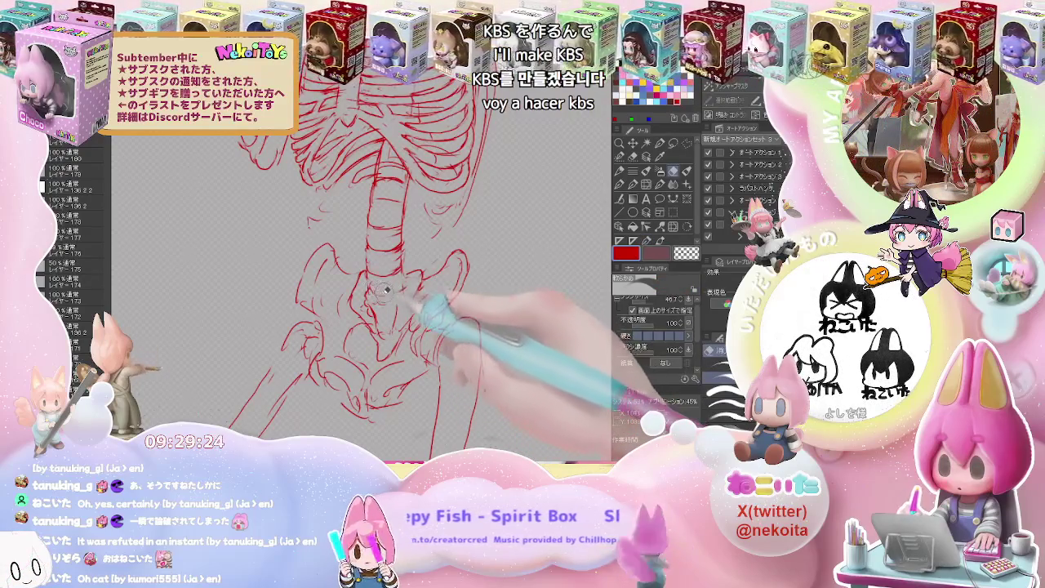
{"action": "key", "text": "p"}
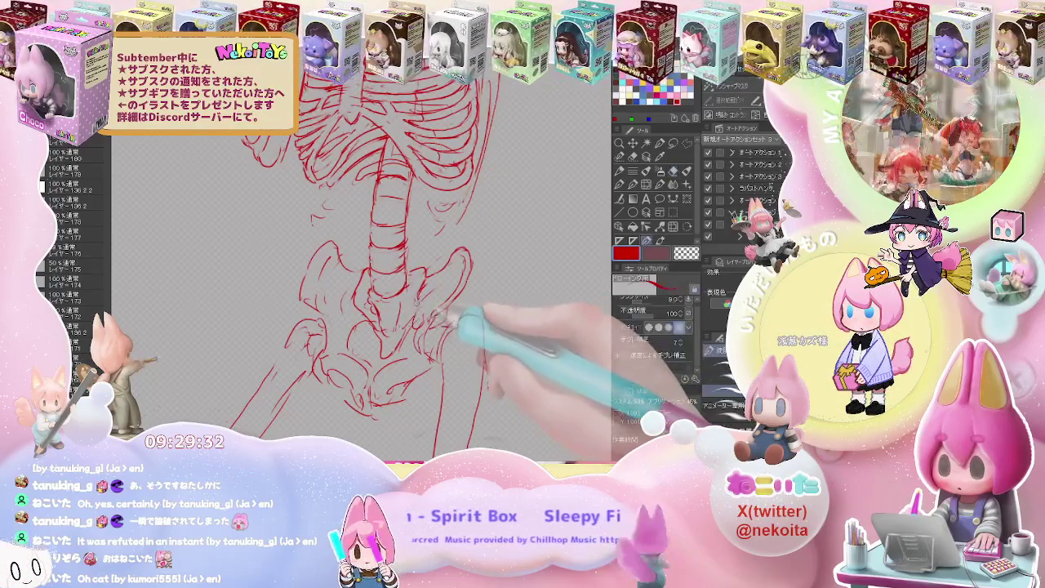
{"action": "key", "text": "ctrl+0"}
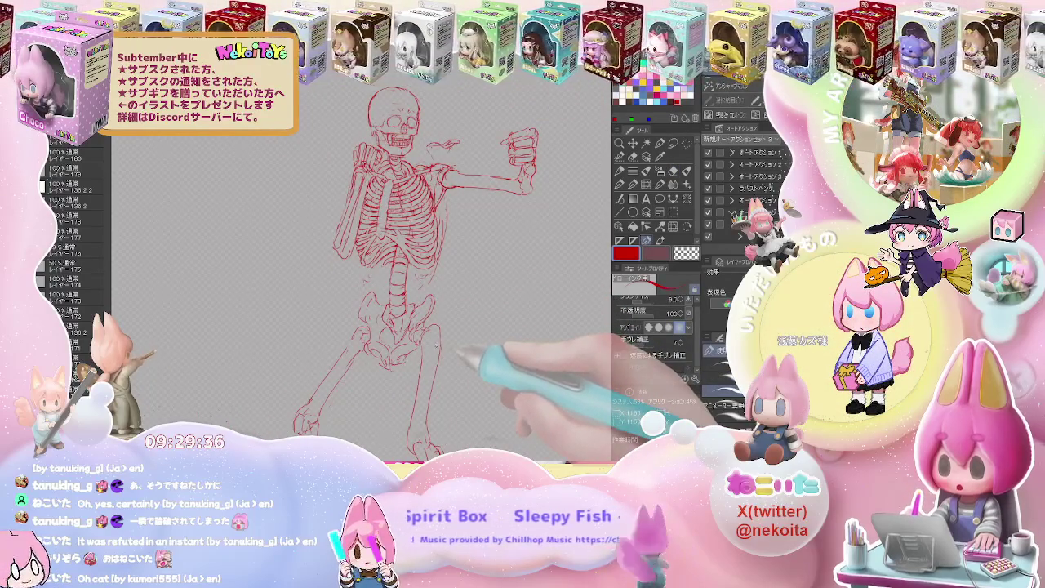
Zoom in on the pelvis and add strokes refining the sacrum and hip sockets.
{"action": "key", "text": "ctrl+plus"}
{"action": "key", "text": "e"}
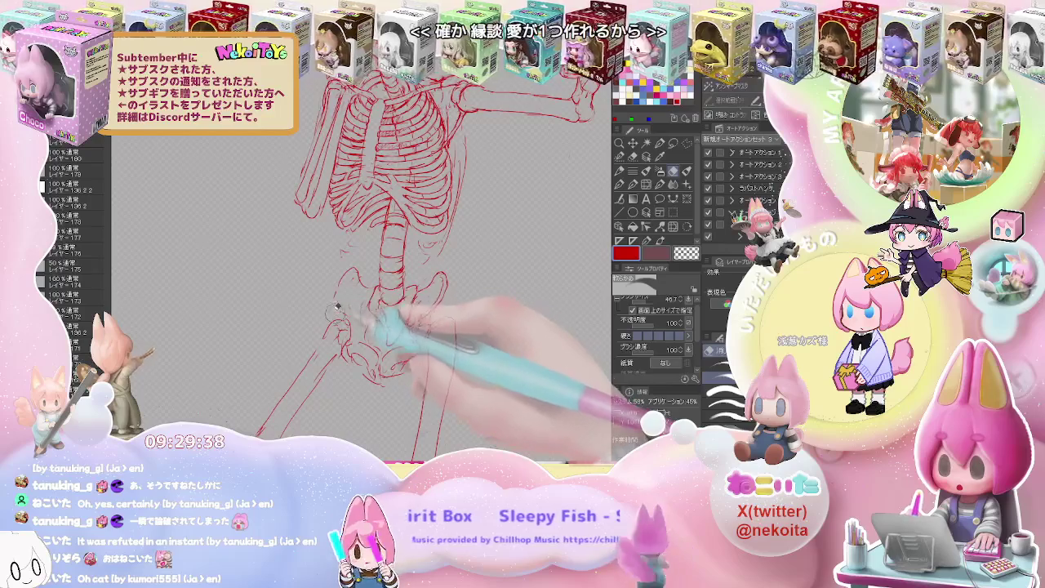
{"action": "key", "text": "p"}
{"action": "key", "text": "ctrl+0"}
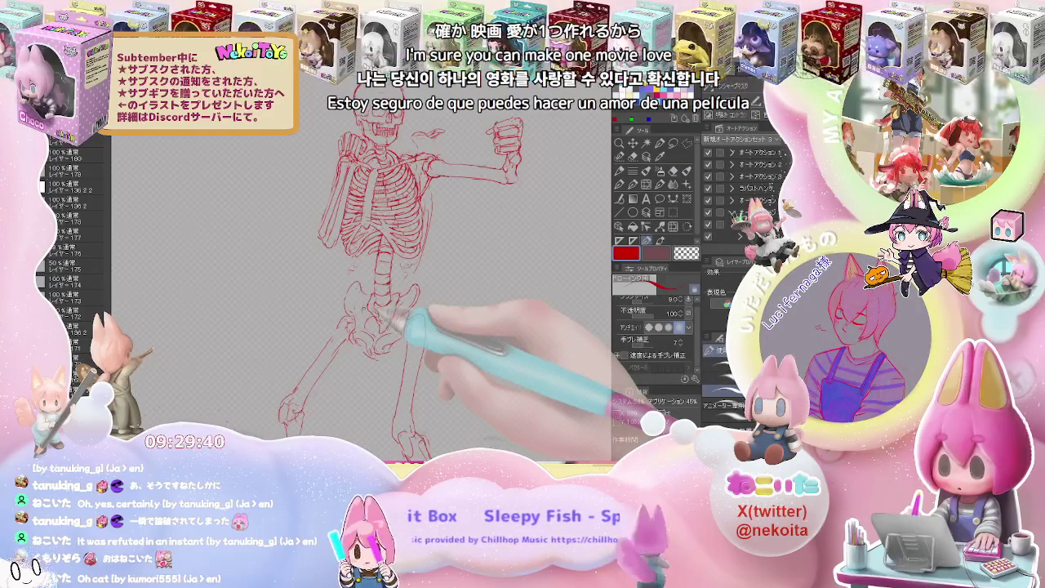
{"action": "key", "text": "ctrl+plus"}
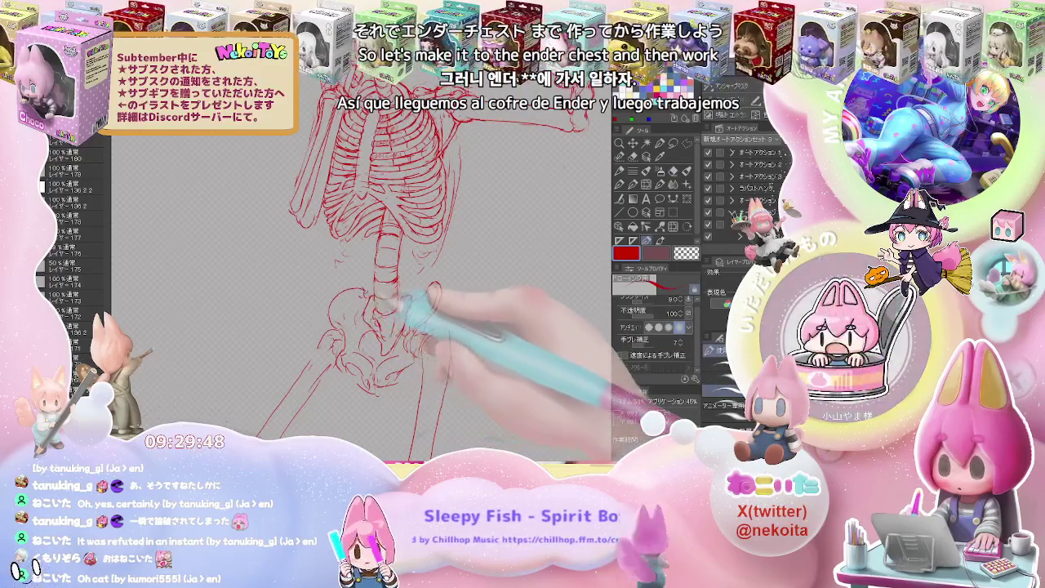
{"action": "key", "text": "ctrl+minus"}
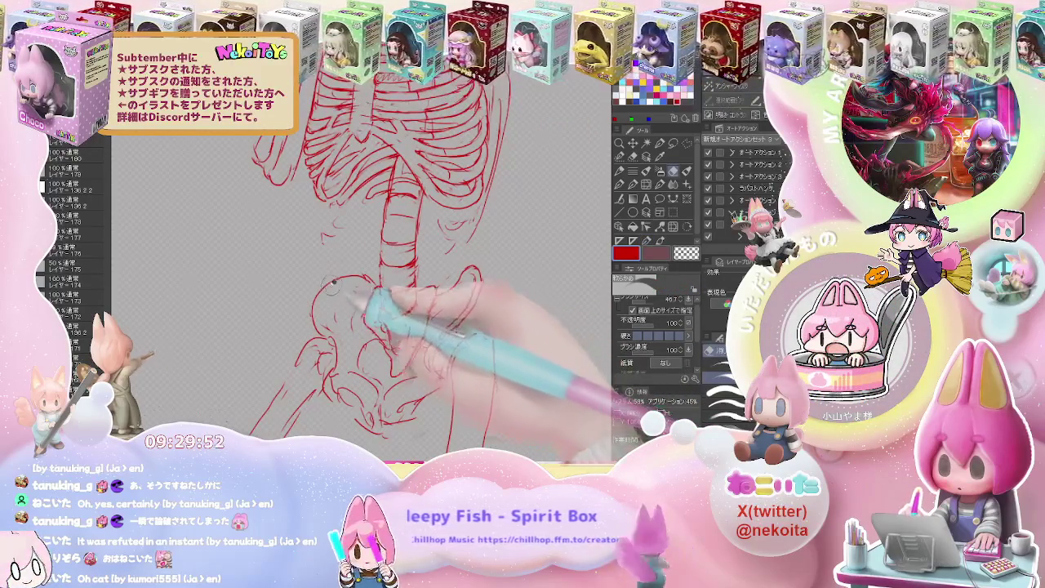
Touch up the right hip's upper rim, then flip the canvas horizontally to check the pose.
{"action": "key", "text": "e"}
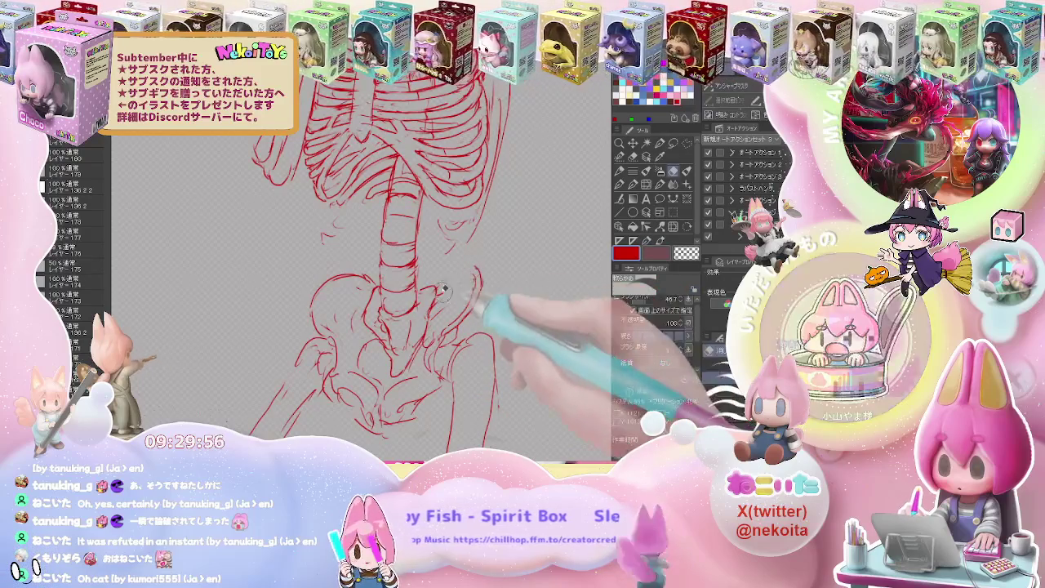
{"action": "key", "text": "p"}
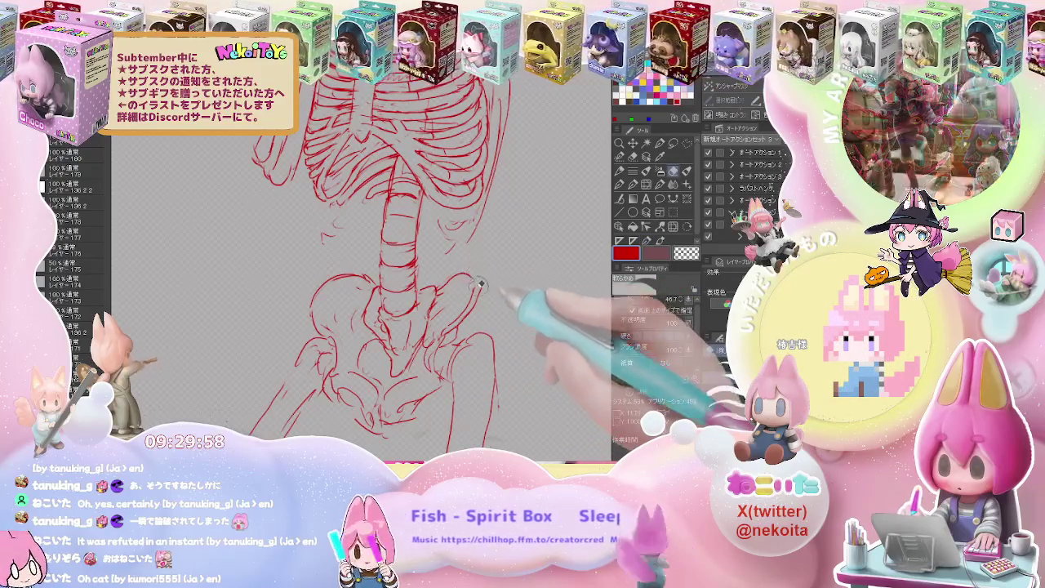
{"action": "key", "text": "h"}
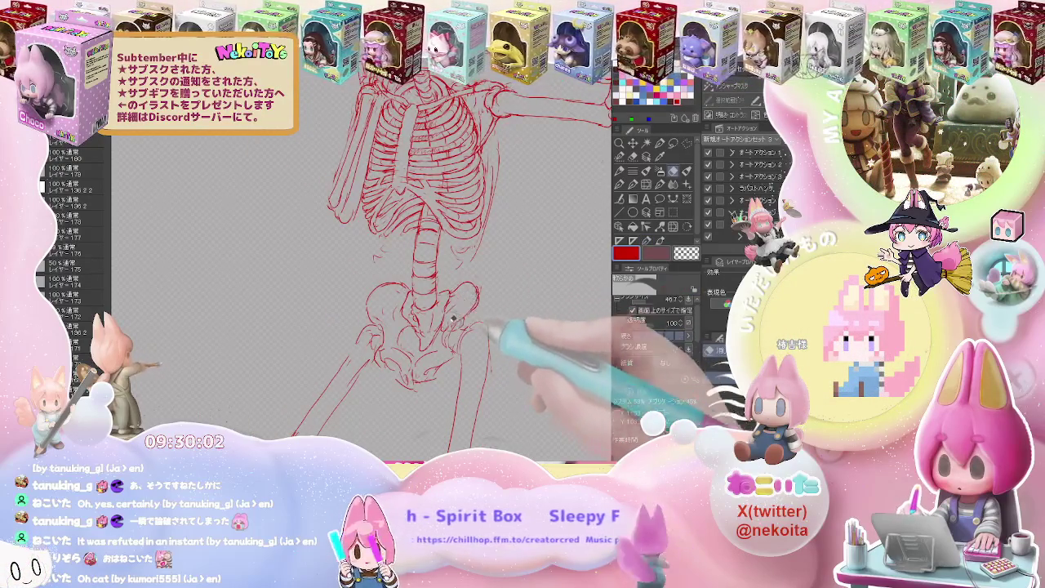
{"action": "key", "text": "ctrl+minus"}
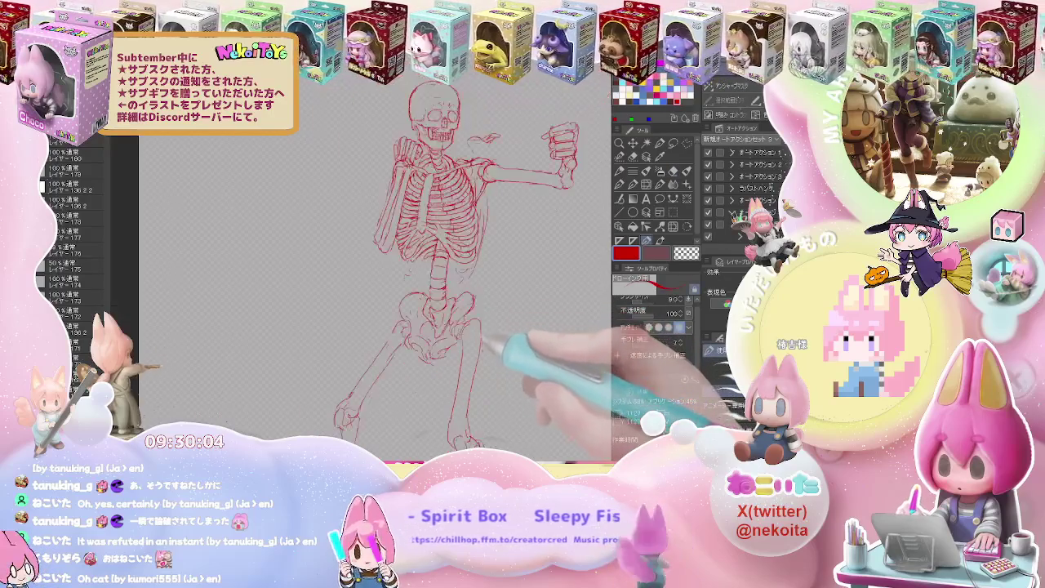
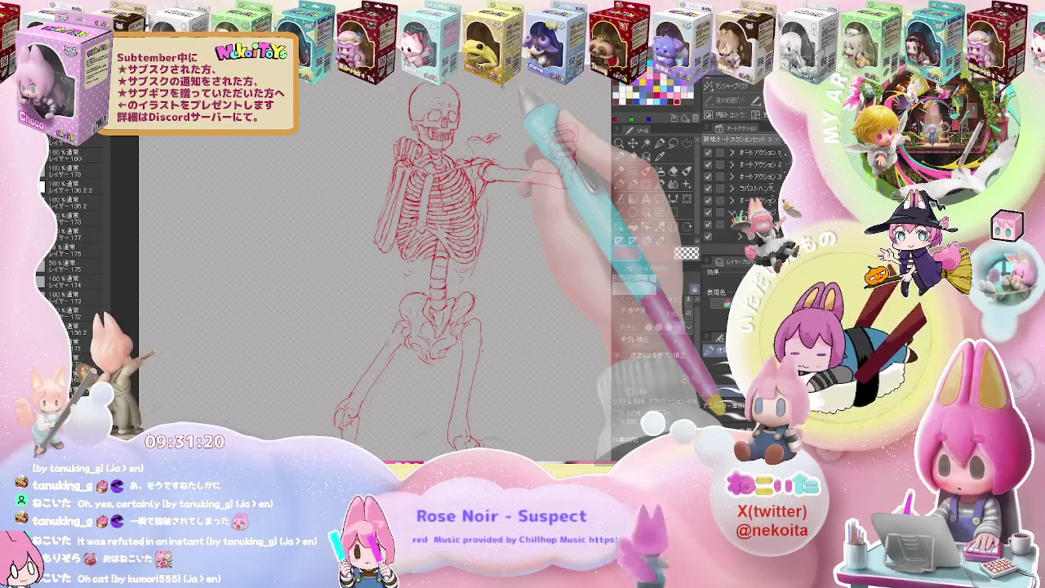
Erase stray strokes on the raised fist and redraw the wrist and extended-arm lines in close-up.
{"action": "left_click_drag", "start_coordinate": [484, 270], "coordinate": [382, 294]}
{"action": "key", "text": "e"}
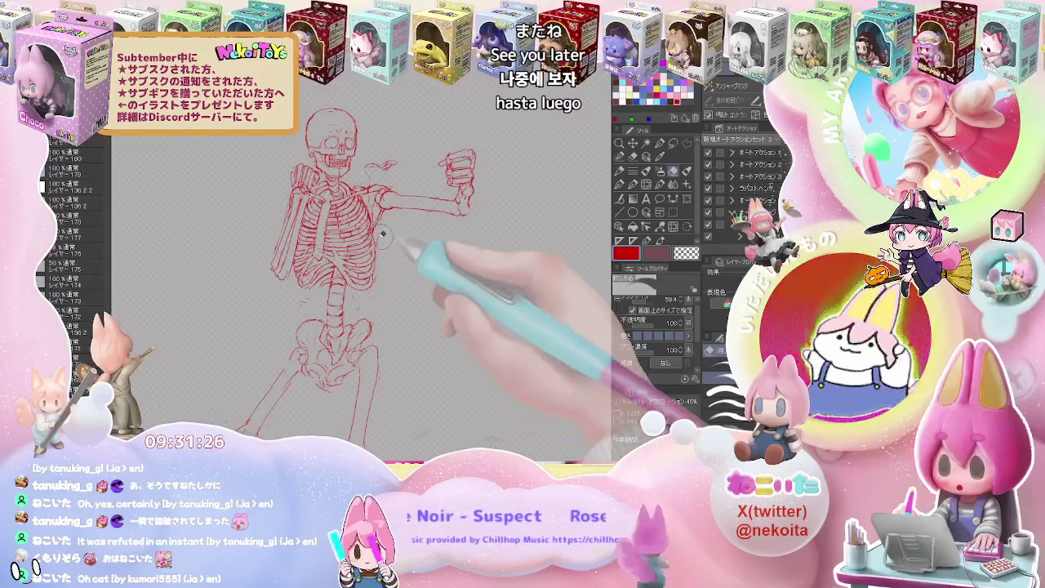
{"action": "scroll", "coordinate": [426, 270], "scroll_direction": "down", "scroll_amount": 1}
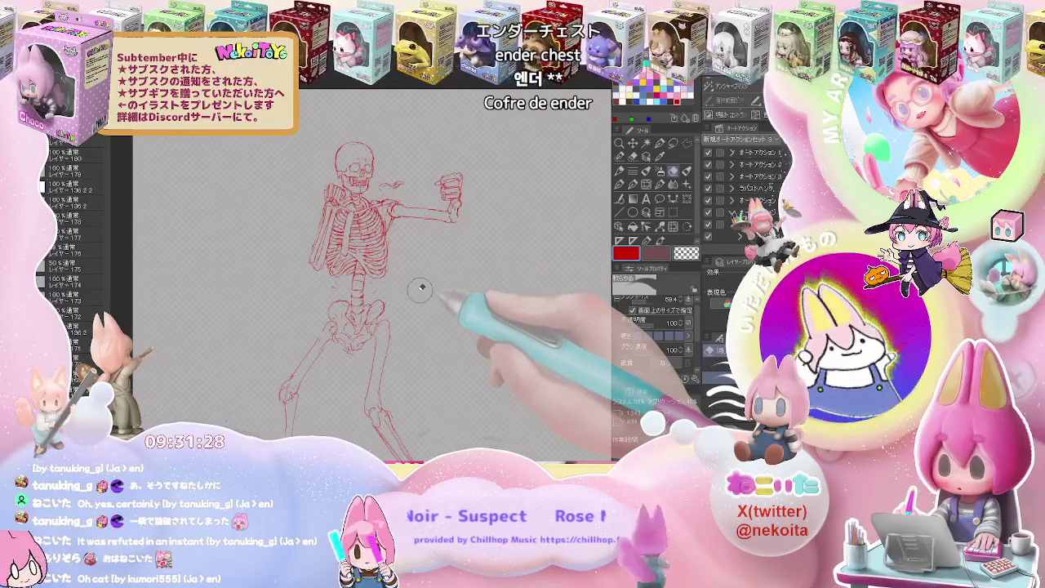
{"action": "scroll", "coordinate": [408, 188], "scroll_direction": "up", "scroll_amount": 2}
{"action": "scroll", "coordinate": [437, 200], "scroll_direction": "up", "scroll_amount": 3}
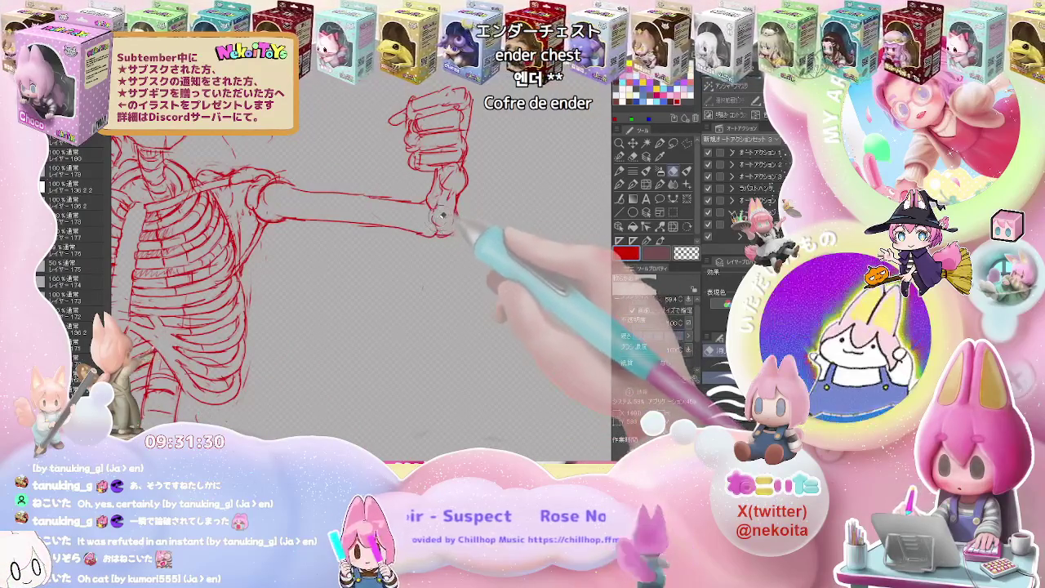
{"action": "left_click_drag", "start_coordinate": [441, 215], "coordinate": [367, 274]}
{"action": "key", "text": "e"}
{"action": "key", "text": "p"}
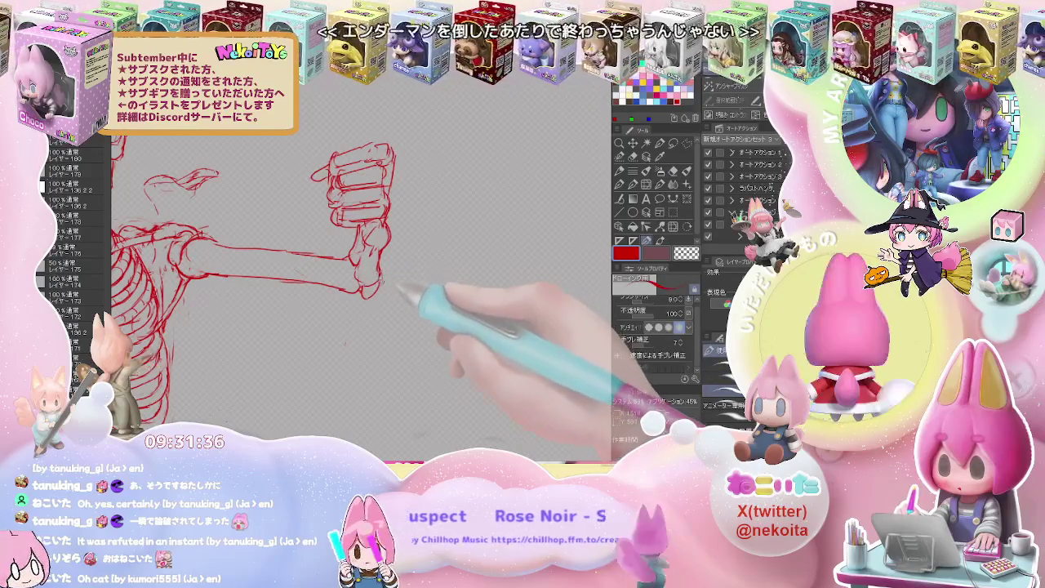
{"action": "key", "text": "ctrl+minus"}
{"action": "key", "text": "ctrl+minus"}
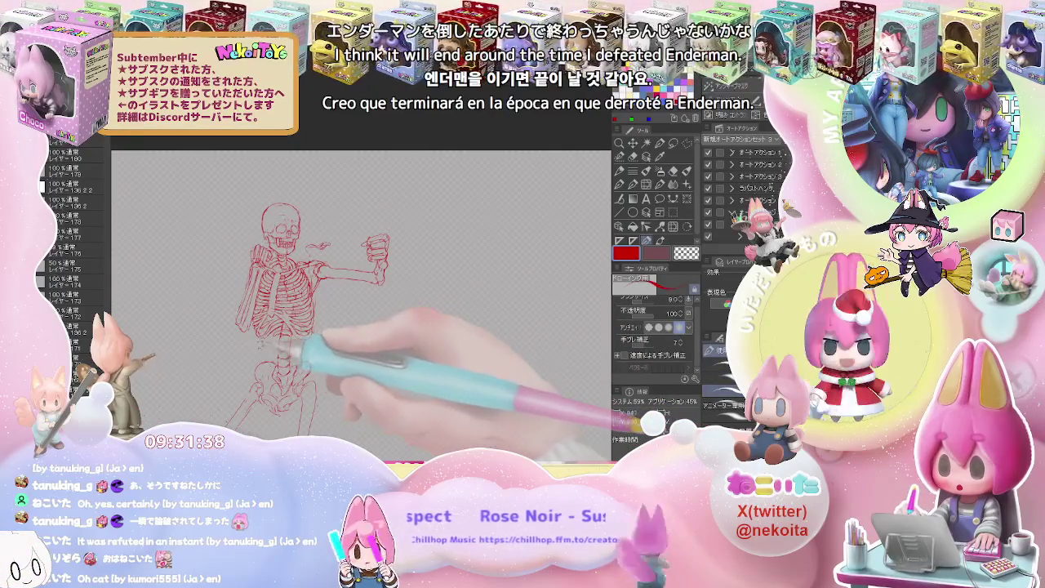
{"action": "key", "text": "ctrl+plus"}
{"action": "key", "text": "ctrl+plus"}
Erase and redraw the upper rib lines in a ribcage close-up.
{"action": "key", "text": "e"}
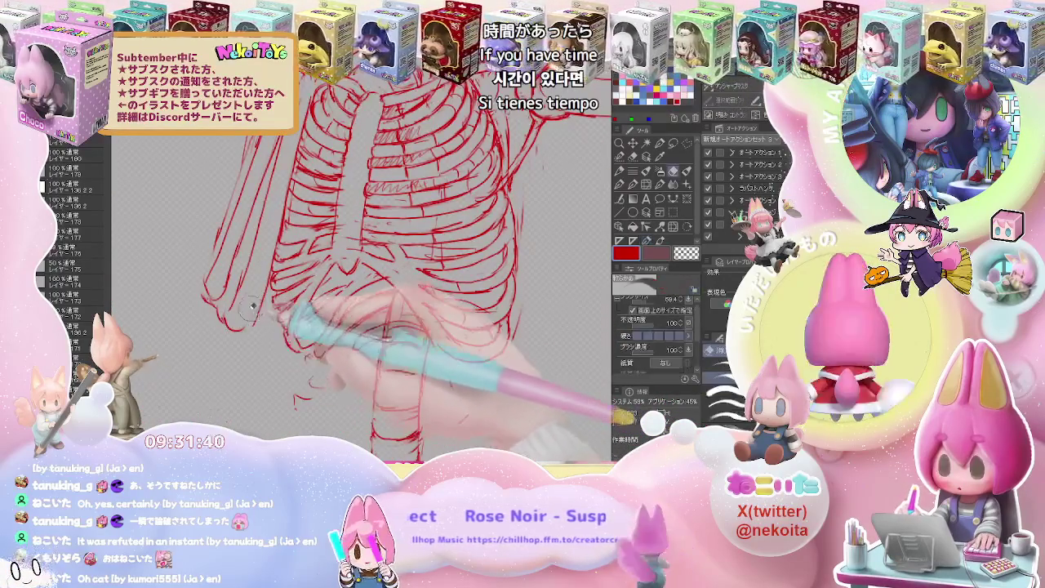
{"action": "key", "text": "p"}
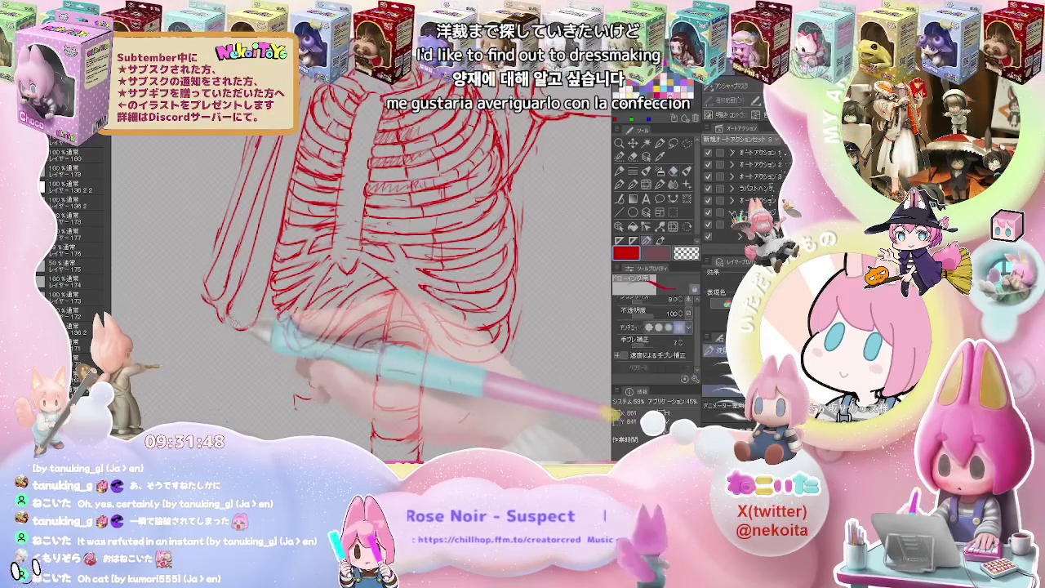
{"action": "key", "text": "e"}
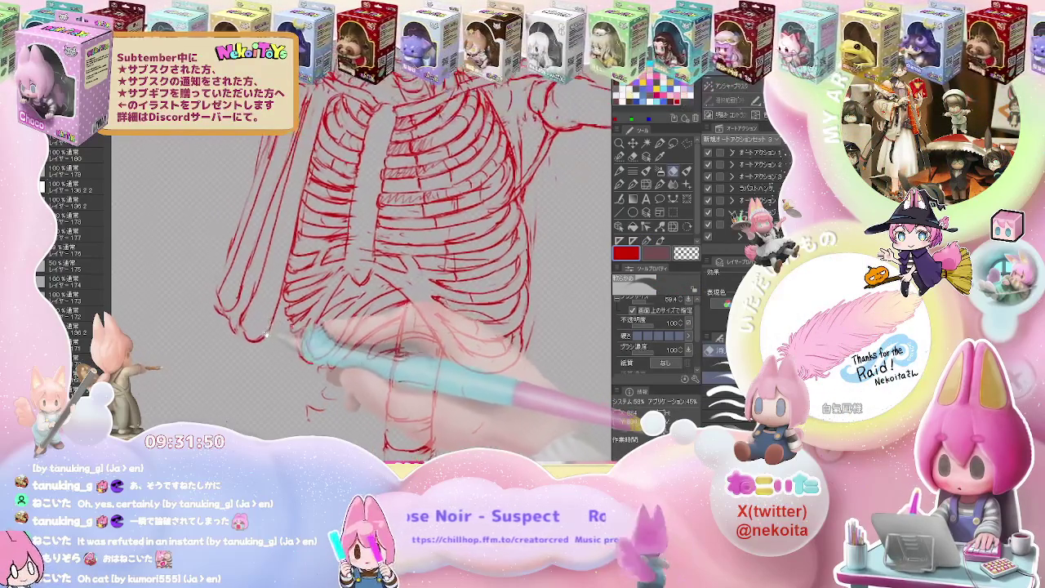
{"action": "key", "text": "p"}
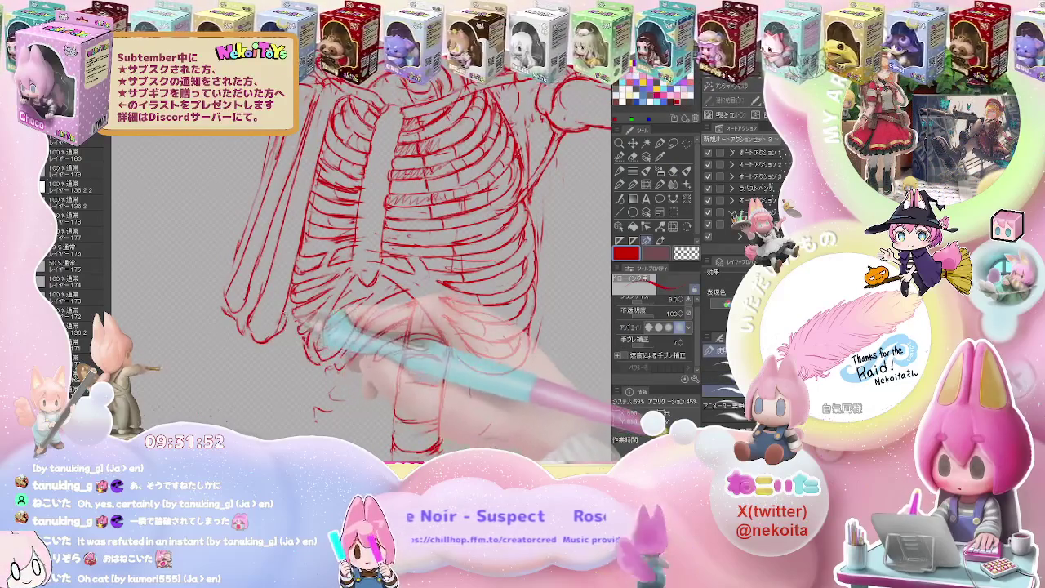
{"action": "key", "text": "e"}
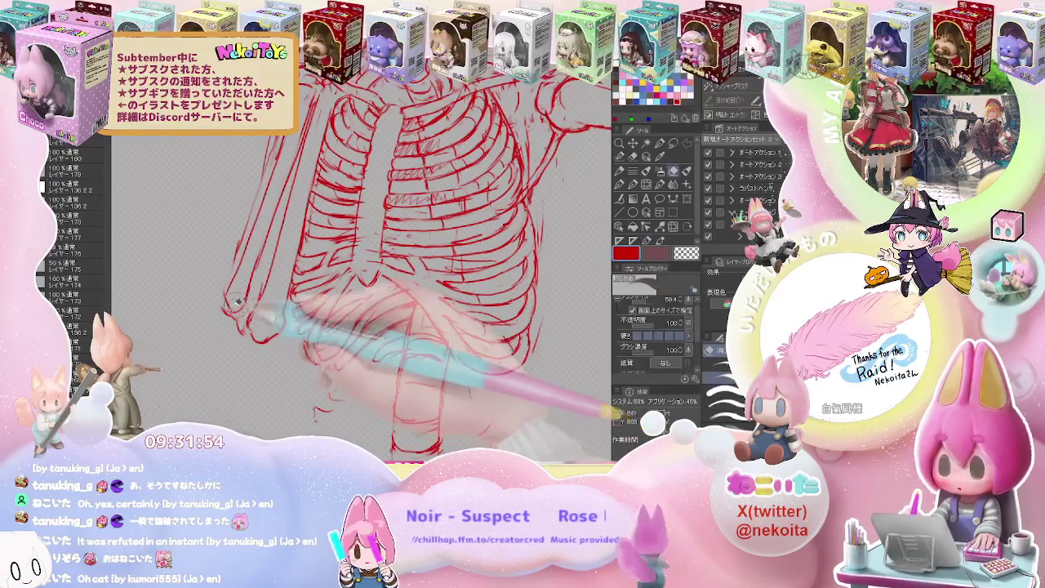
{"action": "key", "text": "p"}
{"action": "scroll", "coordinate": [359, 278], "scroll_direction": "down", "scroll_amount": 2}
{"action": "scroll", "coordinate": [360, 277], "scroll_direction": "down", "scroll_amount": 2}
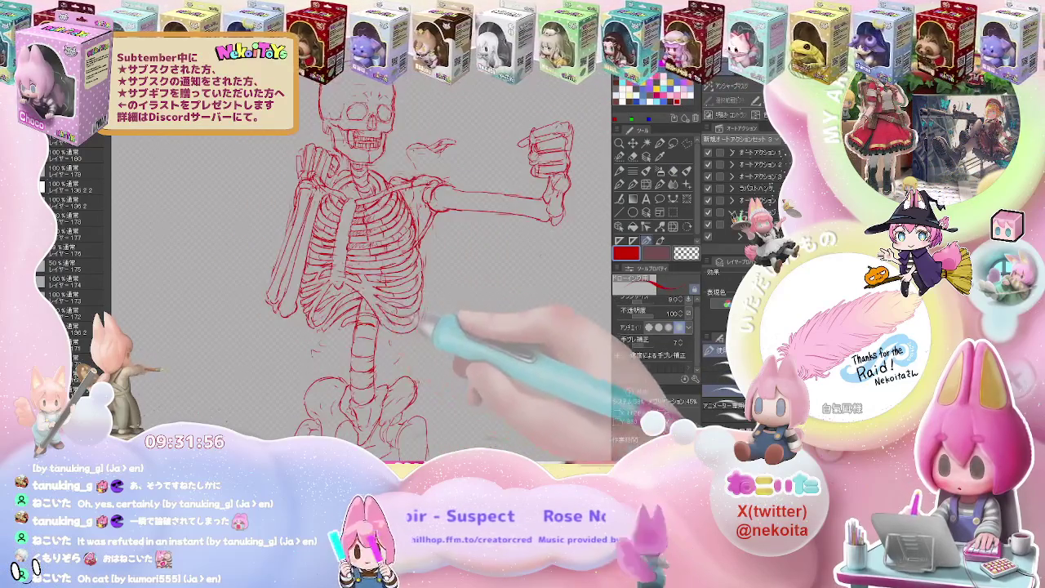
{"action": "scroll", "coordinate": [359, 277], "scroll_direction": "down", "scroll_amount": 2}
{"action": "scroll", "coordinate": [384, 270], "scroll_direction": "up", "scroll_amount": 2}
Rework the middle rib lines, erasing tiny marks between strokes.
{"action": "key", "text": "e"}
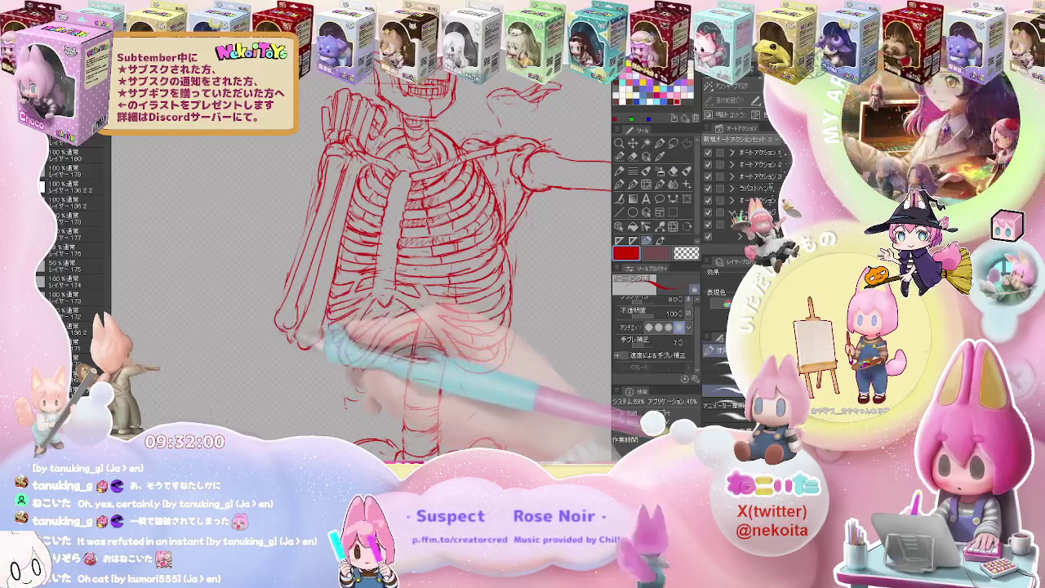
{"action": "key", "text": "p"}
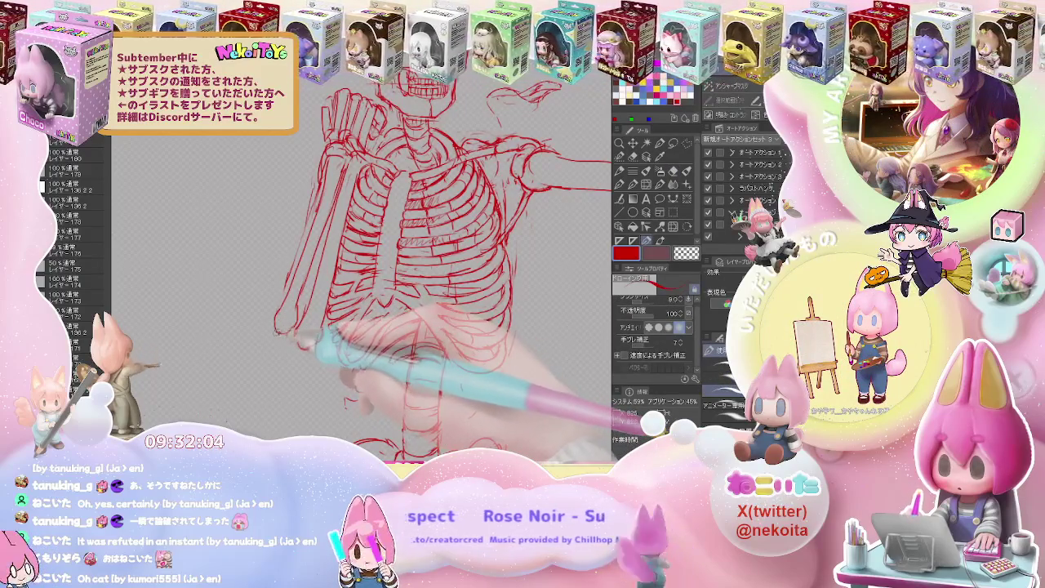
{"action": "key", "text": "e"}
{"action": "key", "text": "p"}
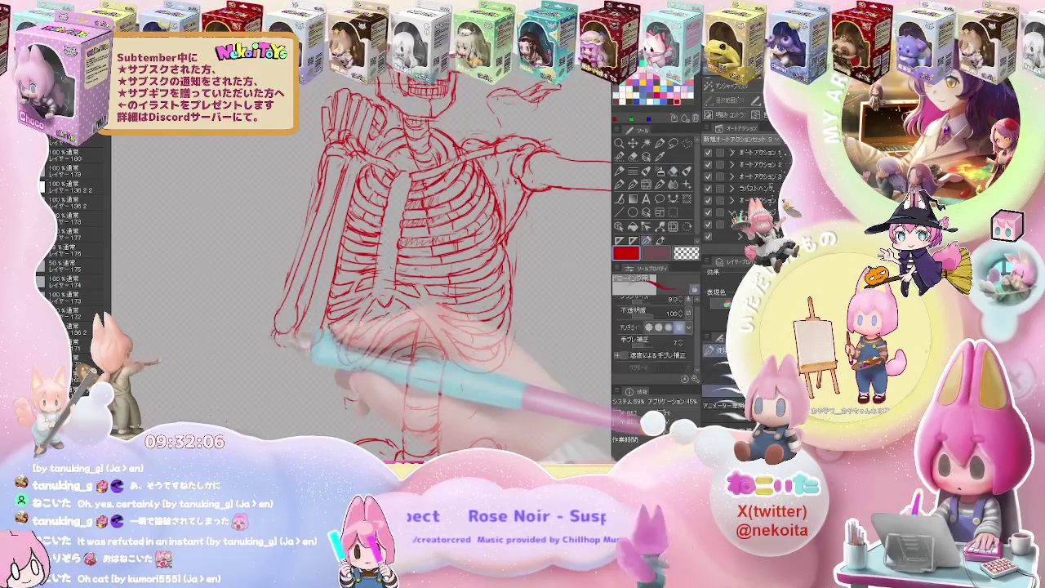
{"action": "key", "text": "e"}
{"action": "key", "text": "p"}
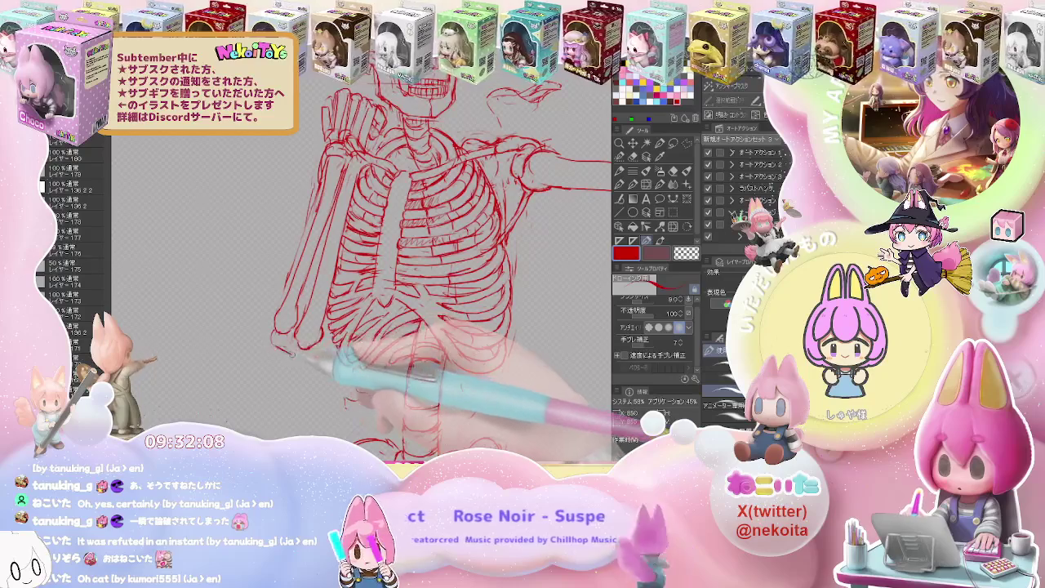
{"action": "key", "text": "e"}
{"action": "key", "text": "p"}
Touch up small spots and redraw the lower-left rib lines.
{"action": "key", "text": "e"}
{"action": "key", "text": "p"}
{"action": "key", "text": "e"}
{"action": "key", "text": "p"}
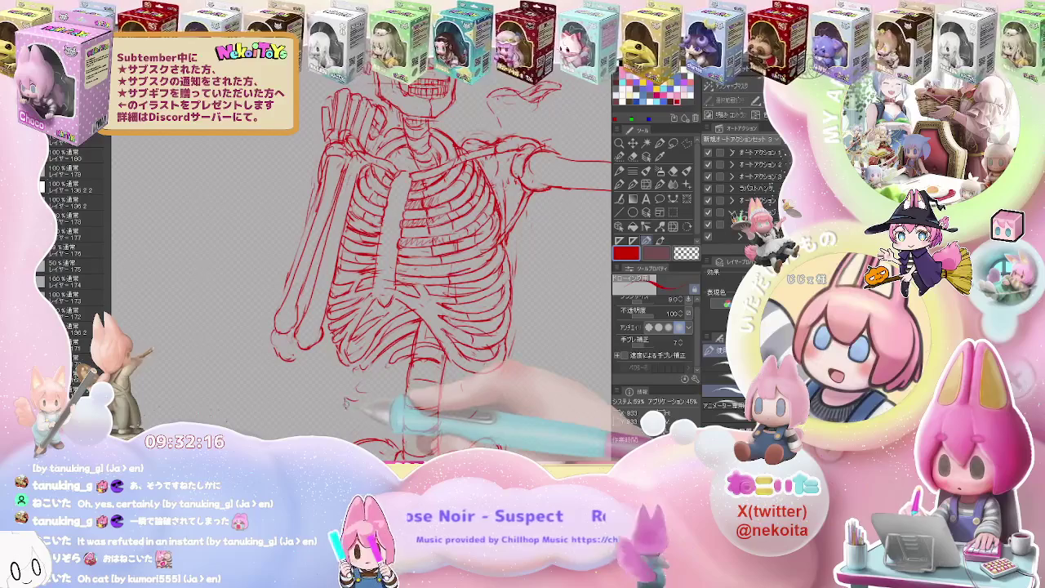
{"action": "key", "text": "e"}
{"action": "key", "text": "p"}
{"action": "key", "text": "e"}
{"action": "key", "text": "p"}
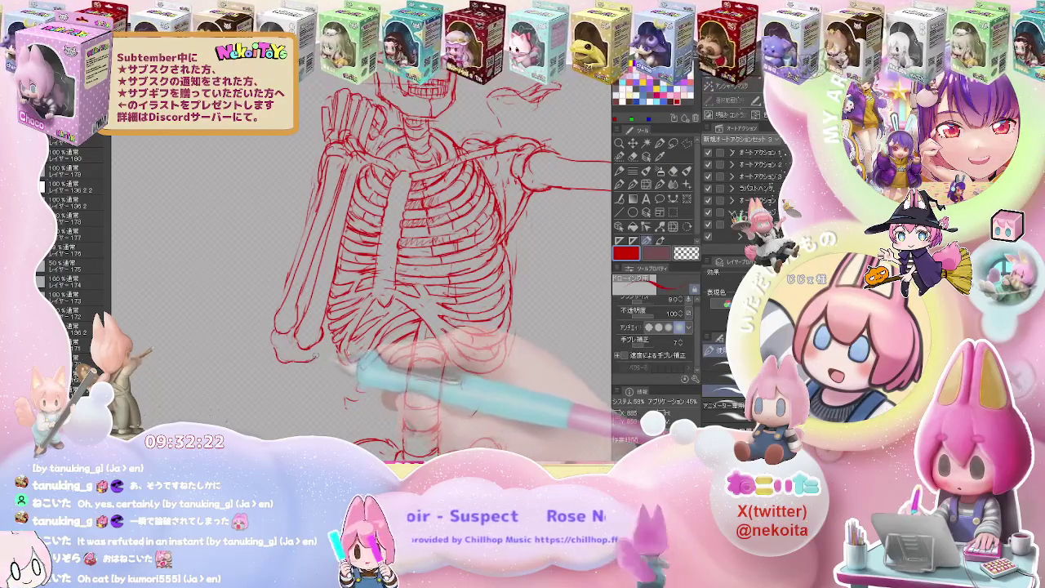
{"action": "key", "text": "e"}
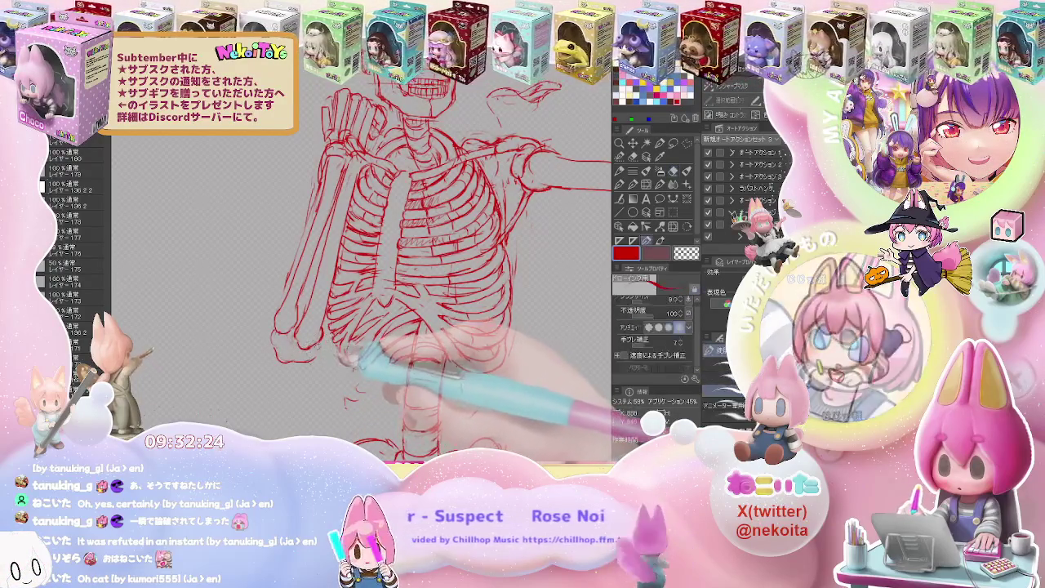
{"action": "key", "text": "p"}
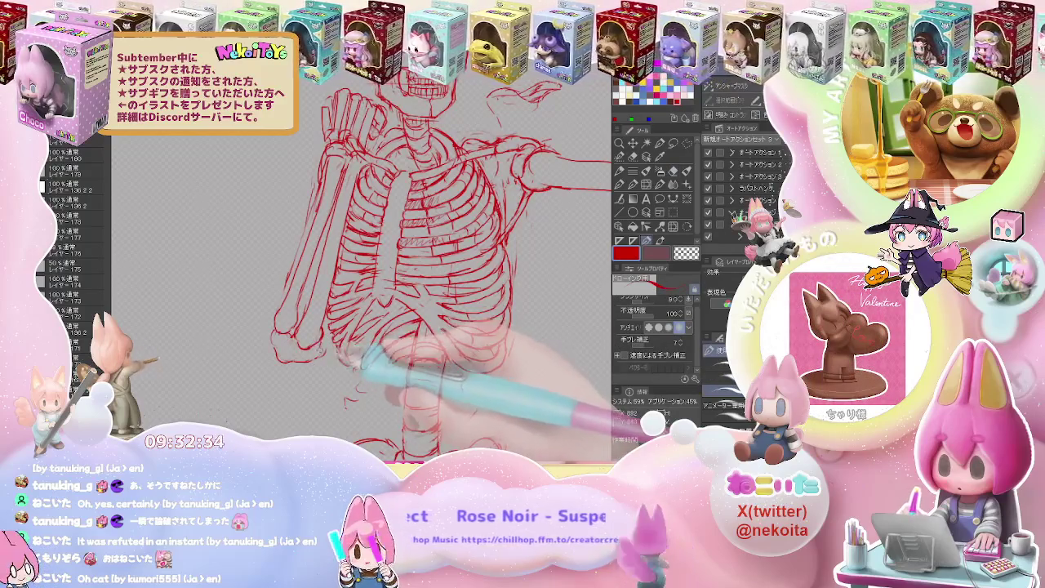
Finish densifying the rib and spine lines with alternating erasing and redrawing.
{"action": "key", "text": "e"}
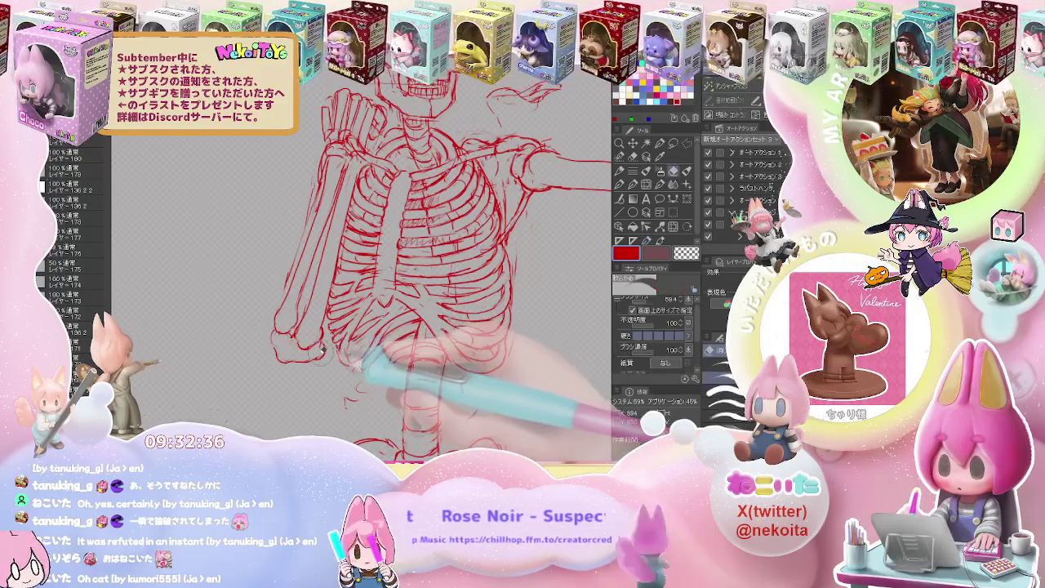
{"action": "key", "text": "p"}
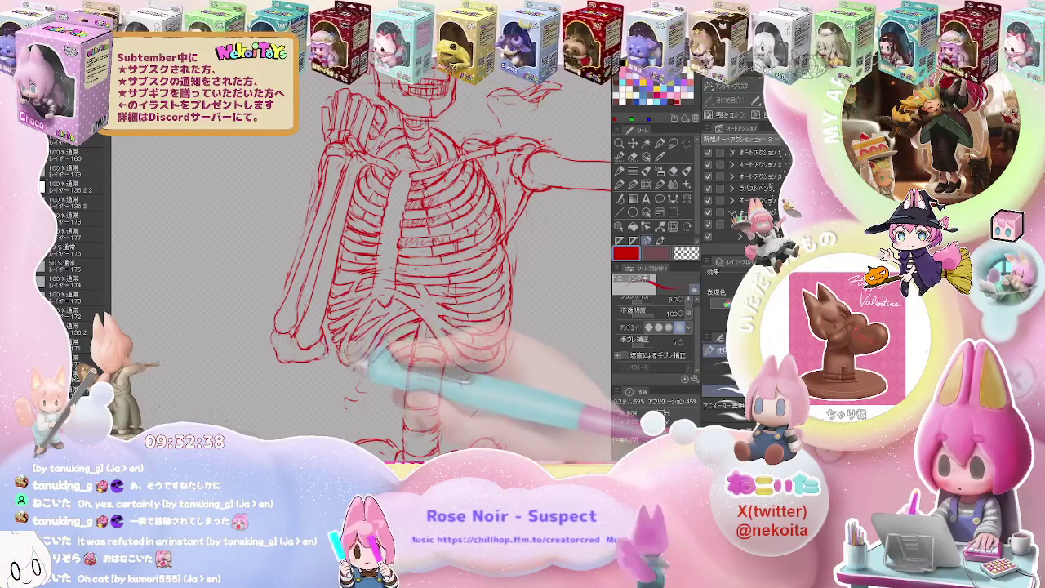
{"action": "key", "text": "e"}
{"action": "key", "text": "p"}
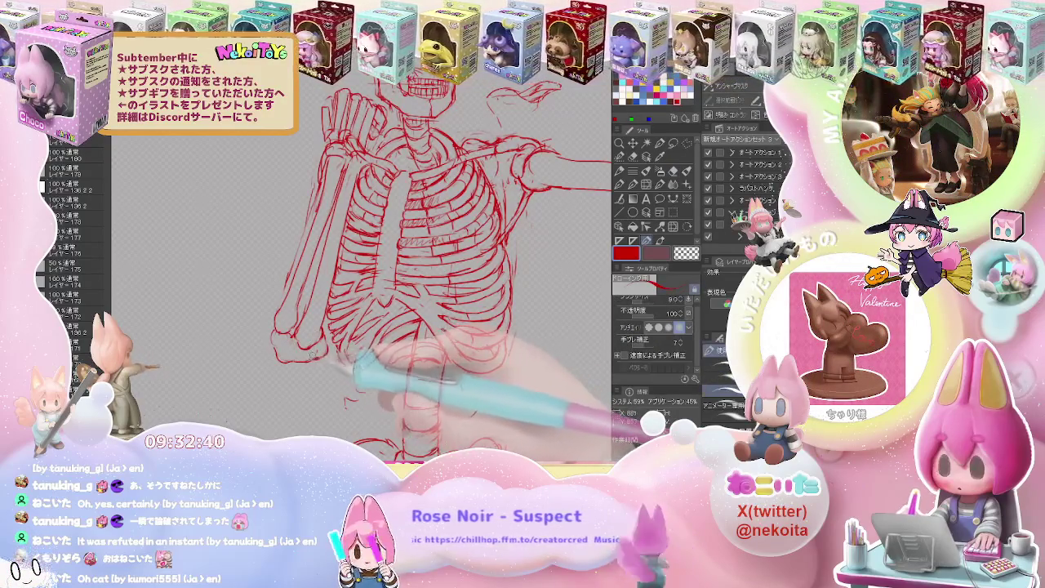
{"action": "key", "text": "e"}
{"action": "key", "text": "p"}
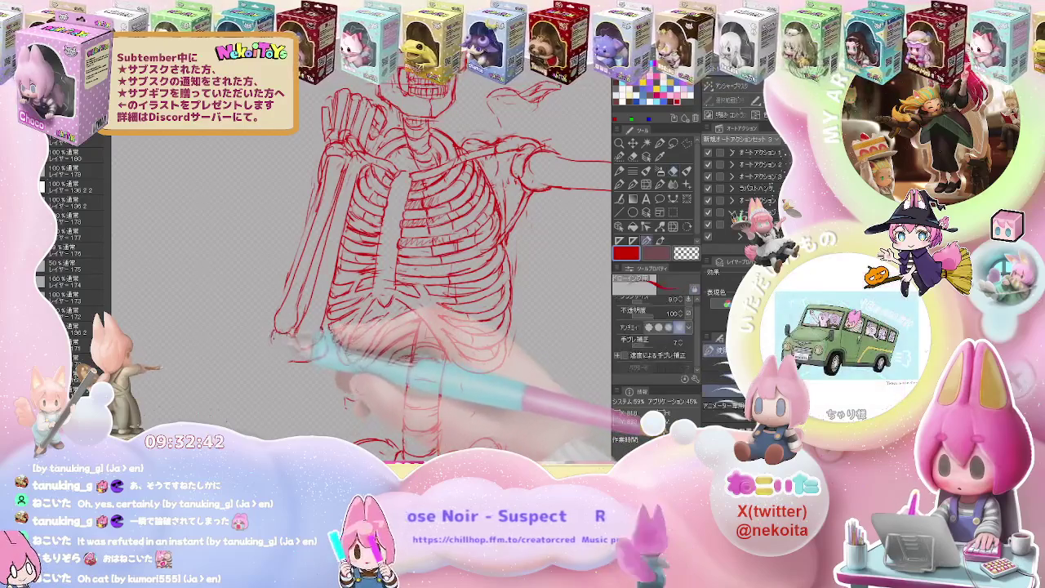
{"action": "key", "text": "e"}
{"action": "key", "text": "p"}
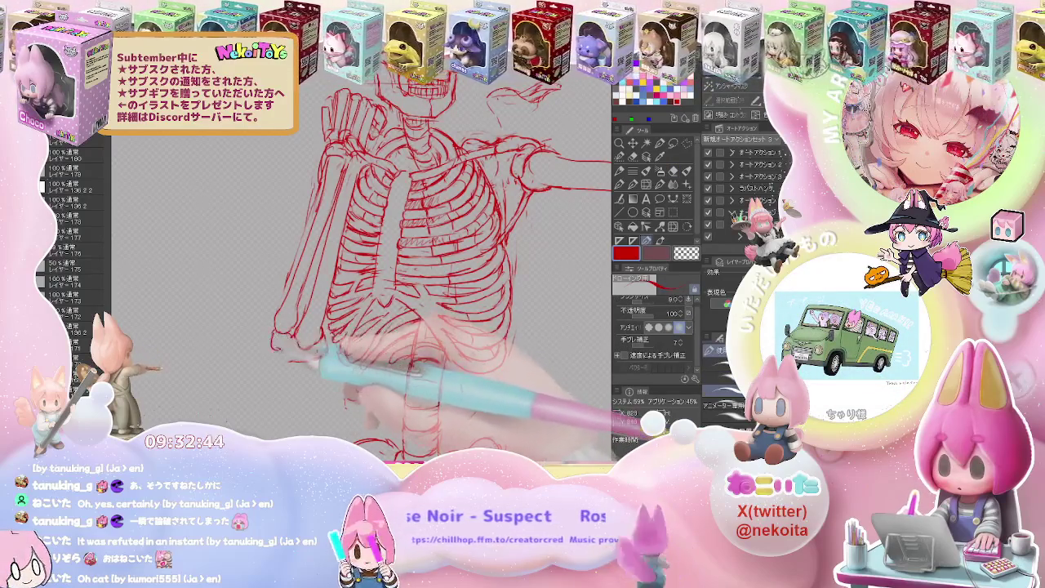
{"action": "key", "text": "e"}
{"action": "key", "text": "p"}
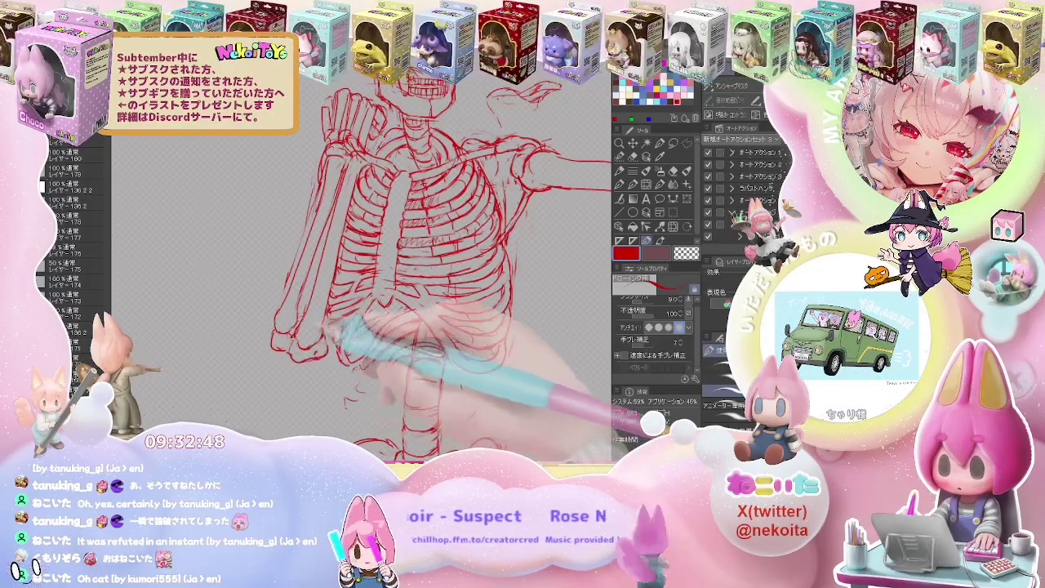
{"action": "left_click_drag", "start_coordinate": [327, 292], "coordinate": [324, 318]}
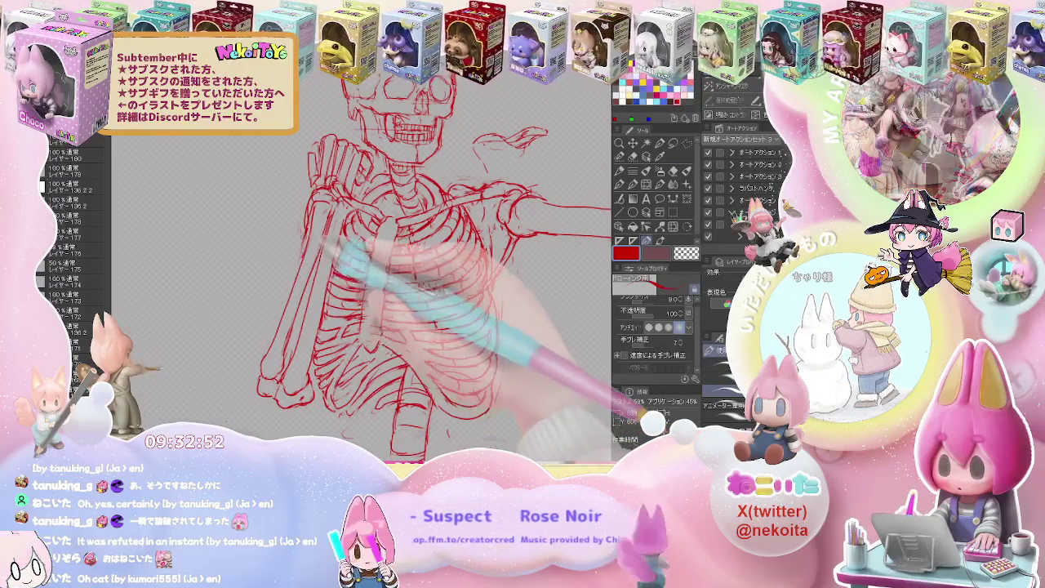
{"action": "scroll", "coordinate": [359, 286], "scroll_direction": "down", "scroll_amount": 5}
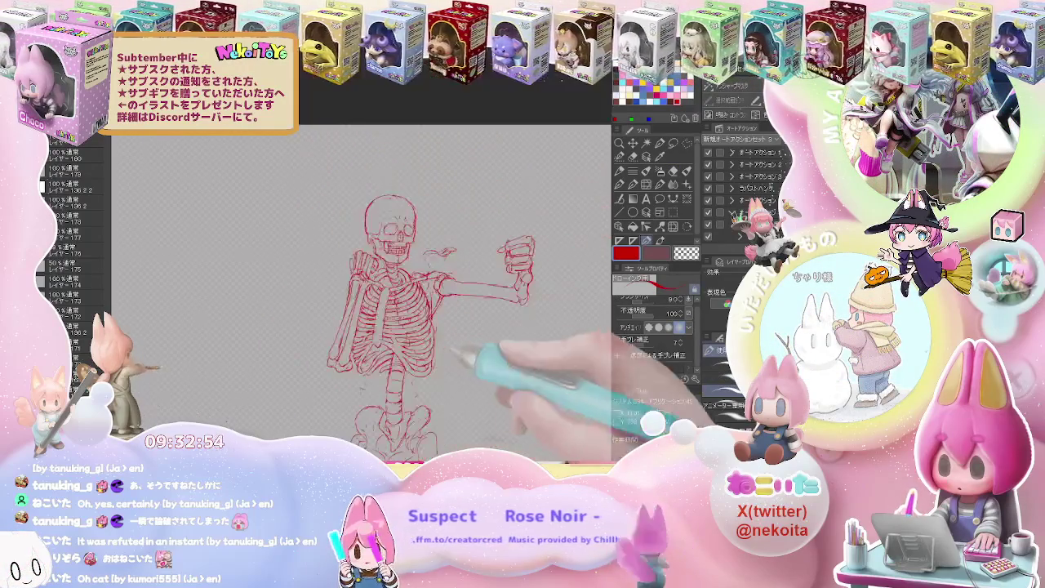
Add a short stroke under the wrist and bring the pelvis into view.
{"action": "scroll", "coordinate": [428, 297], "scroll_direction": "up", "scroll_amount": 3}
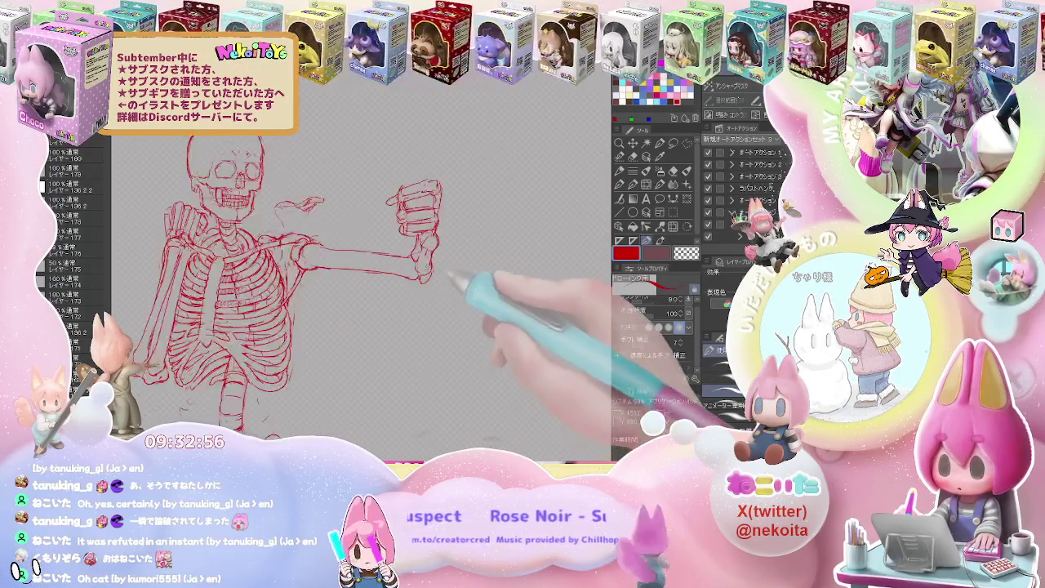
{"action": "scroll", "coordinate": [428, 297], "scroll_direction": "up", "scroll_amount": 2}
{"action": "left_click_drag", "start_coordinate": [408, 282], "coordinate": [433, 292]}
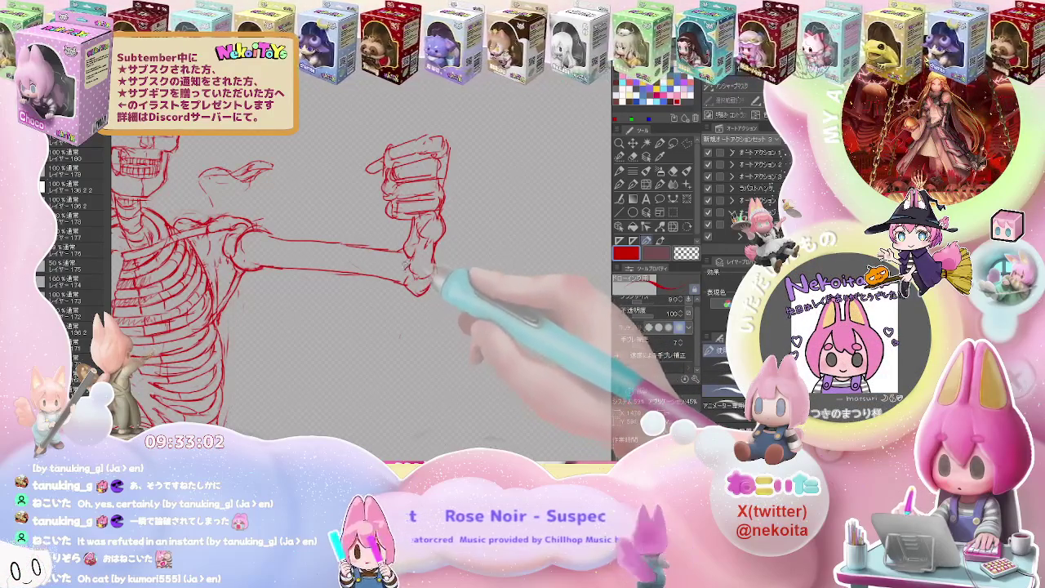
{"action": "scroll", "coordinate": [441, 277], "scroll_direction": "down", "scroll_amount": 3}
{"action": "scroll", "coordinate": [423, 249], "scroll_direction": "down", "scroll_amount": 2}
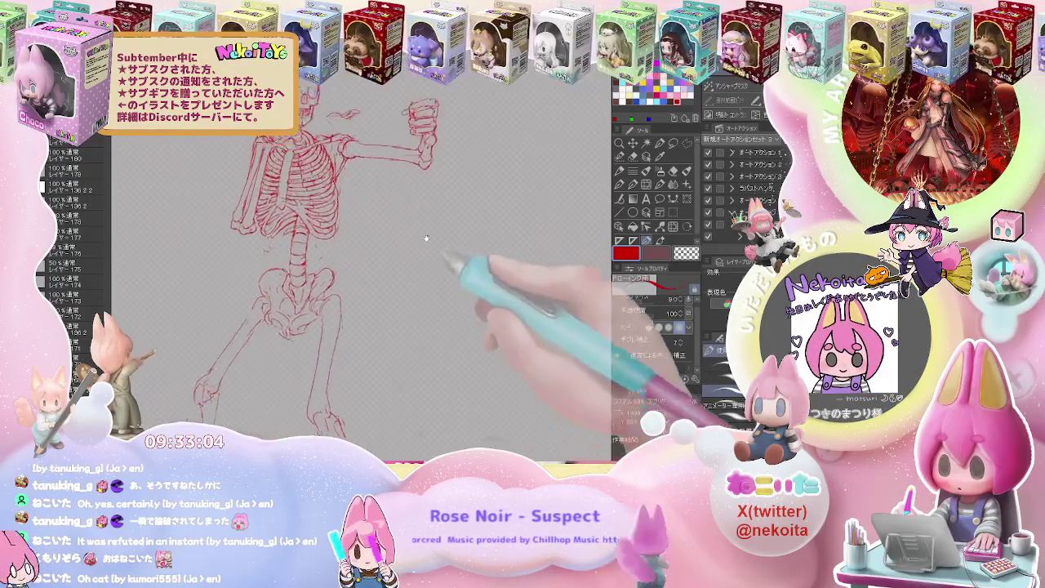
{"action": "scroll", "coordinate": [327, 303], "scroll_direction": "up", "scroll_amount": 1}
{"action": "scroll", "coordinate": [326, 302], "scroll_direction": "up", "scroll_amount": 2}
{"action": "scroll", "coordinate": [326, 302], "scroll_direction": "up", "scroll_amount": 2}
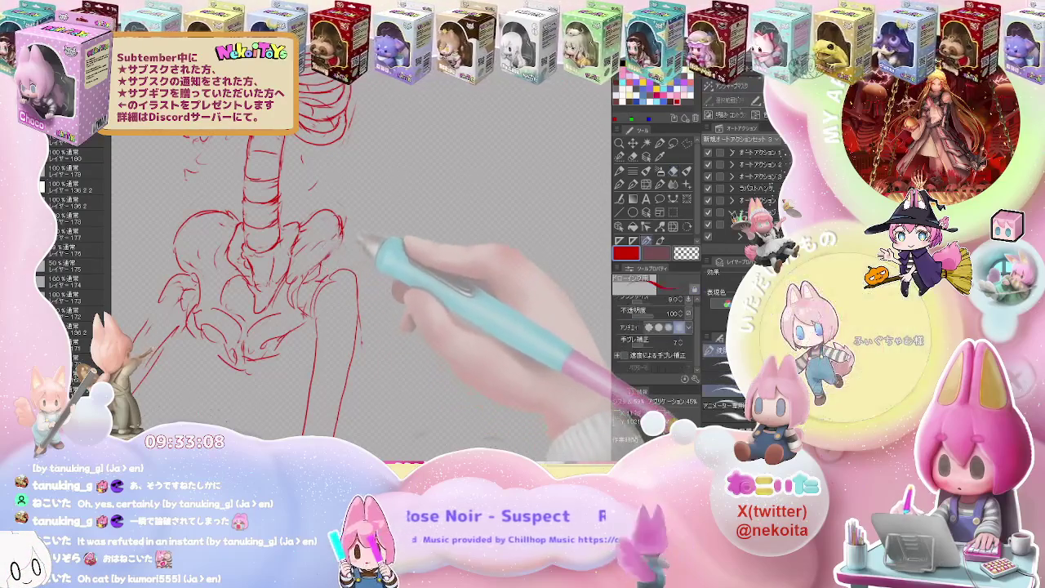
Erase stray lines and redraw the pelvis outline below the spine.
{"action": "key", "text": "e"}
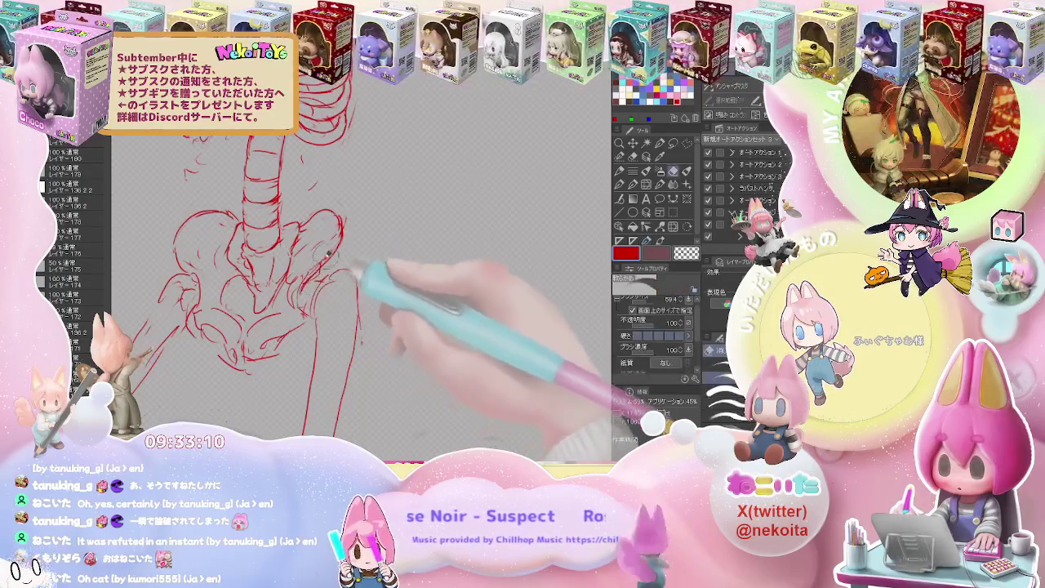
{"action": "key", "text": "e"}
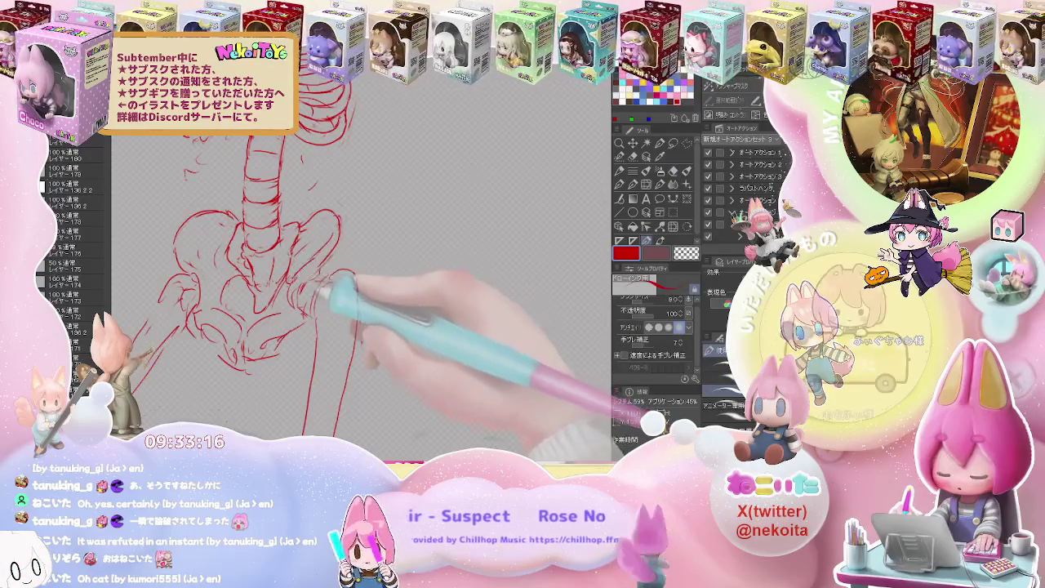
{"action": "key", "text": "e"}
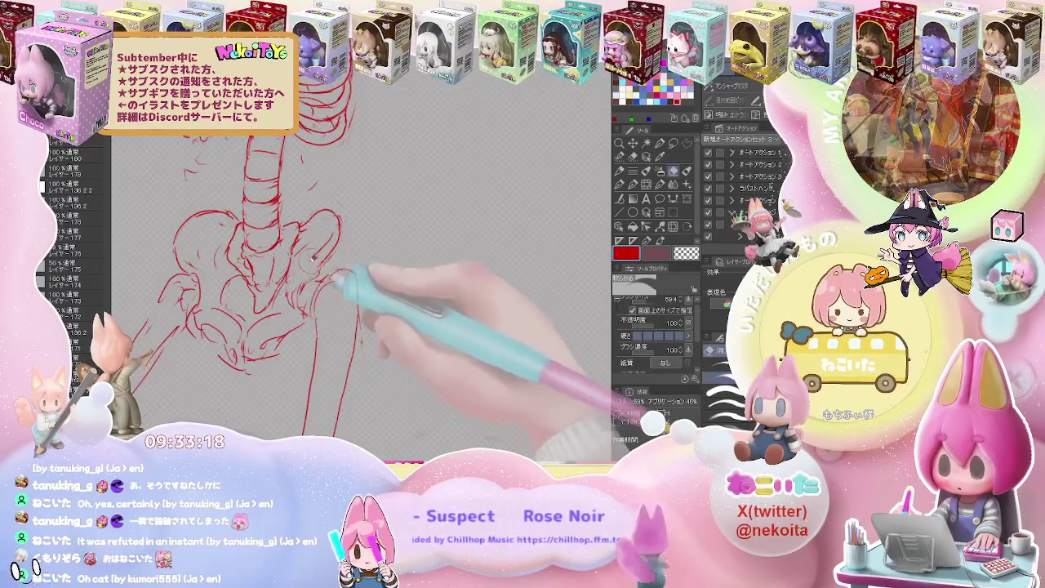
{"action": "key", "text": "p"}
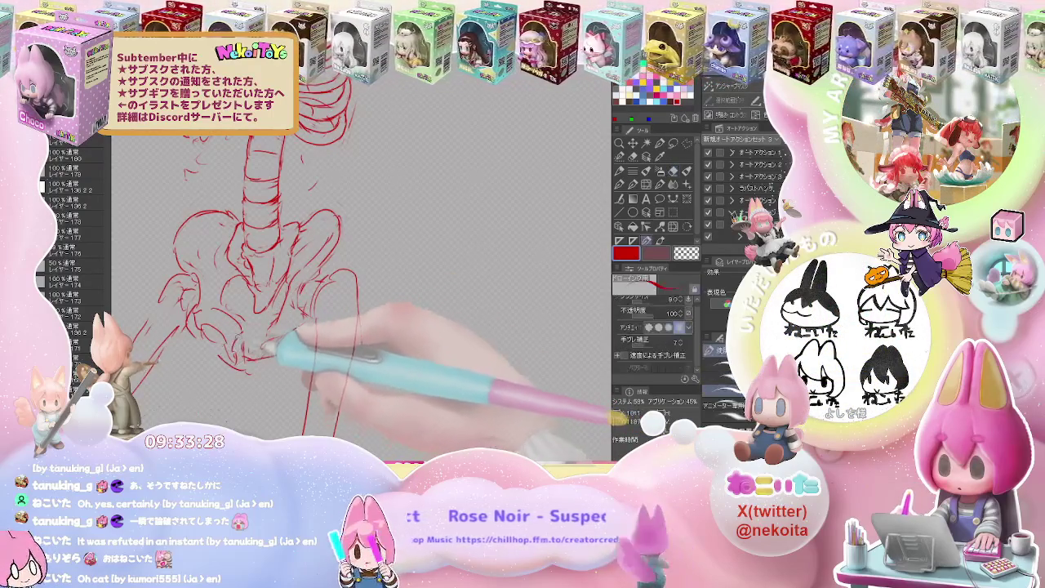
{"action": "key", "text": "e"}
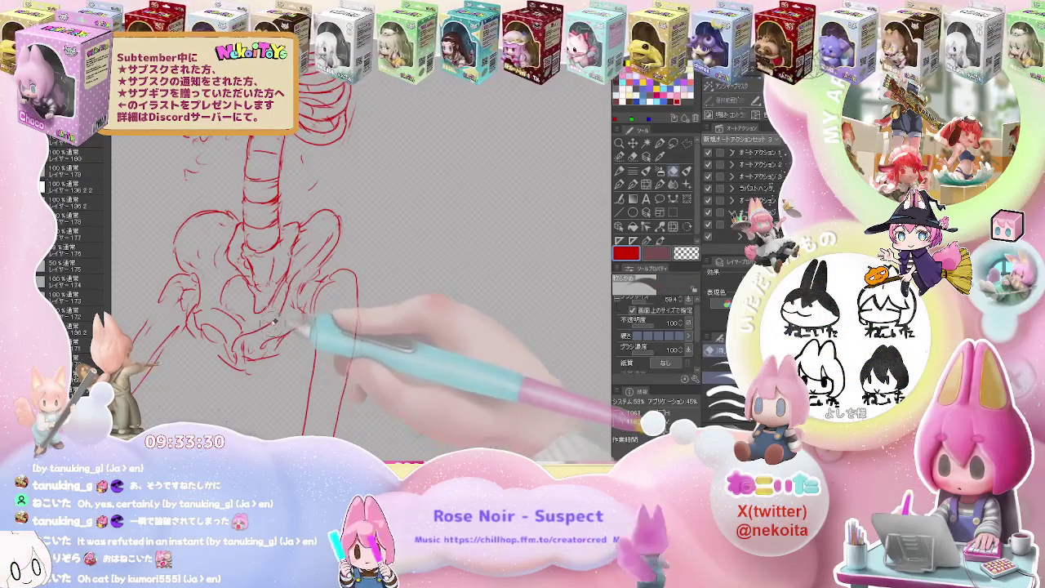
{"action": "key", "text": "p"}
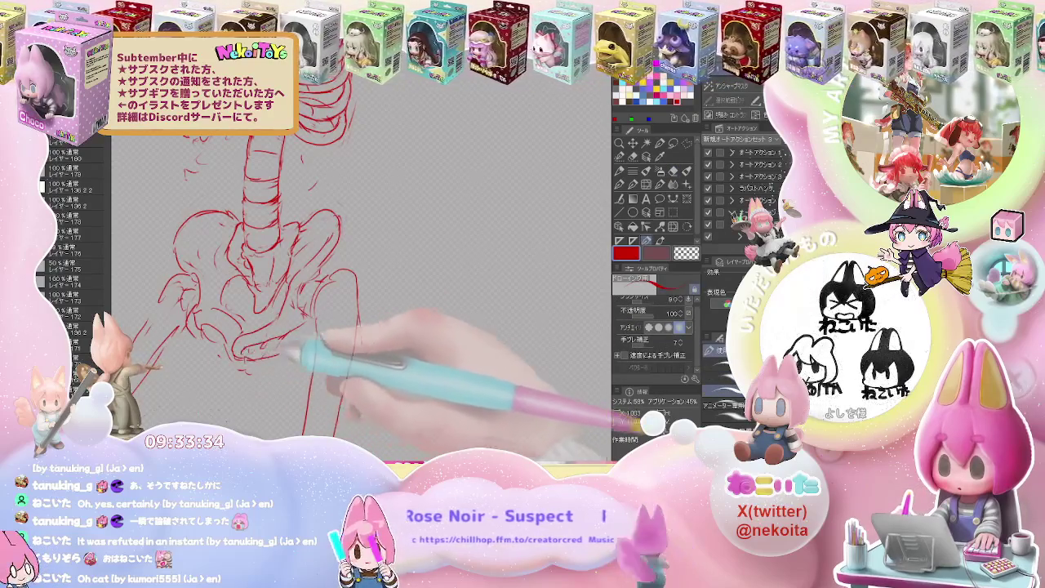
Clean up and redraw the lines around the hip joint.
{"action": "key", "text": "e"}
{"action": "key", "text": "p"}
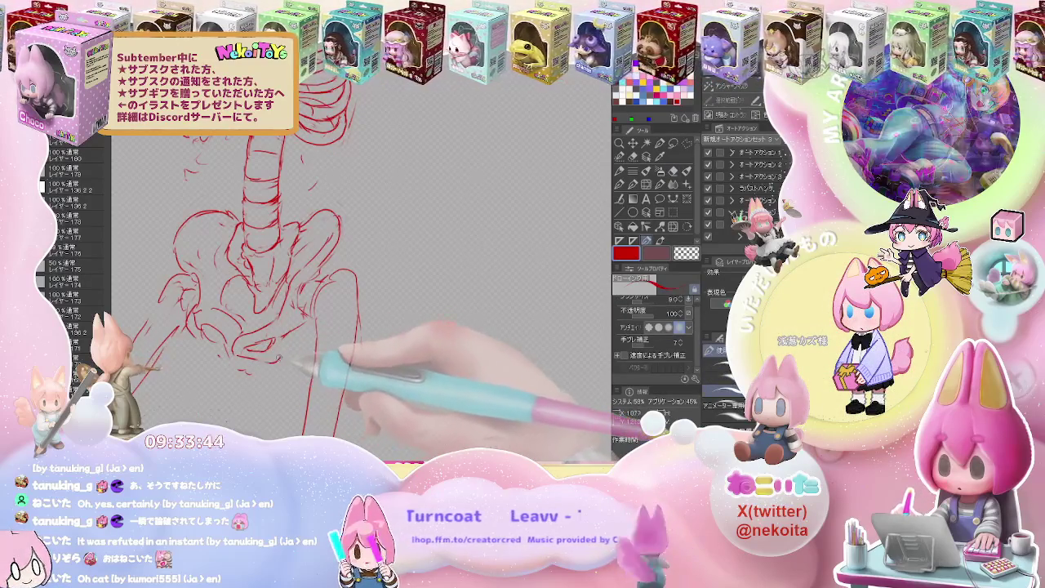
{"action": "key", "text": "e"}
{"action": "key", "text": "p"}
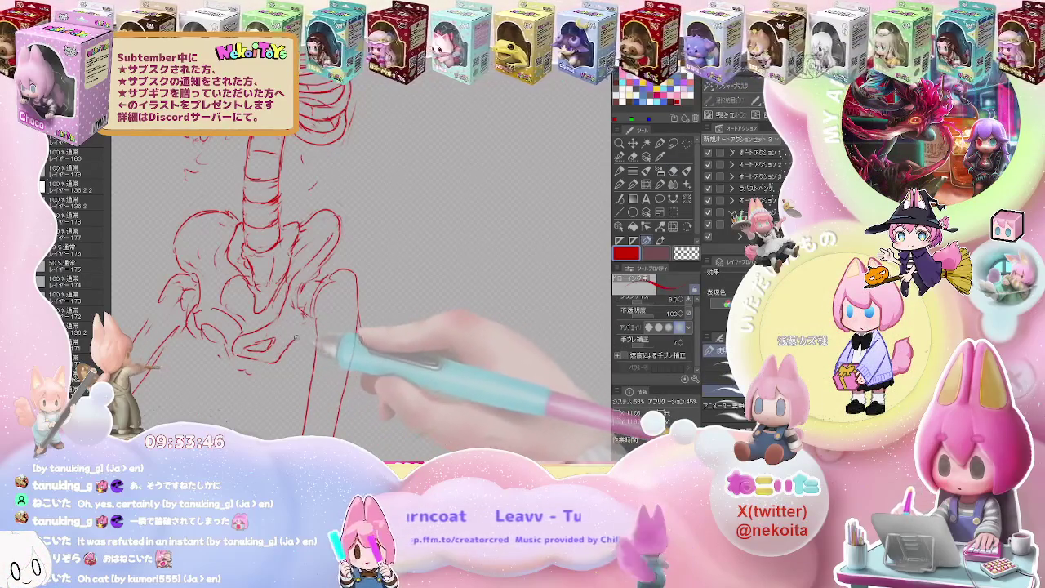
{"action": "key", "text": "e"}
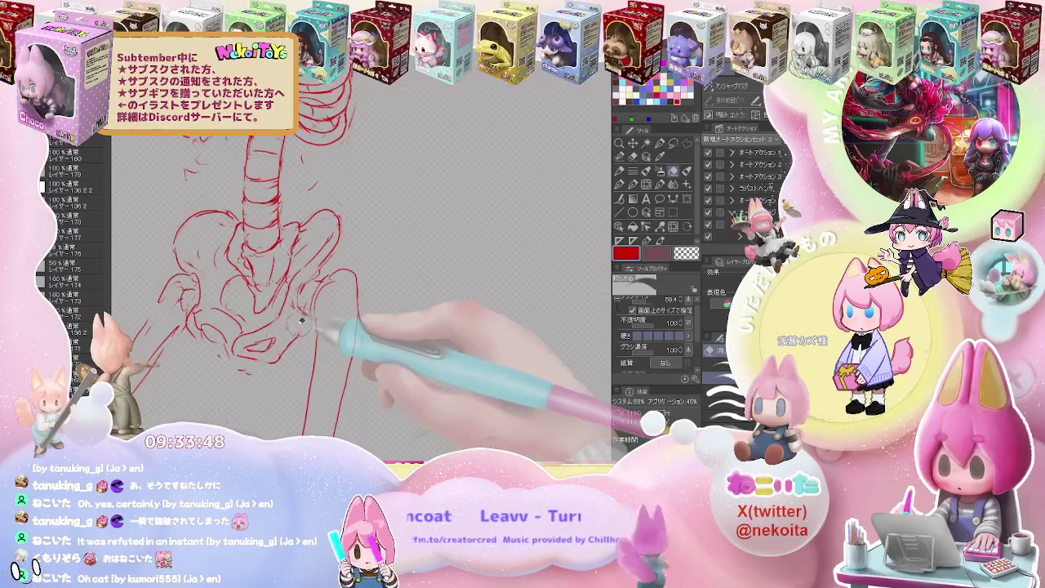
{"action": "key", "text": "p"}
{"action": "key", "text": "ctrl+minus"}
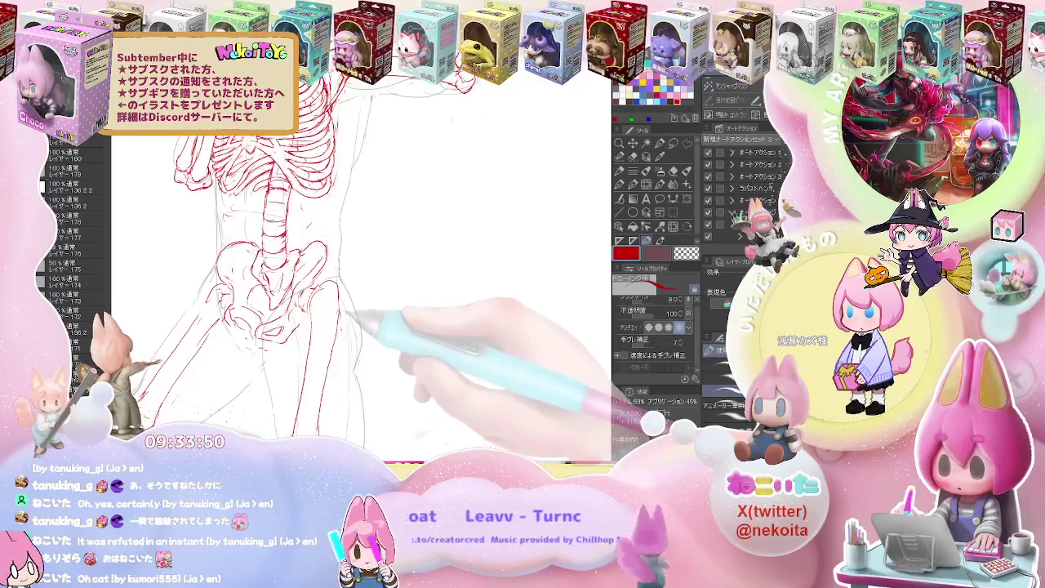
Draw a short hip line and erase stray thigh strokes with the eraser shrunk to 18.8.
{"action": "key", "text": "e"}
{"action": "key", "text": "p"}
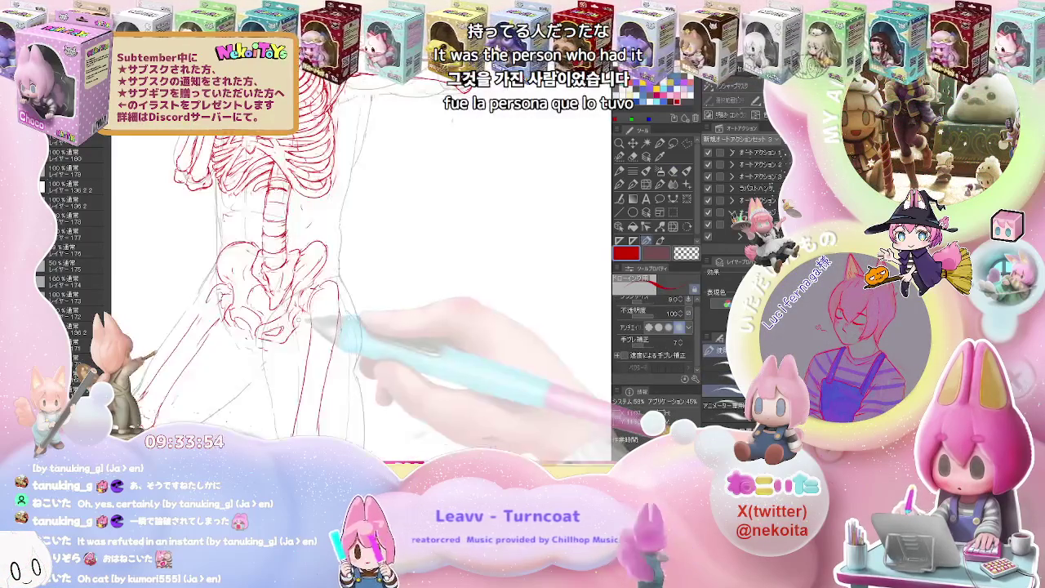
{"action": "left_click_drag", "start_coordinate": [295, 306], "coordinate": [338, 313]}
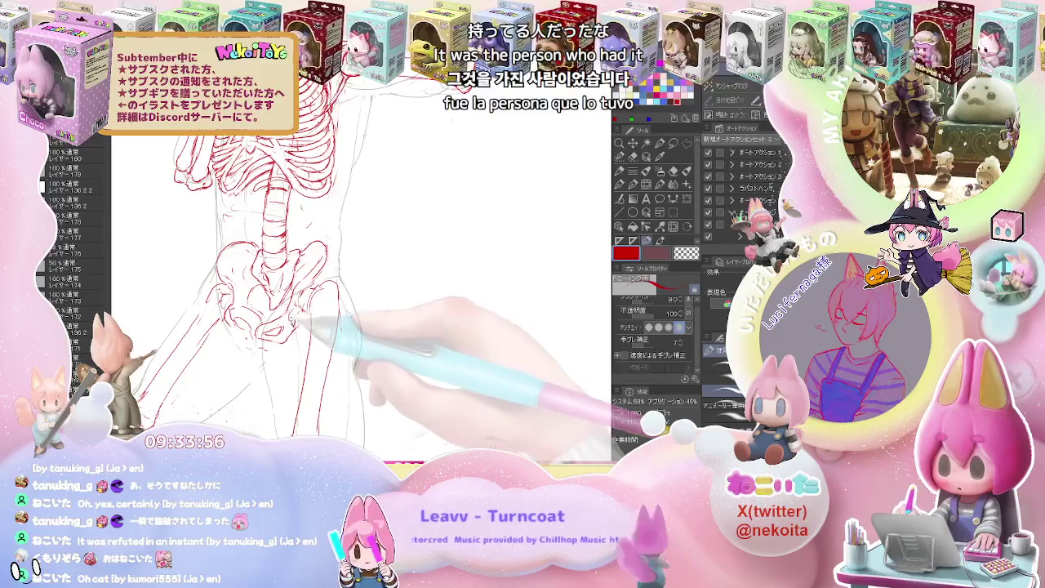
{"action": "key", "text": "e"}
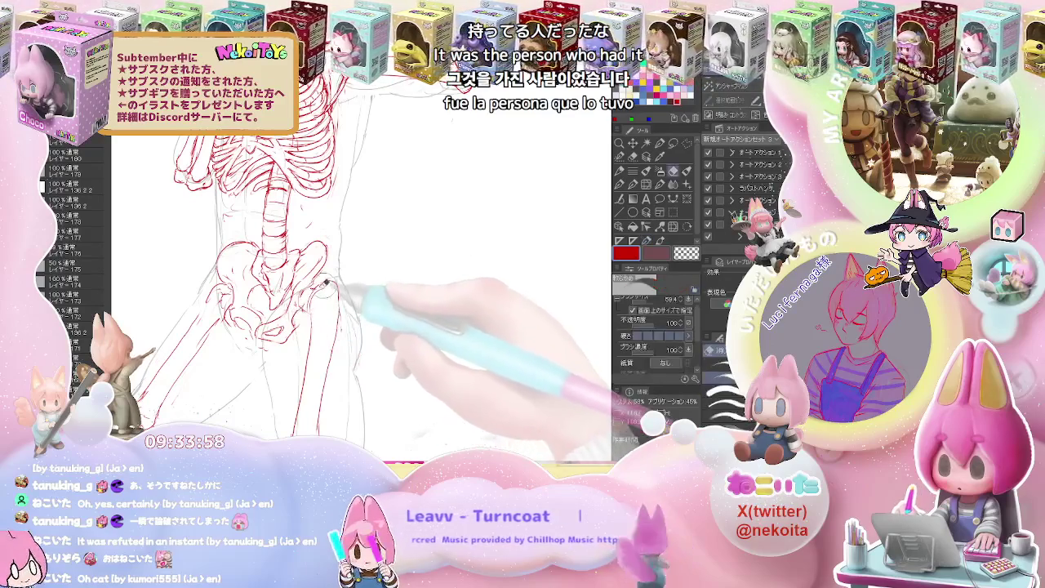
{"action": "key", "text": "bracketleft"}
{"action": "key", "text": "bracketleft"}
{"action": "key", "text": "bracketleft"}
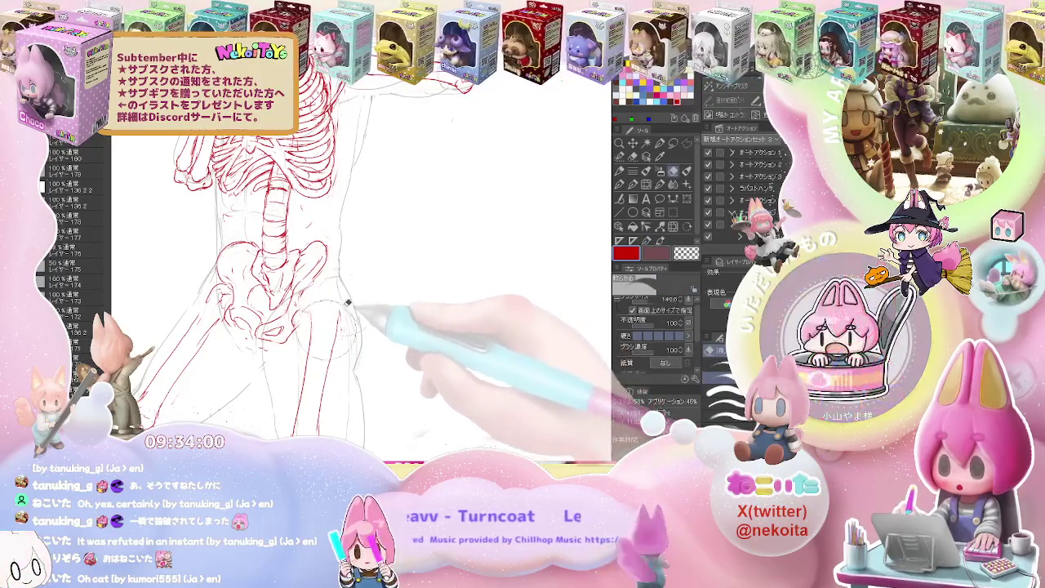
{"action": "key", "text": "p"}
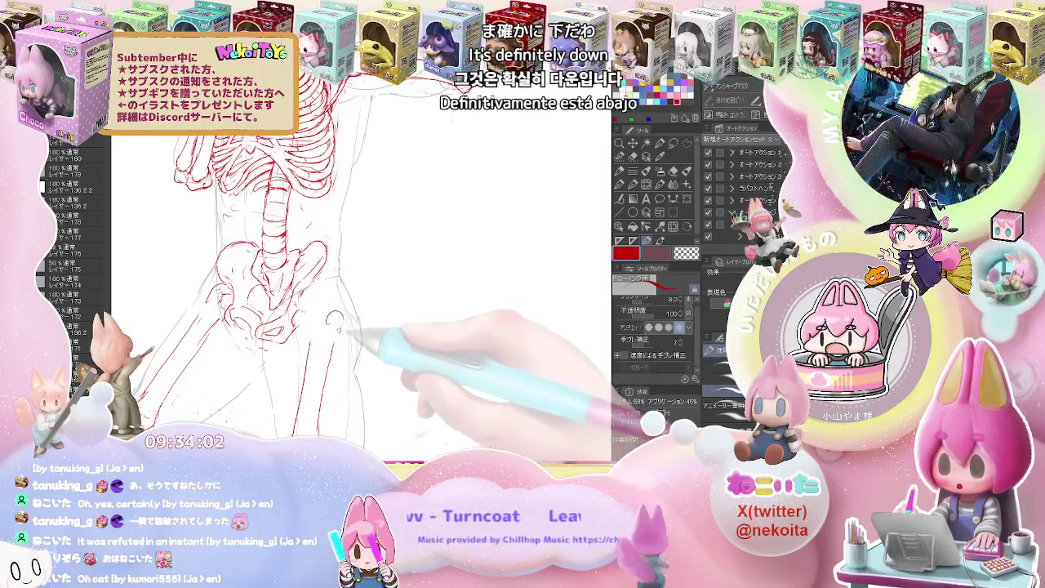
{"action": "key", "text": "e"}
{"action": "key", "text": "p"}
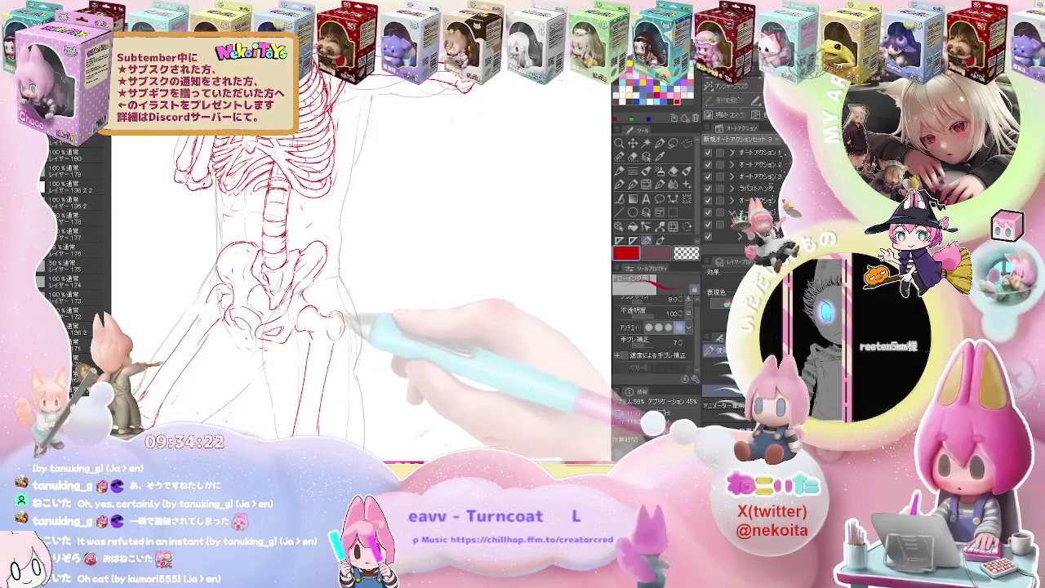
Refine the femur head and thigh-bone lines, checking them against the full punching figure.
{"action": "key", "text": "e"}
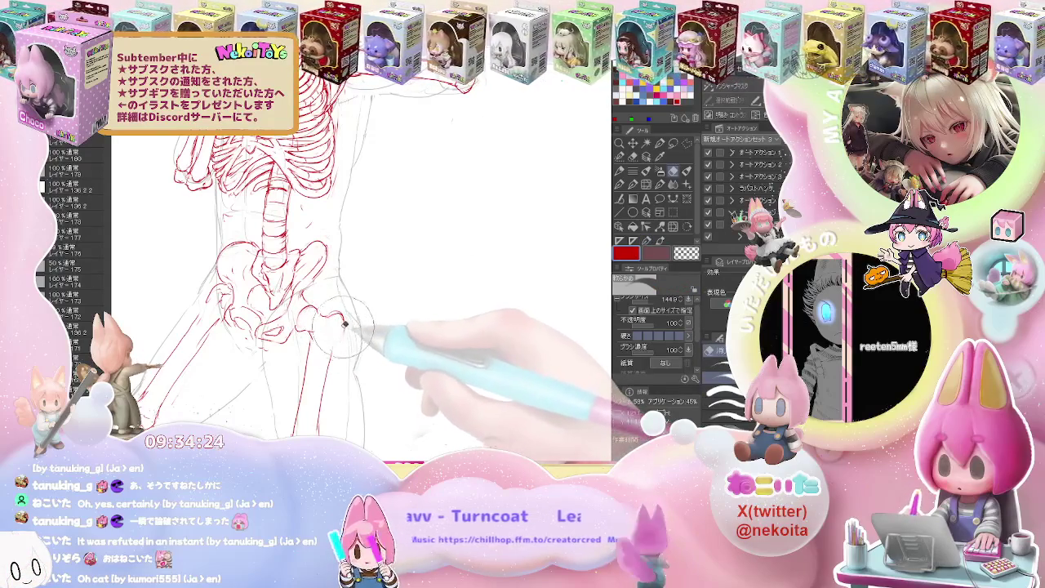
{"action": "key", "text": "p"}
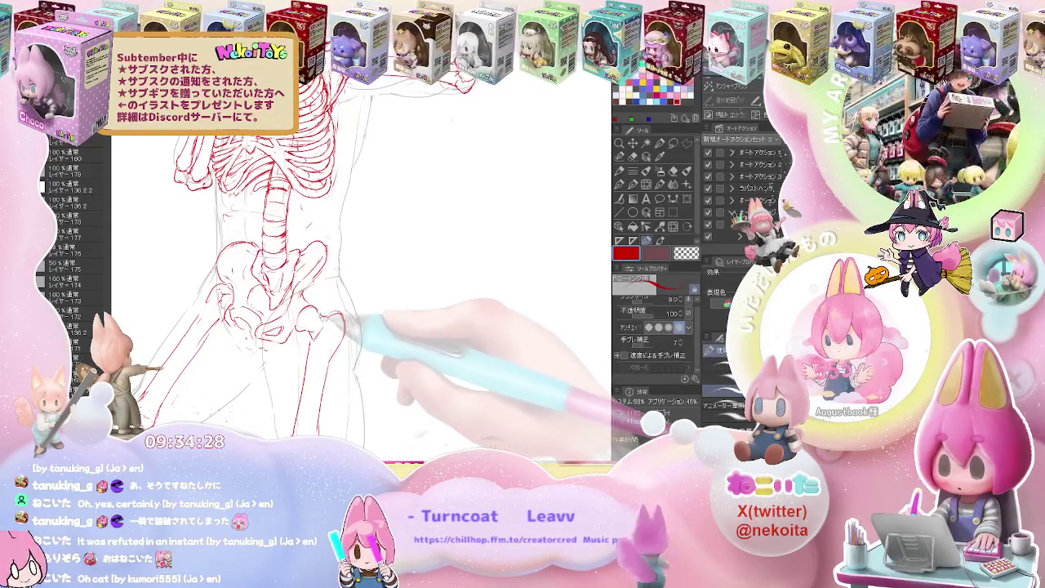
{"action": "key", "text": "ctrl+minus"}
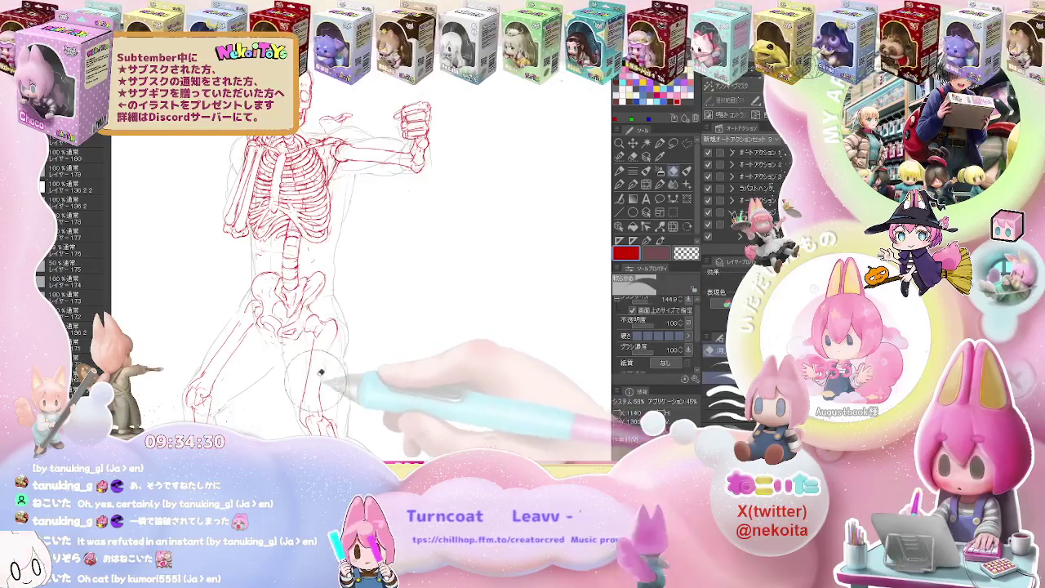
{"action": "key", "text": "e"}
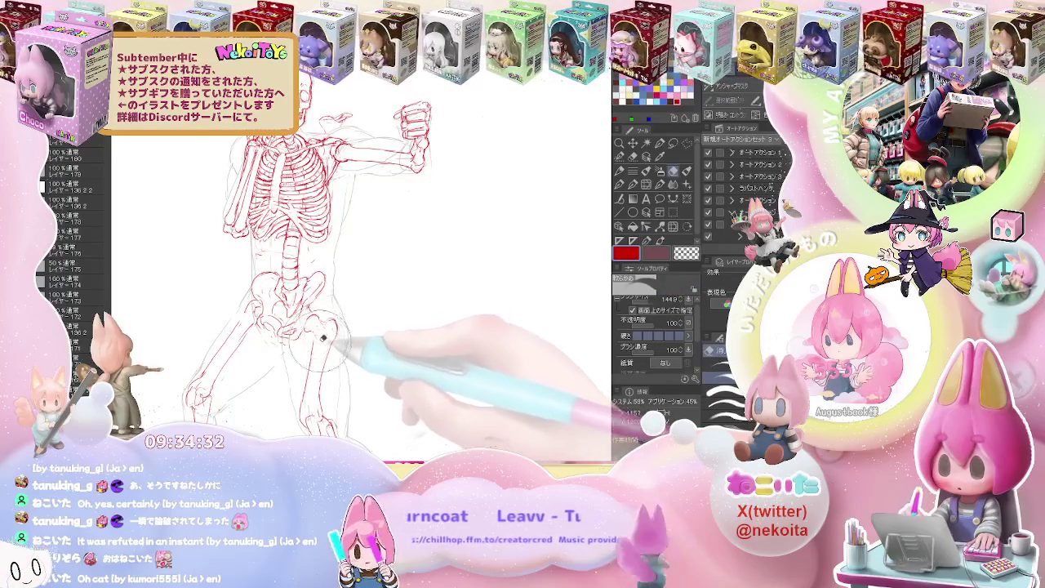
{"action": "key", "text": "p"}
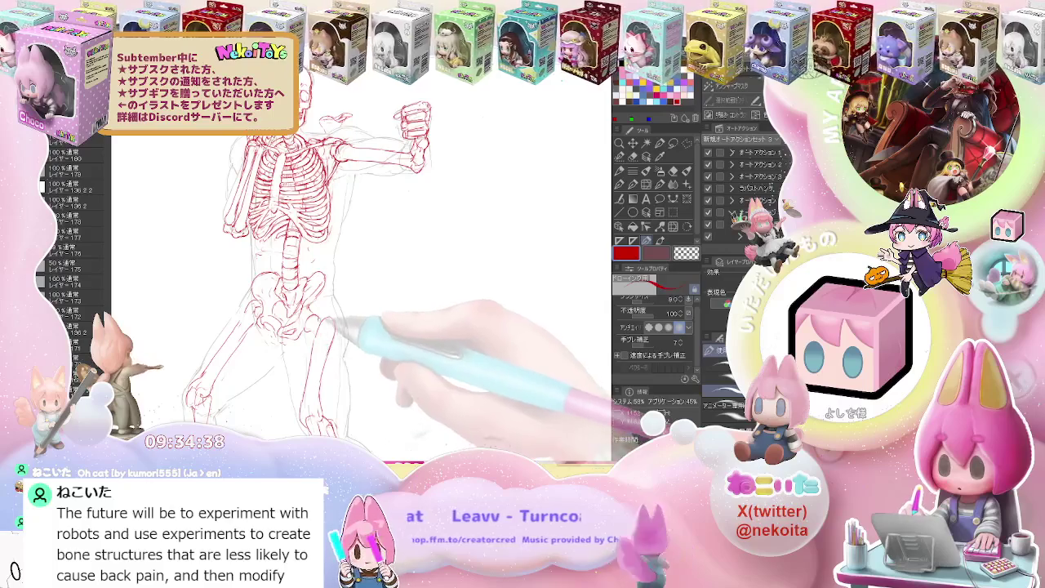
{"action": "key", "text": "e"}
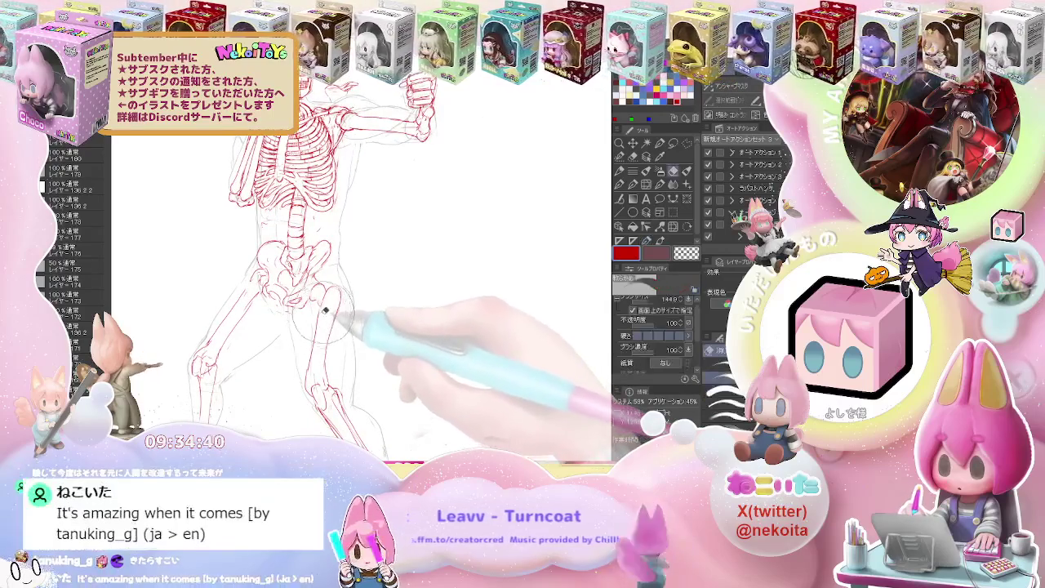
{"action": "key", "text": "p"}
{"action": "key", "text": "ctrl+minus"}
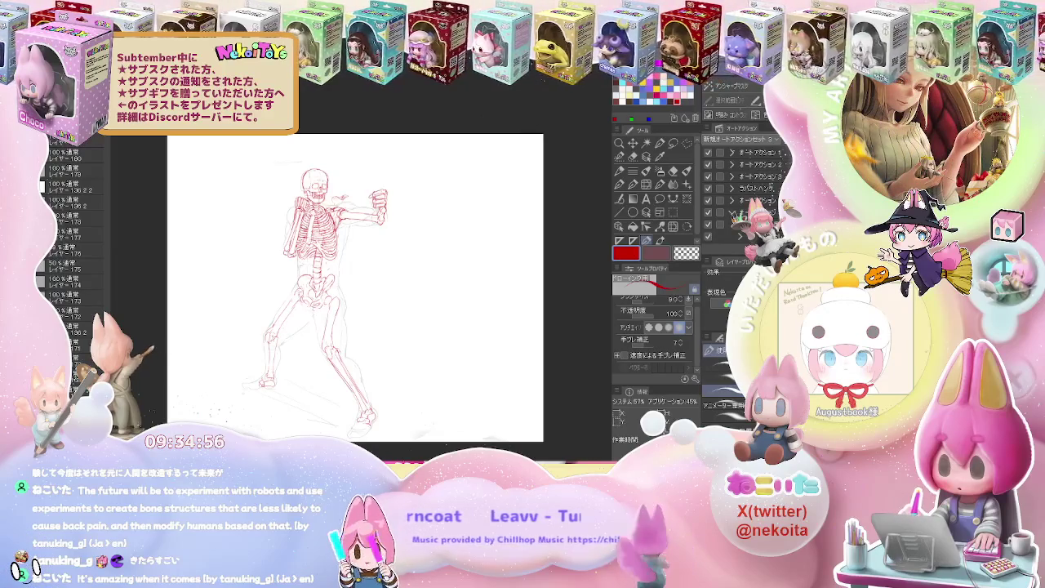
{"action": "key", "text": "ctrl+plus"}
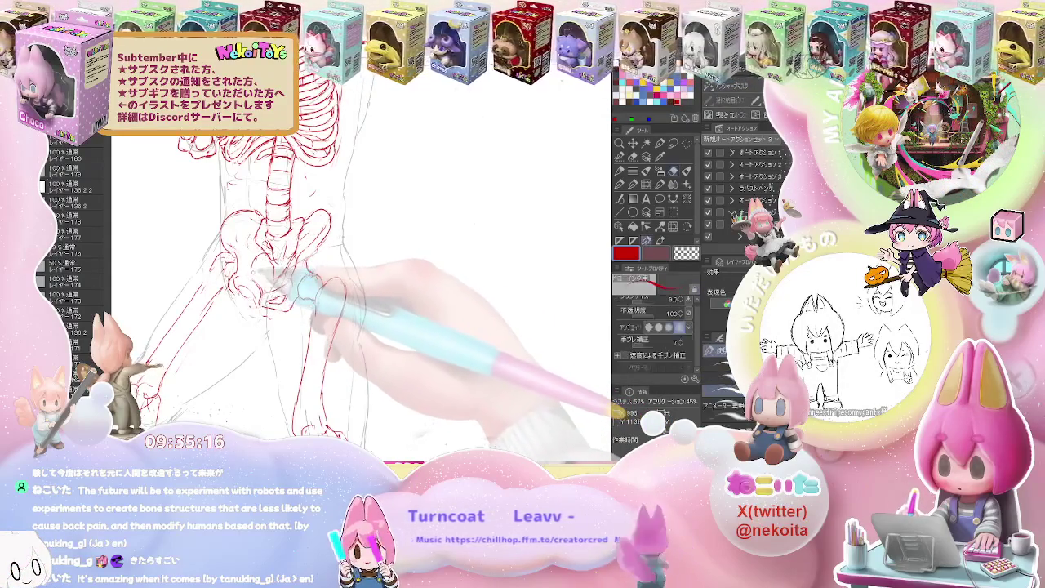
{"action": "key", "text": "e"}
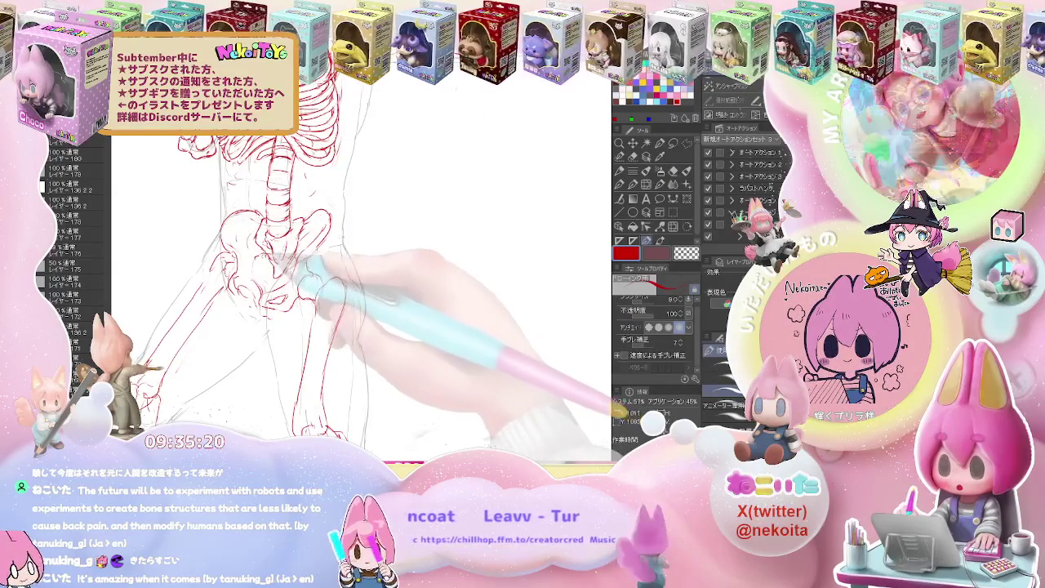
Draw the opposite hip and upper femur lines, erasing stray strokes.
{"action": "key", "text": "p"}
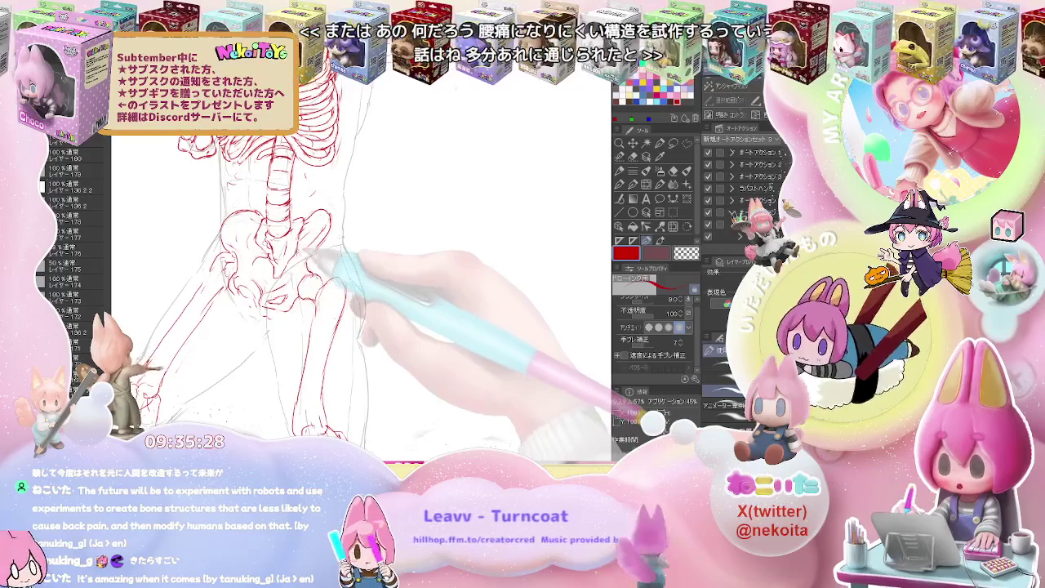
{"action": "key", "text": "e"}
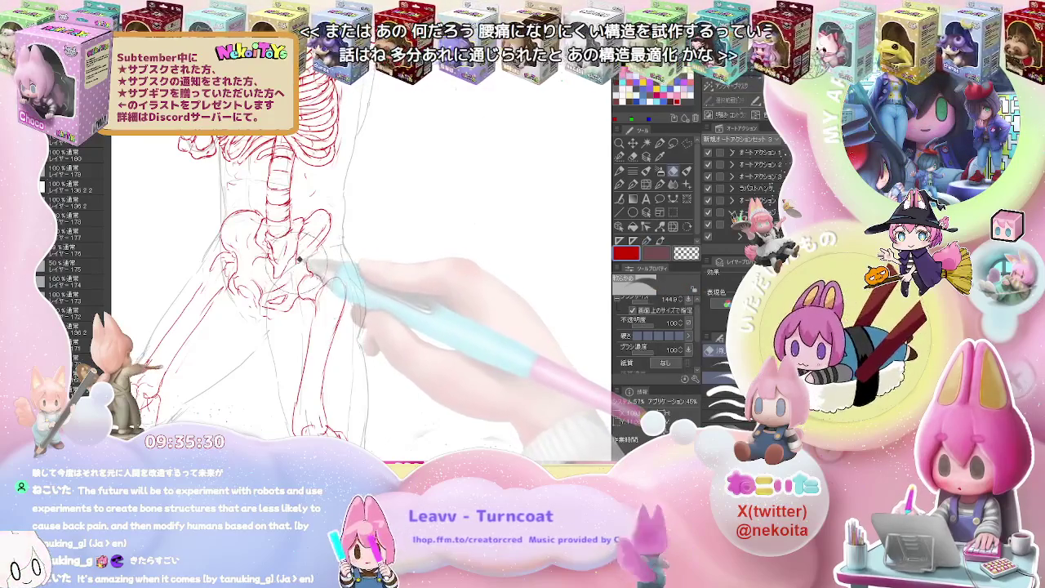
{"action": "key", "text": "p"}
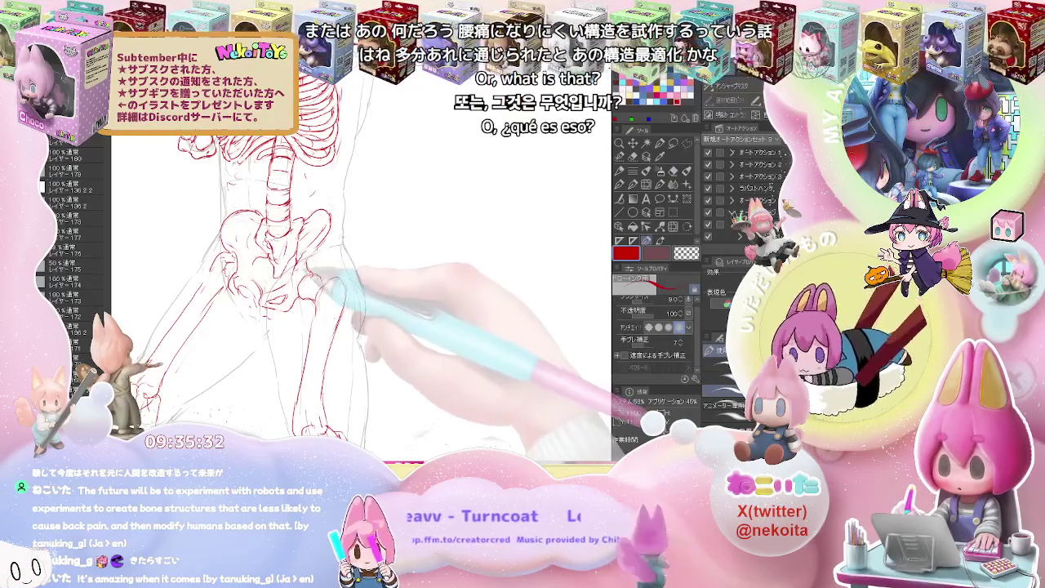
{"action": "key", "text": "e"}
{"action": "key", "text": "p"}
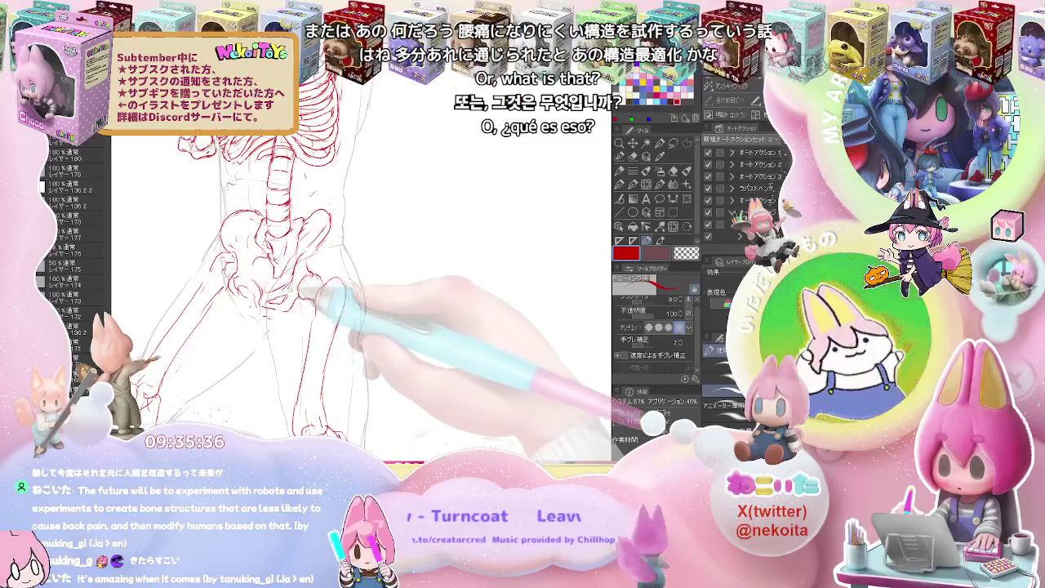
{"action": "key", "text": "e"}
{"action": "key", "text": "p"}
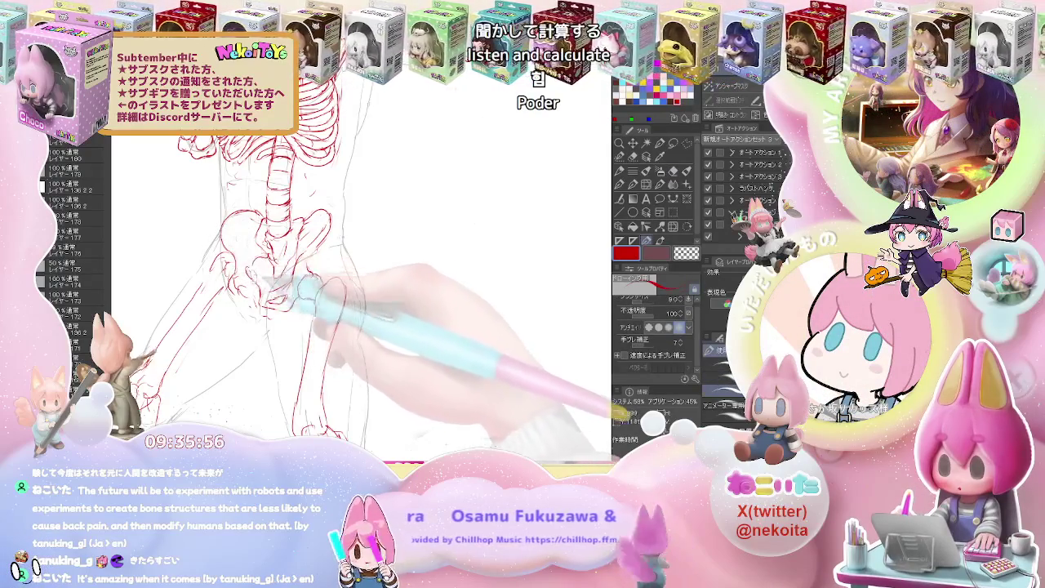
Rework the hip-joint and pelvis muscle outlines, erasing stray lines along the left hip.
{"action": "key", "text": "e"}
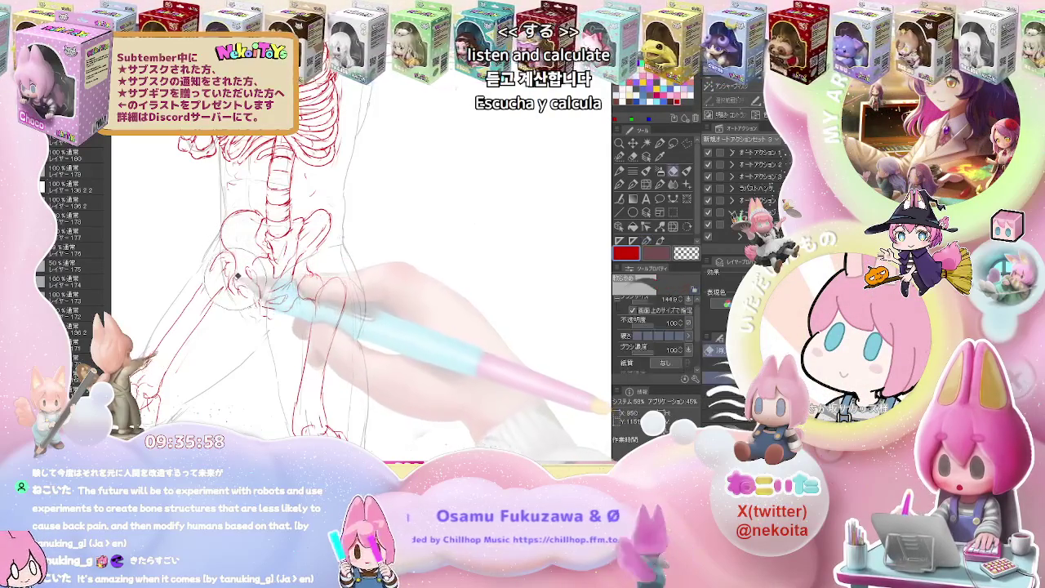
{"action": "key", "text": "p"}
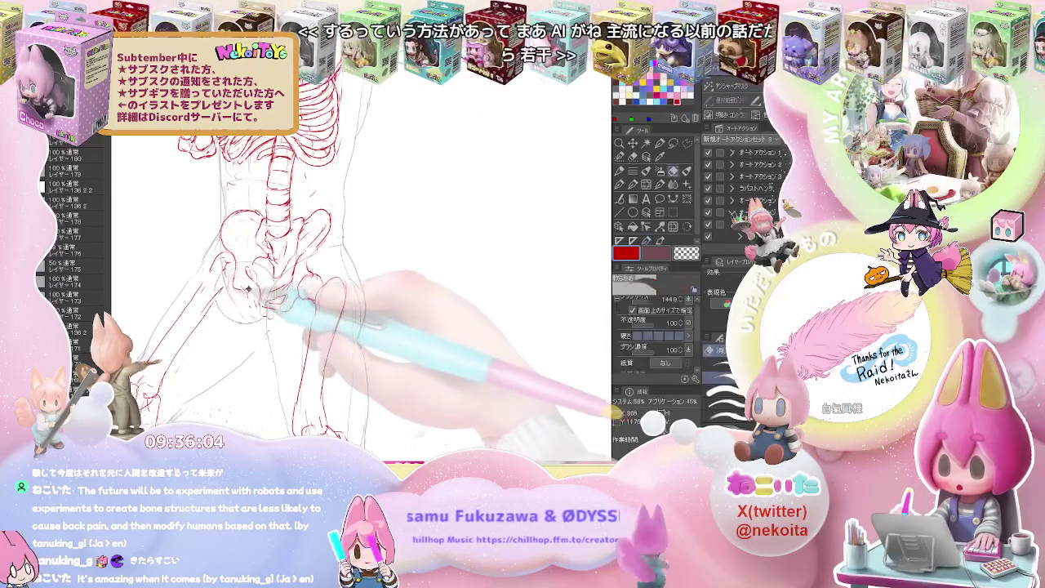
{"action": "key", "text": "e"}
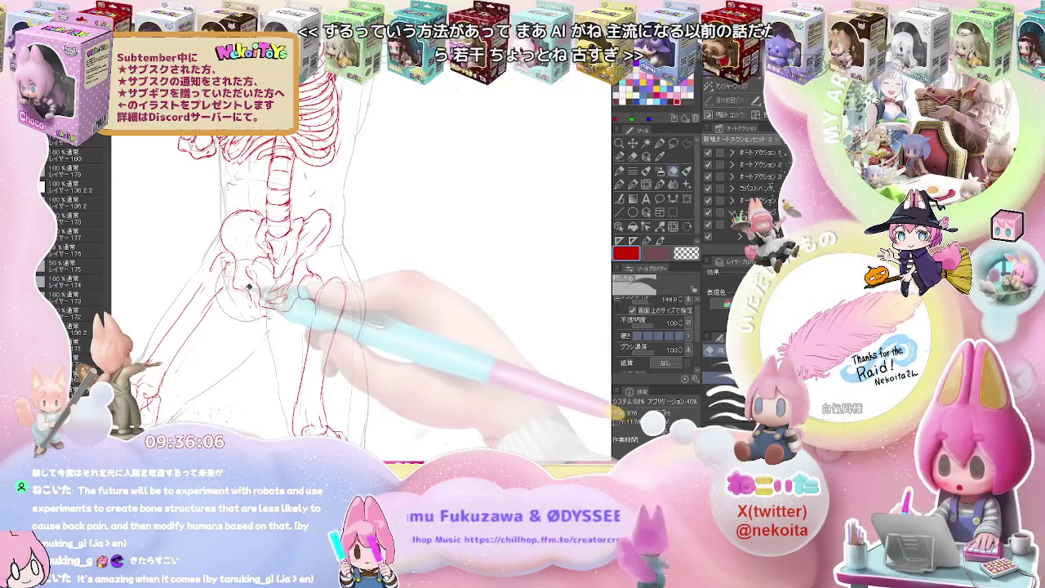
{"action": "key", "text": "p"}
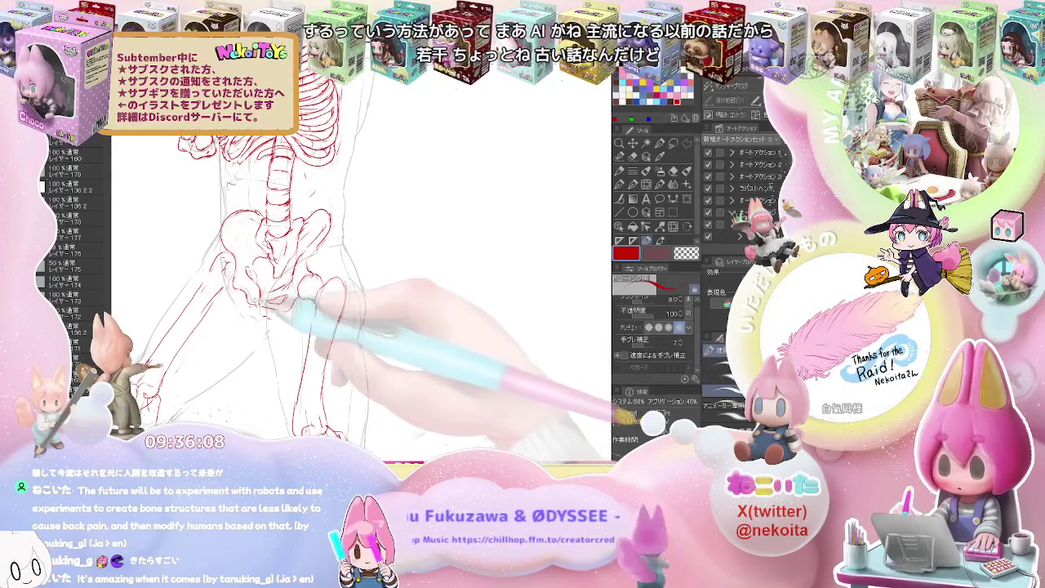
{"action": "key", "text": "e"}
{"action": "key", "text": "p"}
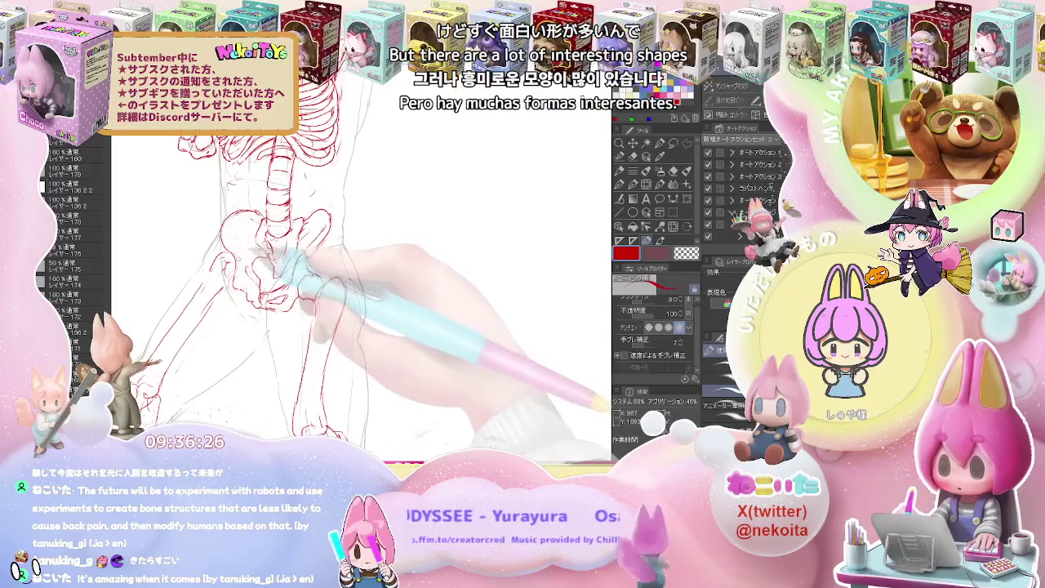
{"action": "key", "text": "e"}
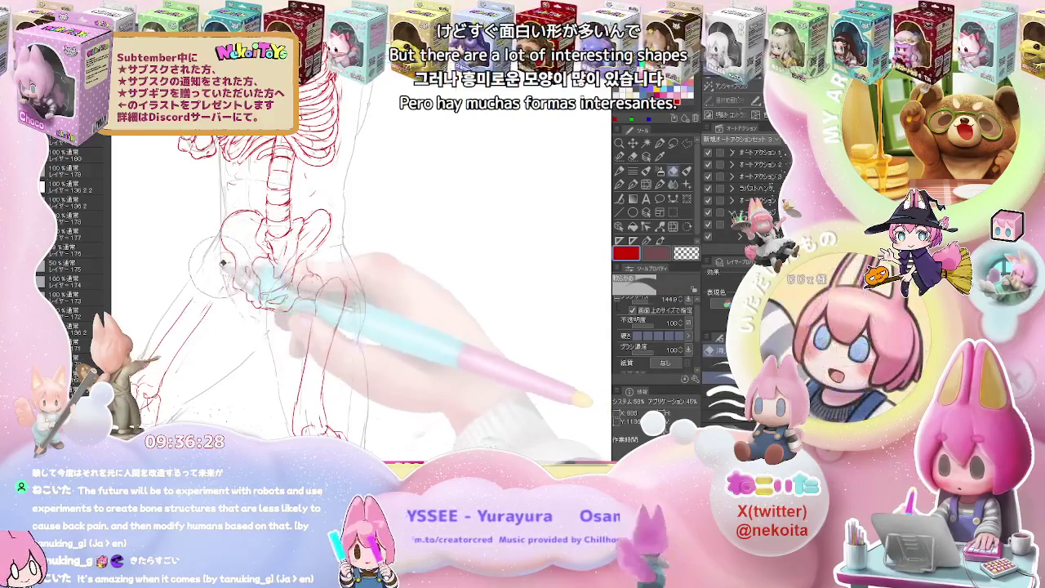
{"action": "left_click_drag", "start_coordinate": [225, 272], "coordinate": [154, 357]}
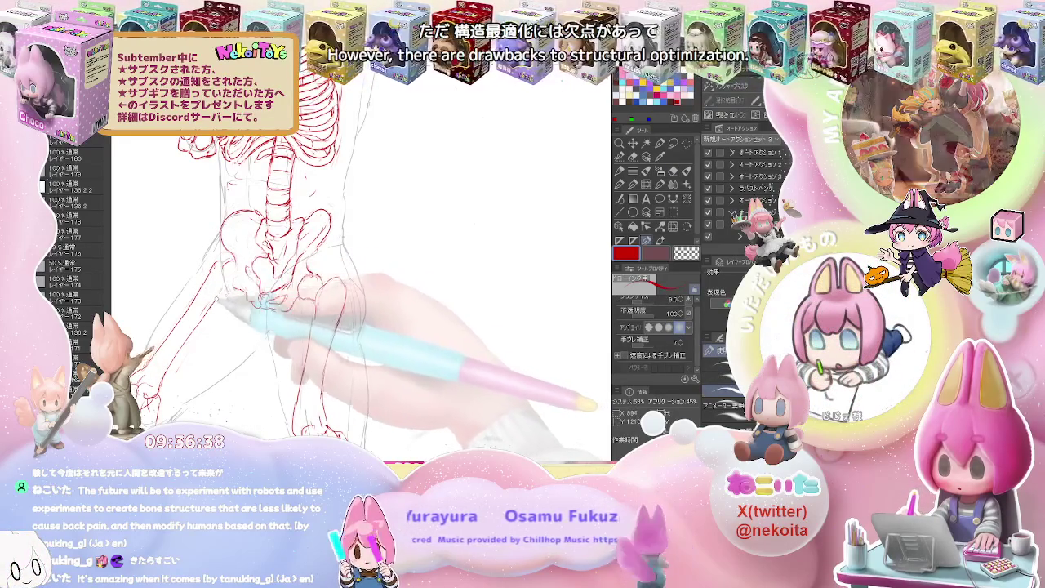
Extend both thigh bones and their muscle outlines toward the knees, erasing stray lines.
{"action": "key", "text": "e"}
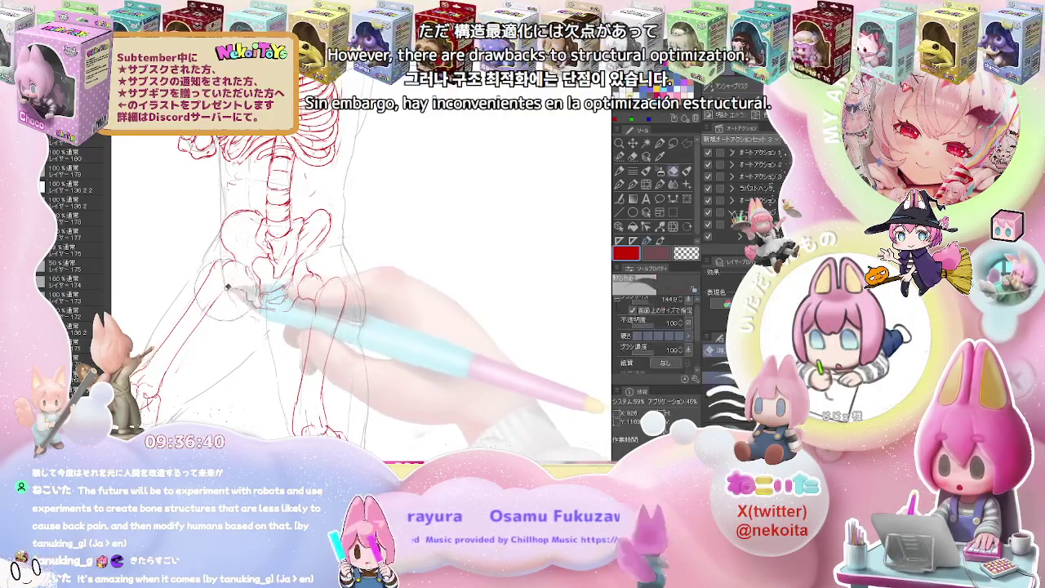
{"action": "key", "text": "p"}
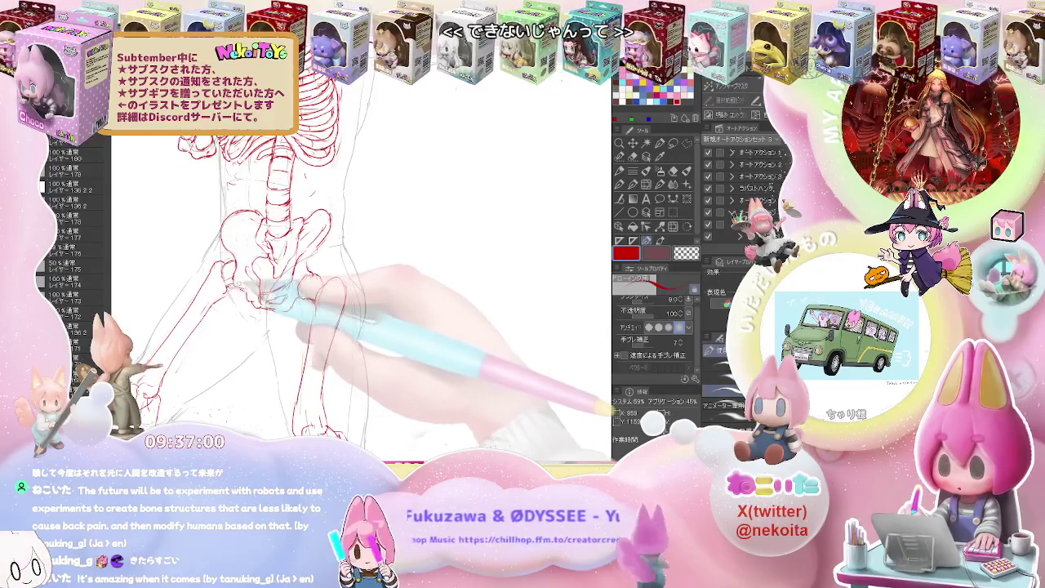
{"action": "key", "text": "e"}
{"action": "key", "text": "p"}
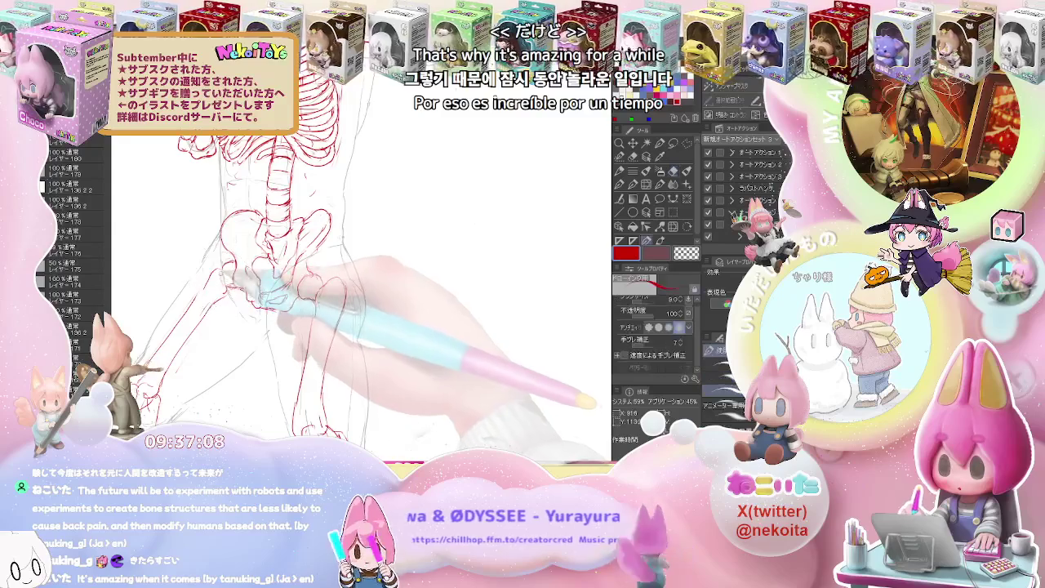
{"action": "key", "text": "e"}
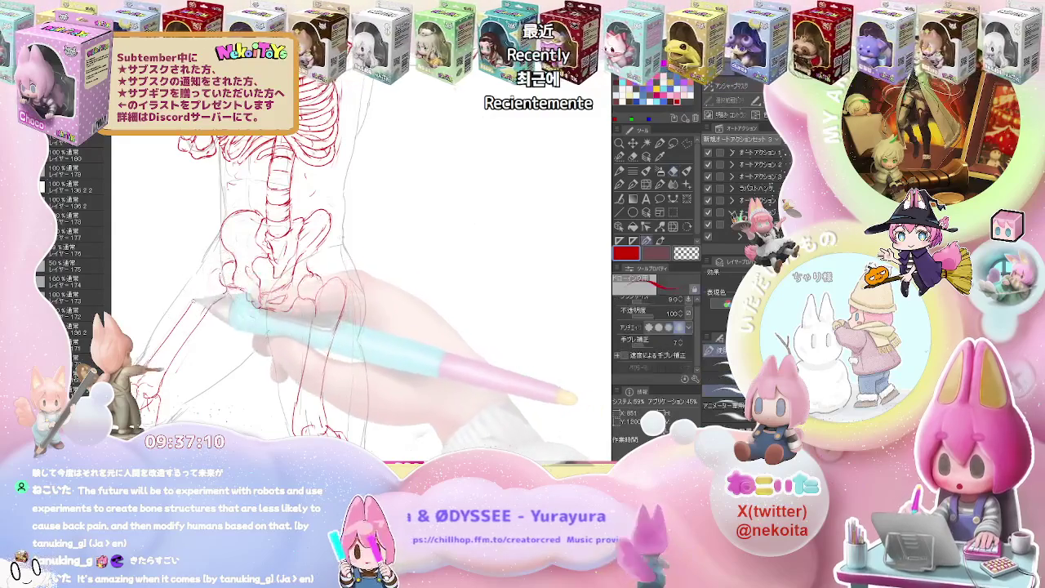
{"action": "key", "text": "p"}
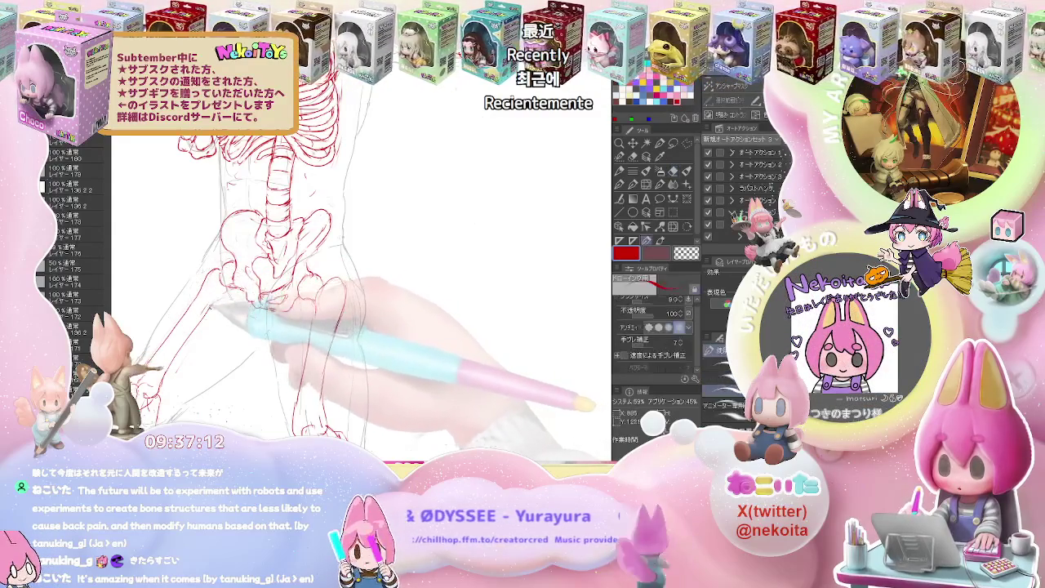
{"action": "key", "text": "e"}
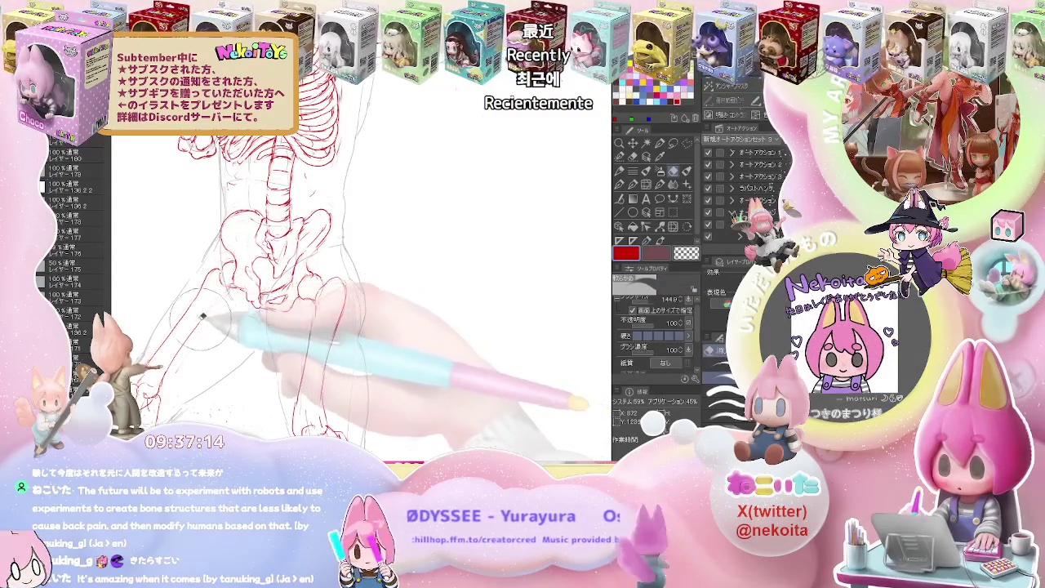
{"action": "key", "text": "p"}
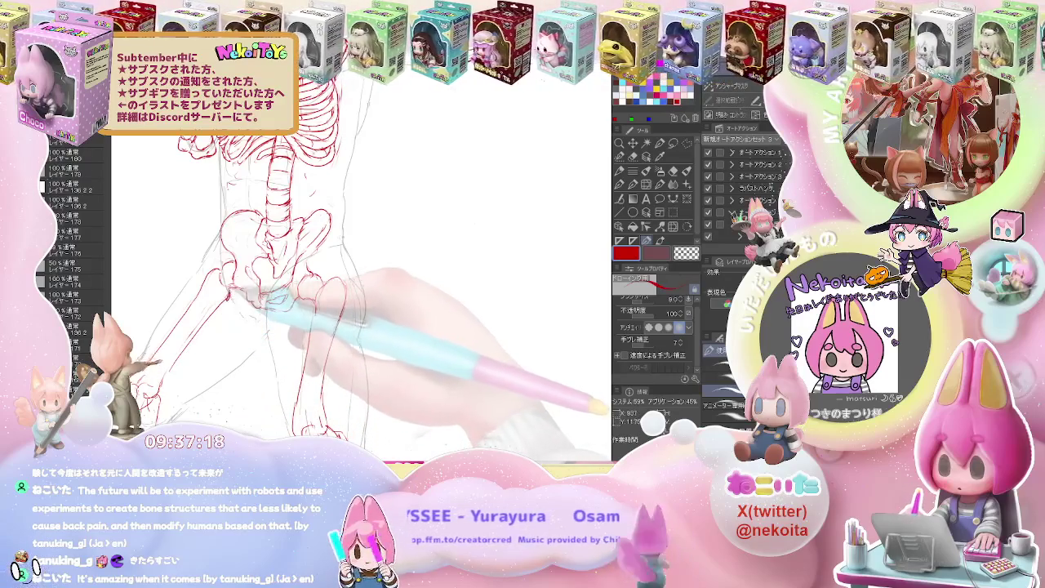
Check the whole skeleton's proportions, then erase and redraw part of the outline near the pelvis.
{"action": "key", "text": "ctrl+0"}
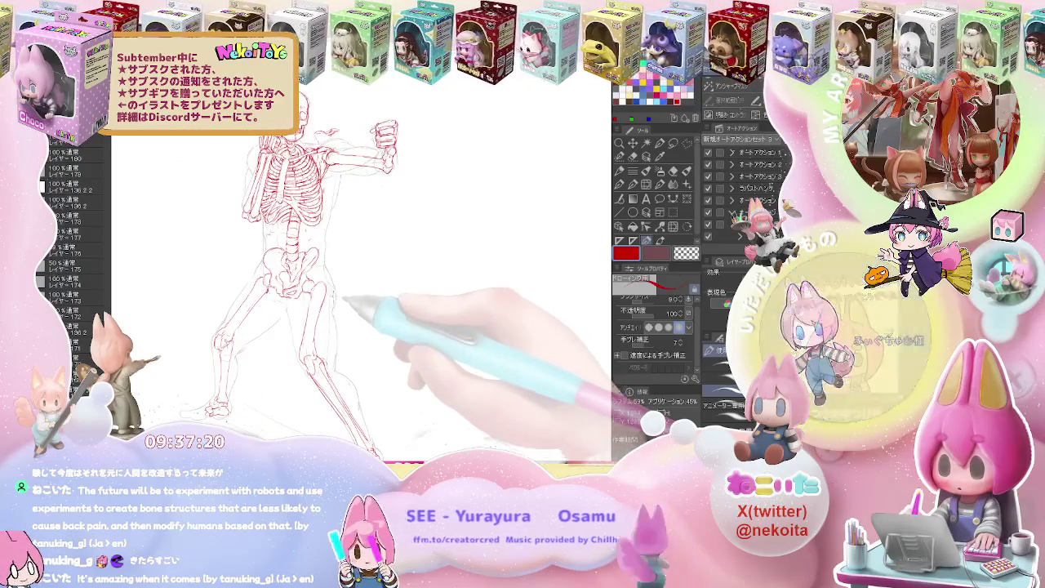
{"action": "key", "text": "ctrl+plus"}
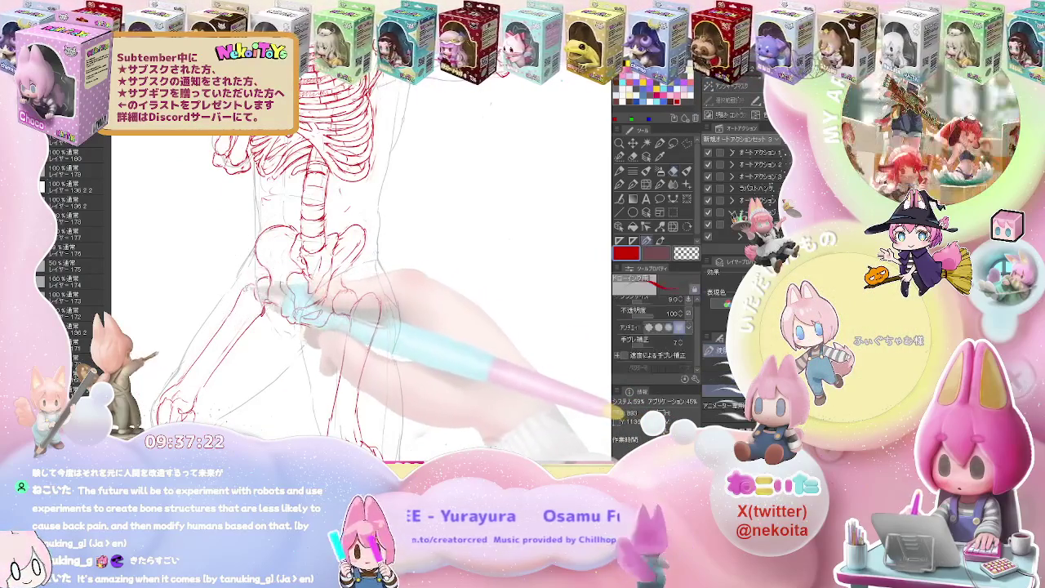
{"action": "key", "text": "e"}
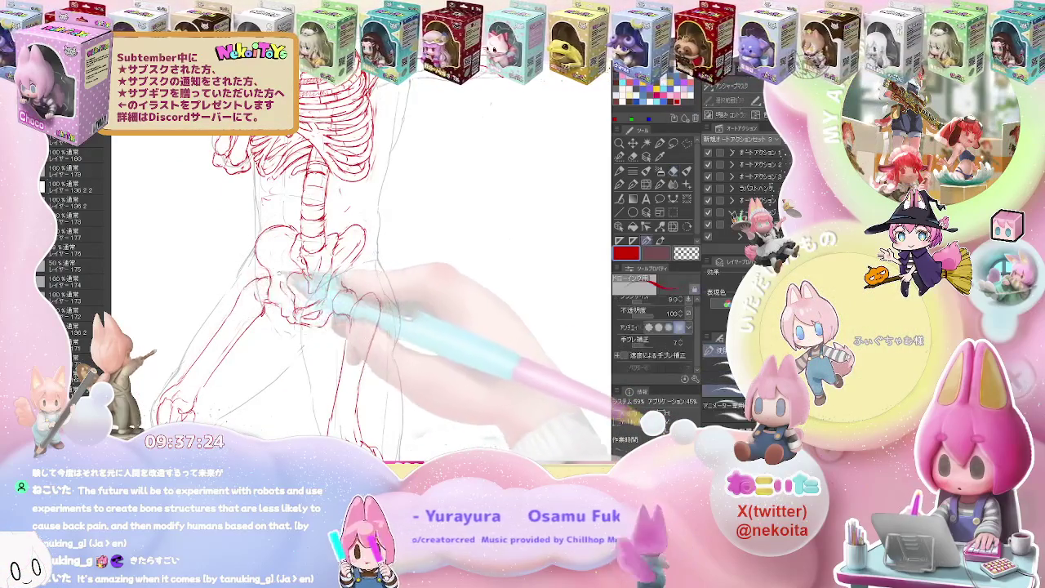
{"action": "left_click_drag", "start_coordinate": [255, 280], "coordinate": [267, 295]}
{"action": "key", "text": "p"}
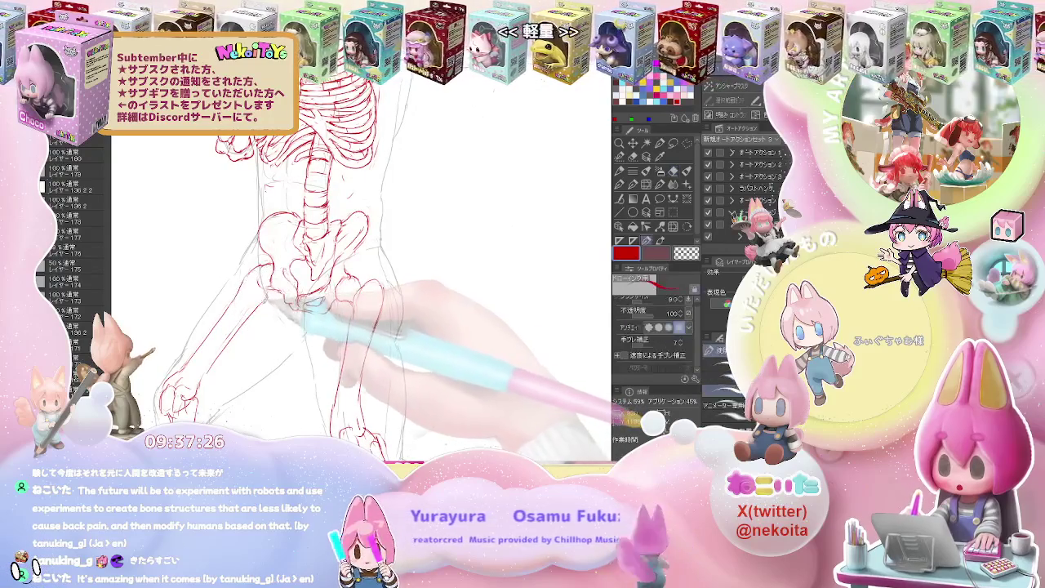
{"action": "key", "text": "ctrl+minus"}
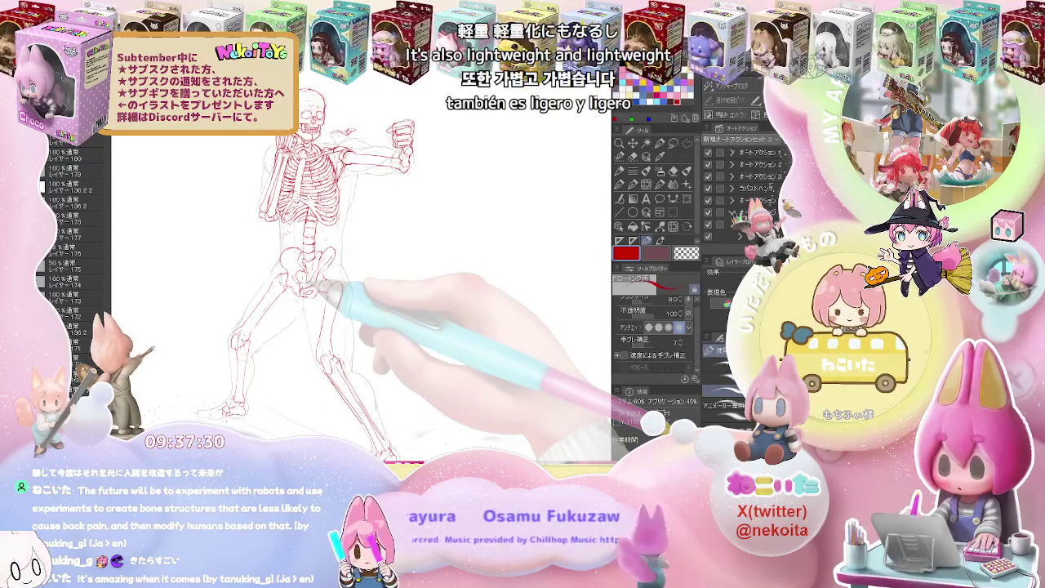
{"action": "key", "text": "ctrl+plus"}
Draw thigh and knee contours down to the feet, then view the full figure.
{"action": "key", "text": "e"}
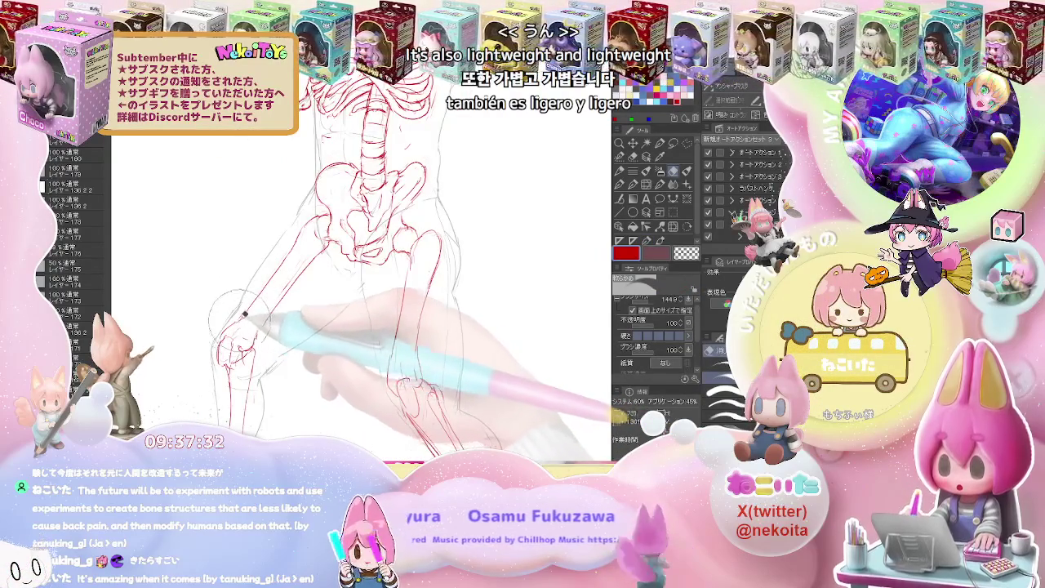
{"action": "key", "text": "p"}
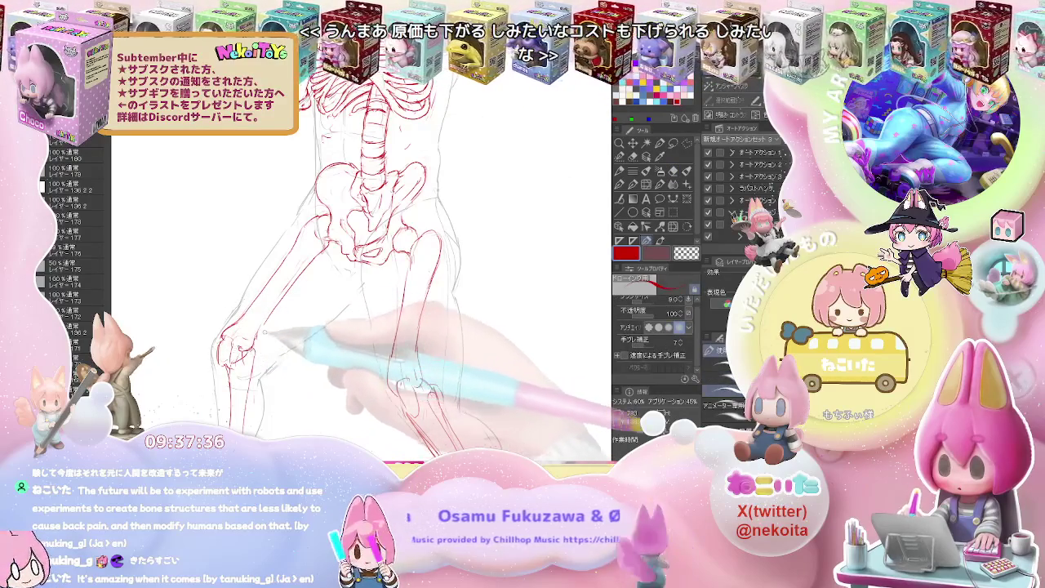
{"action": "key", "text": "e"}
{"action": "key", "text": "p"}
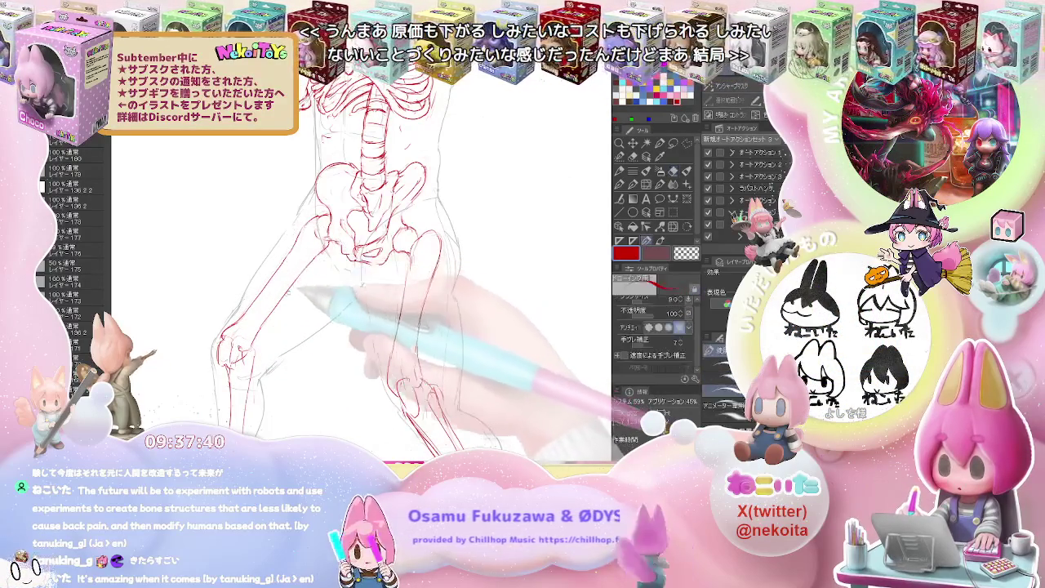
{"action": "key", "text": "ctrl+minus"}
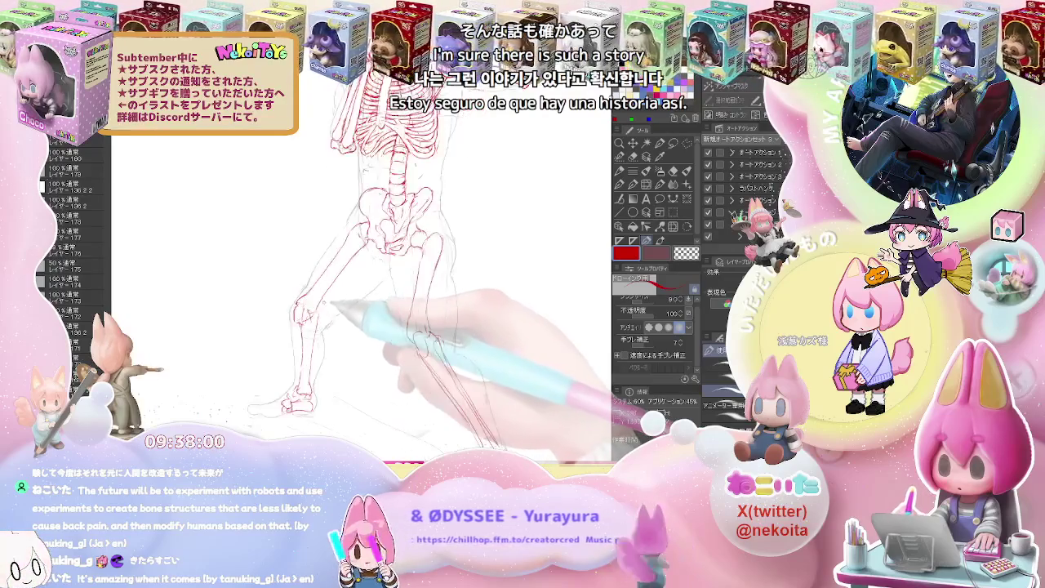
Erase stray lines on the legs and knee while redrawing the red shin bones.
{"action": "scroll", "coordinate": [327, 311], "scroll_direction": "up", "scroll_amount": 3}
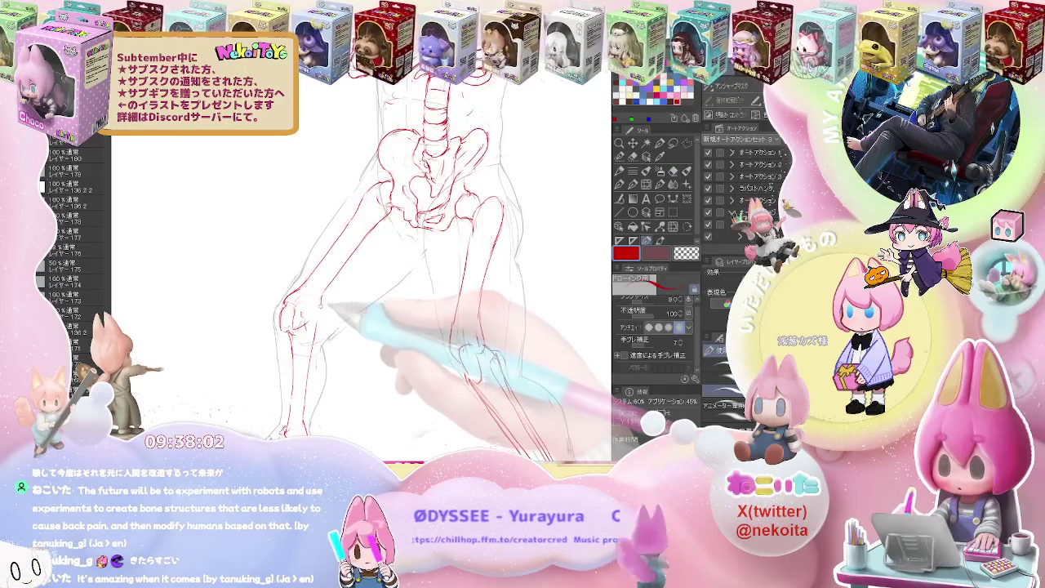
{"action": "key", "text": "e"}
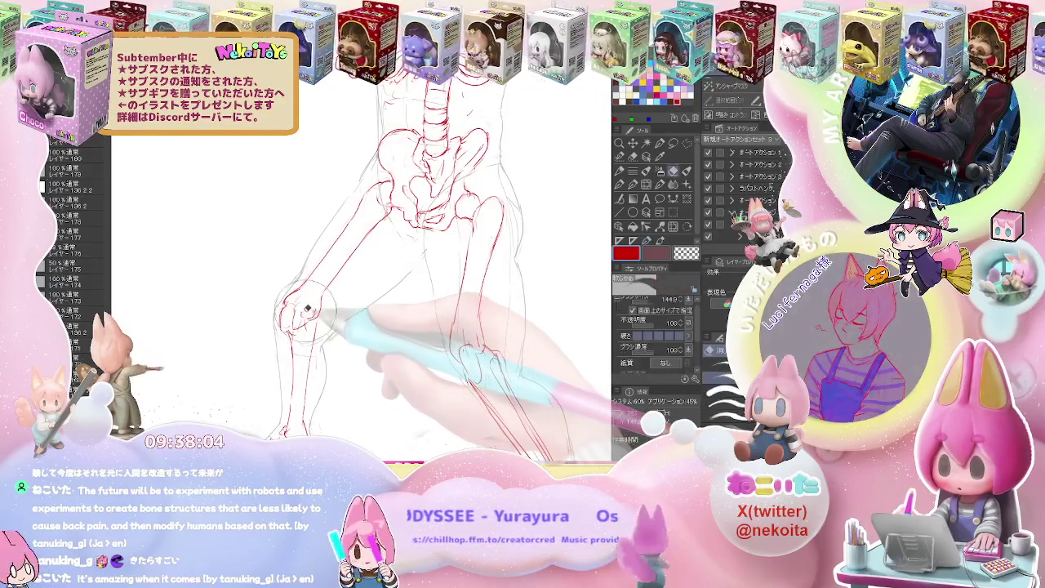
{"action": "key", "text": "p"}
{"action": "key", "text": "e"}
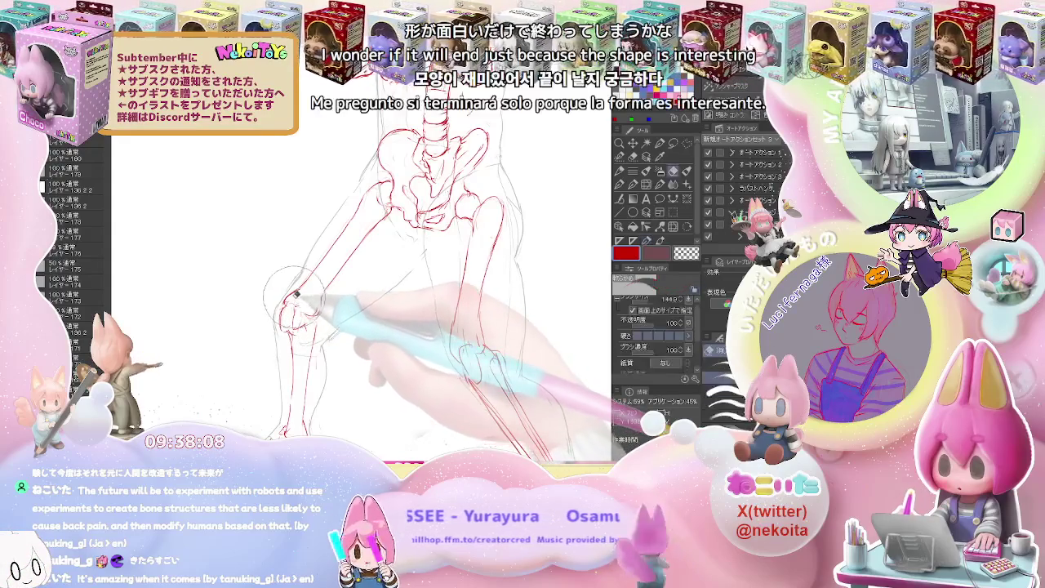
{"action": "key", "text": "p"}
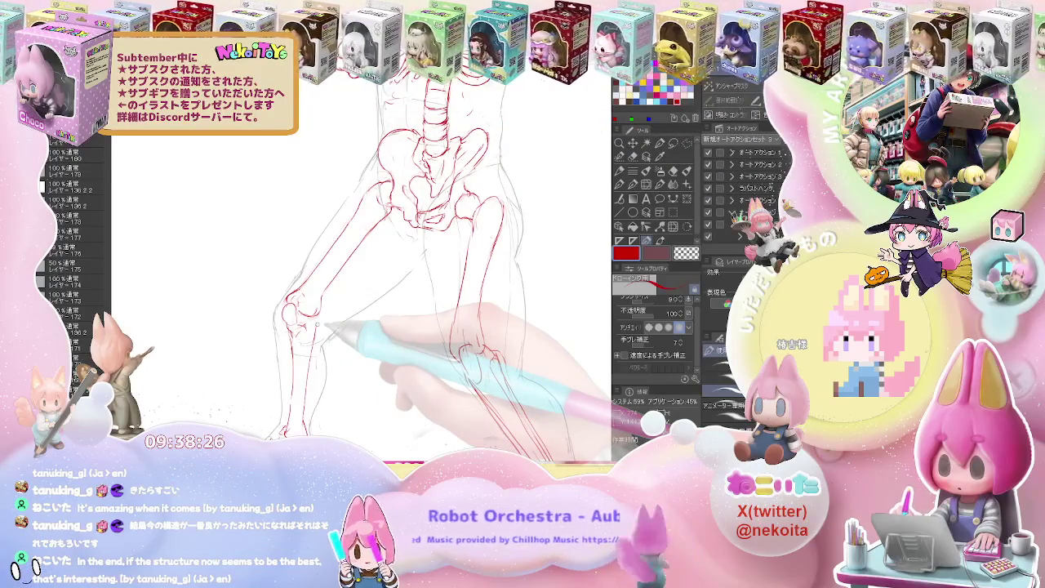
{"action": "key", "text": "e"}
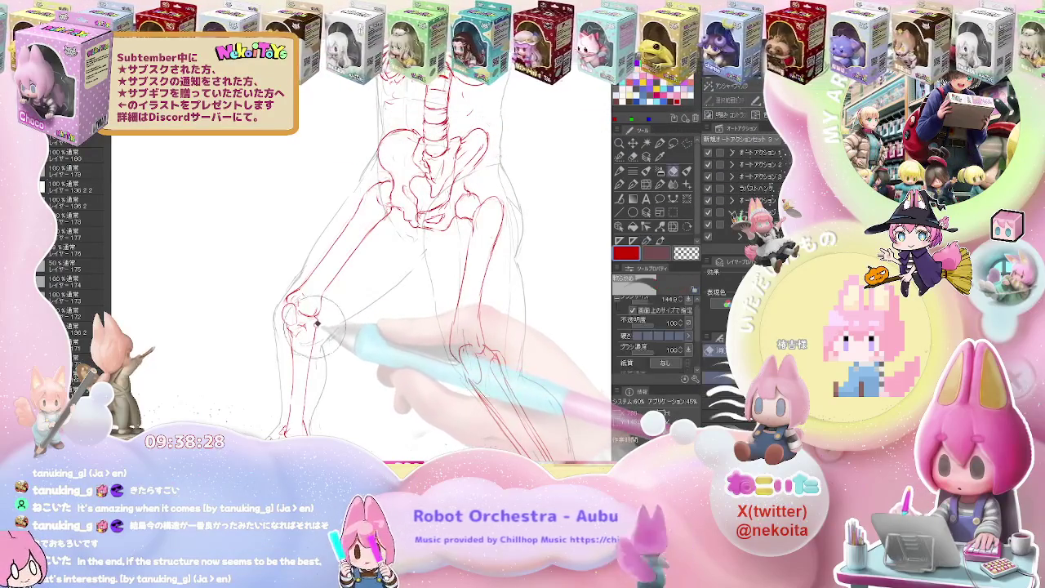
{"action": "key", "text": "p"}
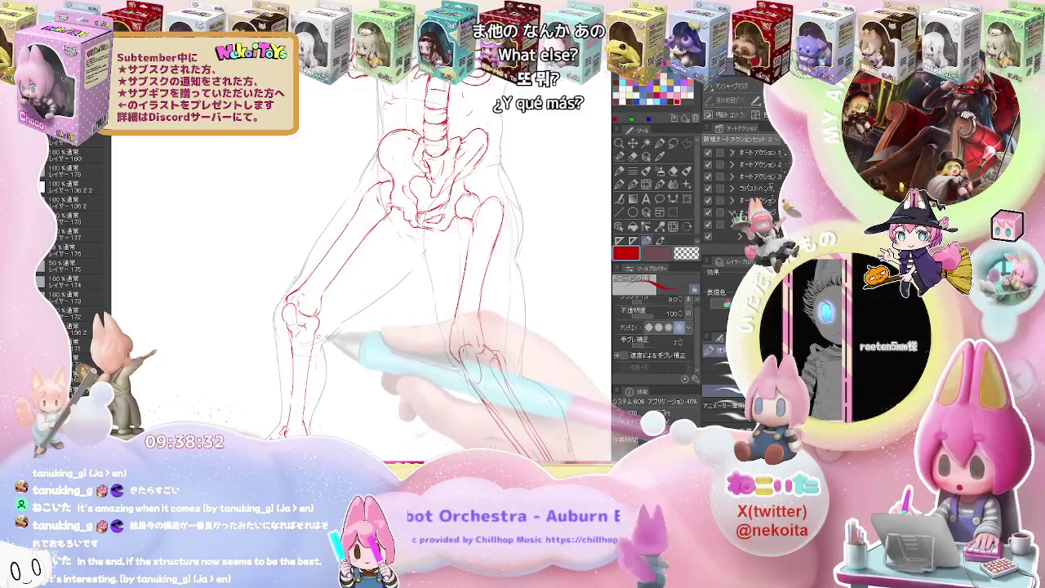
{"action": "key", "text": "e"}
{"action": "key", "text": "p"}
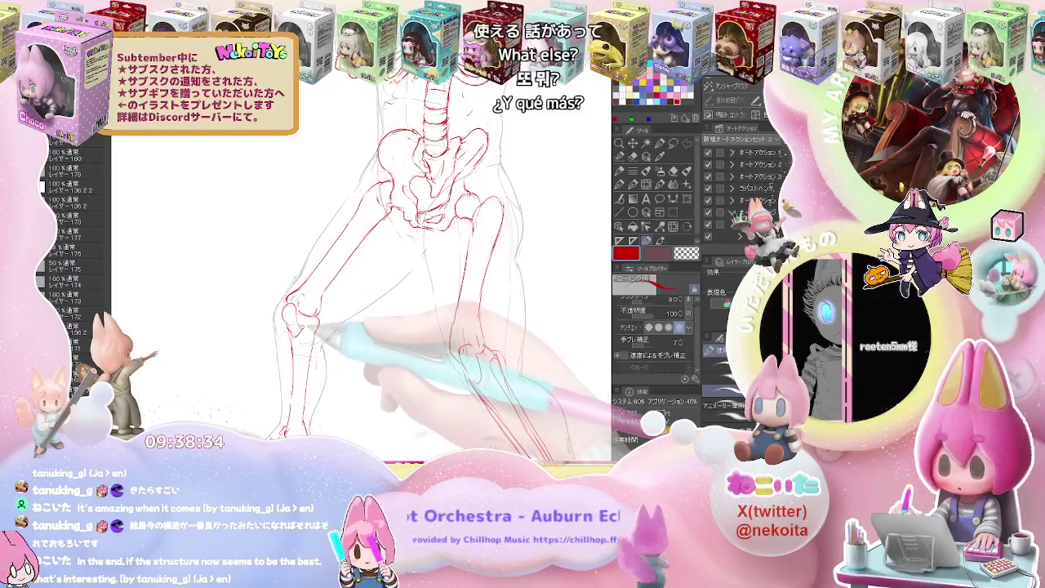
{"action": "key", "text": "e"}
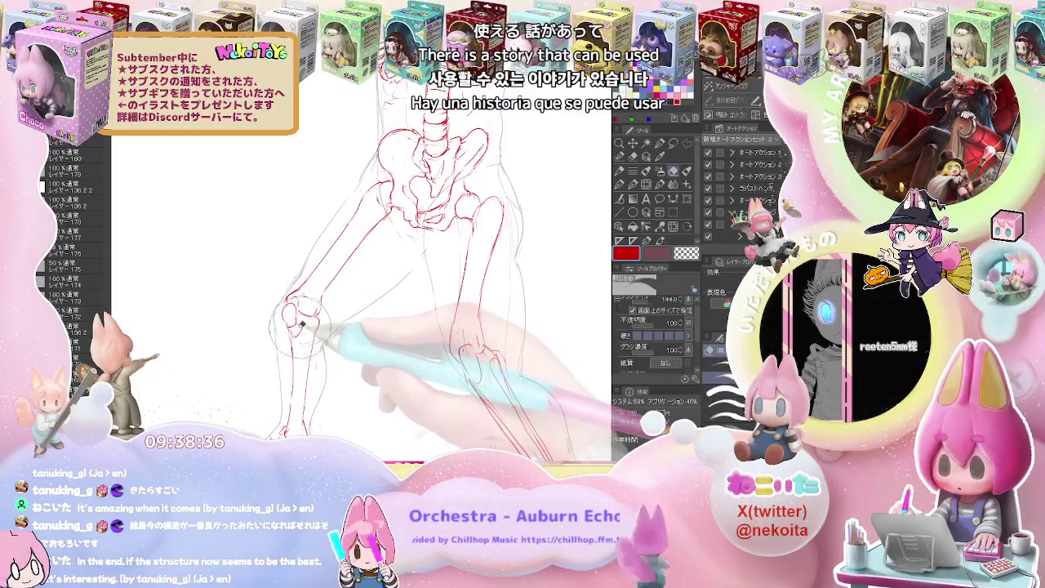
{"action": "key", "text": "p"}
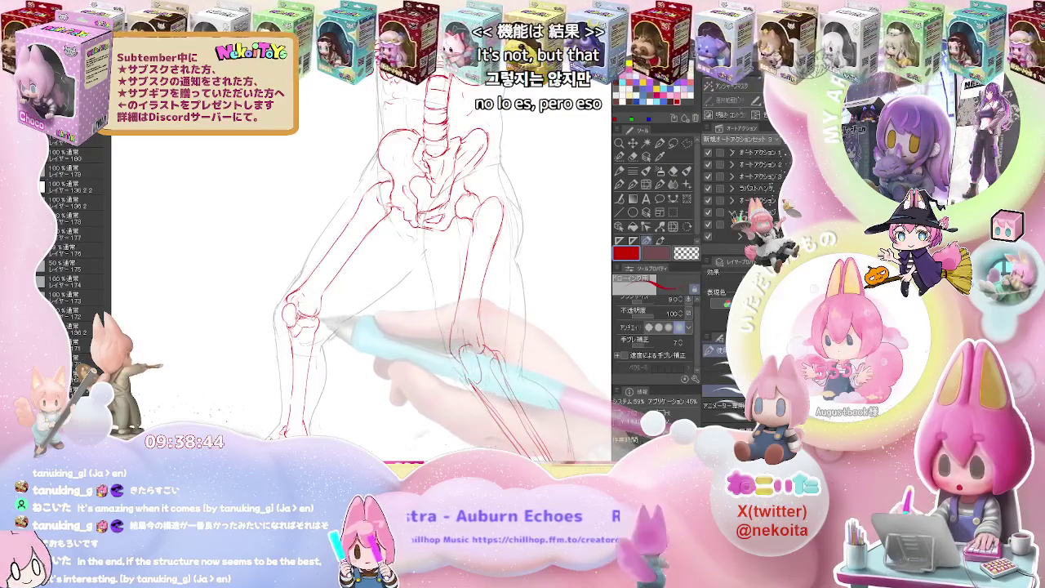
Check the whole skeleton, then zoom onto the feet and add red ankle lines.
{"action": "scroll", "coordinate": [359, 278], "scroll_direction": "down", "scroll_amount": 1}
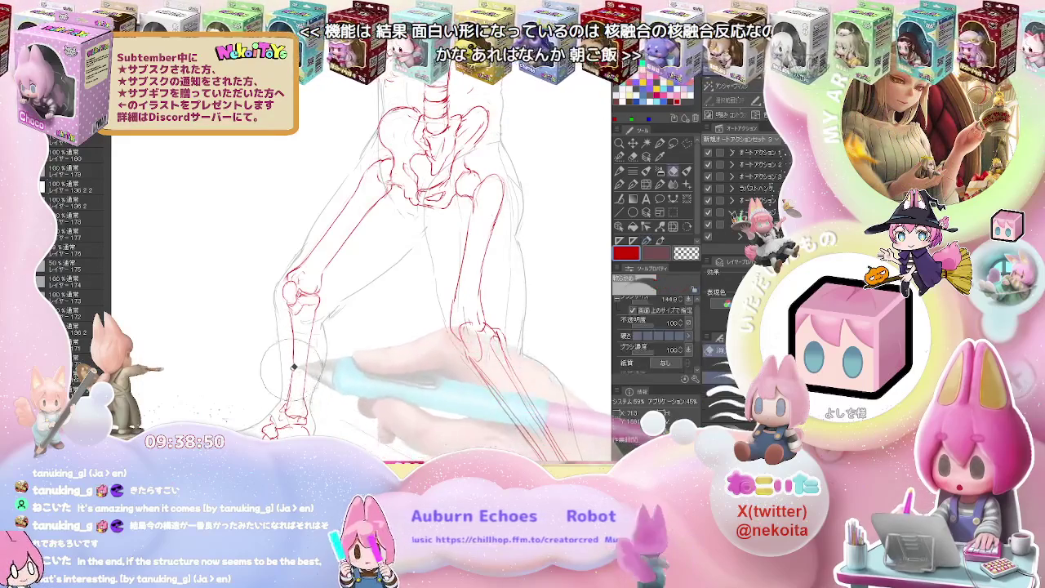
{"action": "key", "text": "ctrl+minus"}
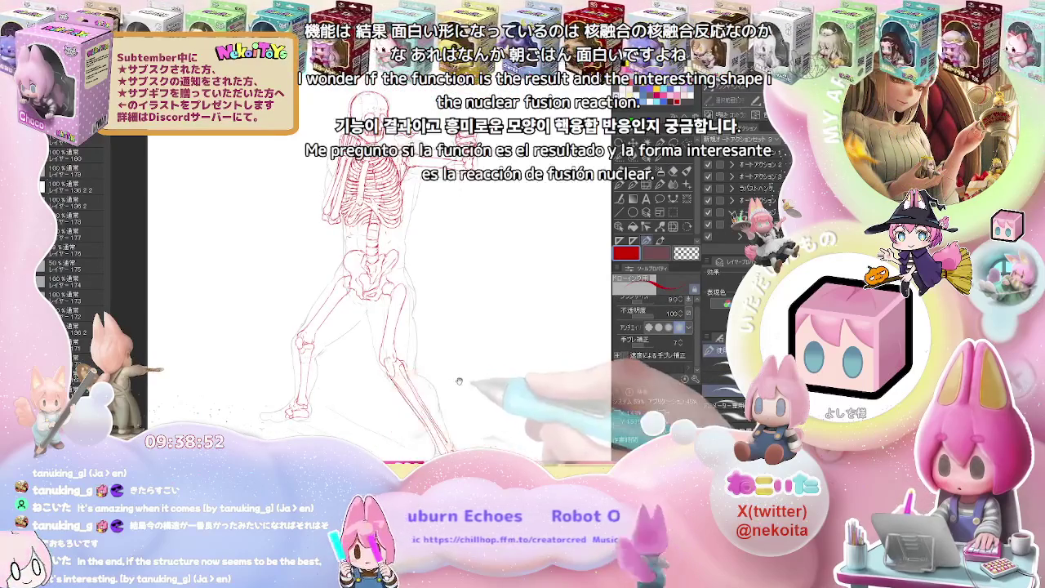
{"action": "left_click_drag", "start_coordinate": [470, 347], "coordinate": [372, 339]}
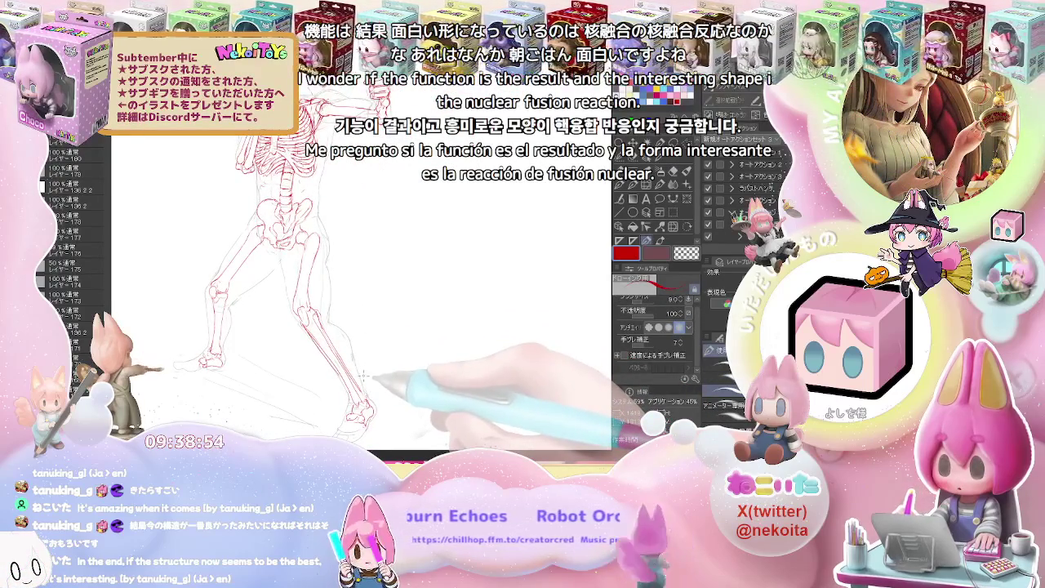
{"action": "key", "text": "ctrl+plus"}
{"action": "key", "text": "ctrl+plus"}
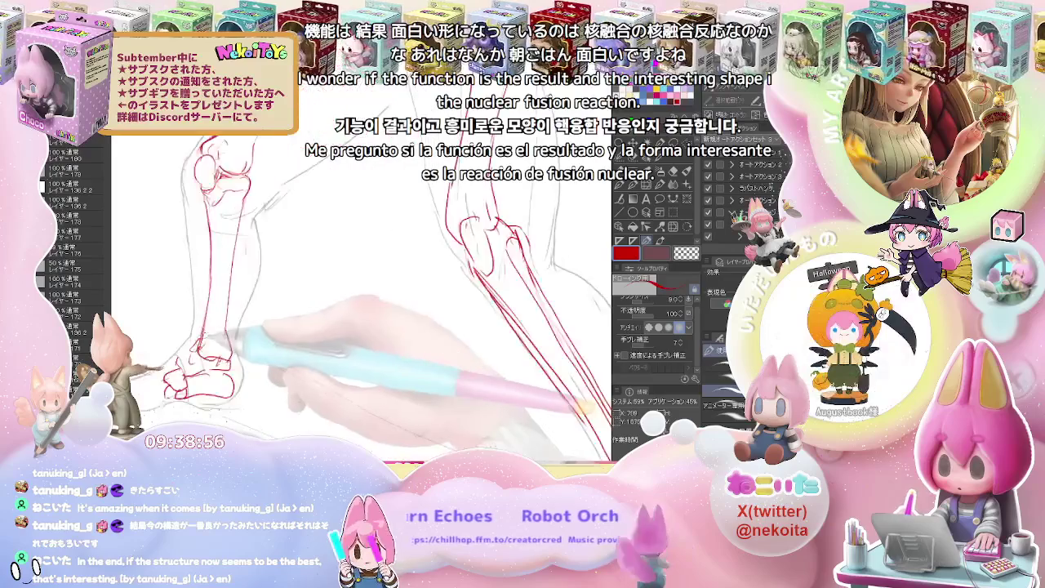
{"action": "key", "text": "ctrl+plus"}
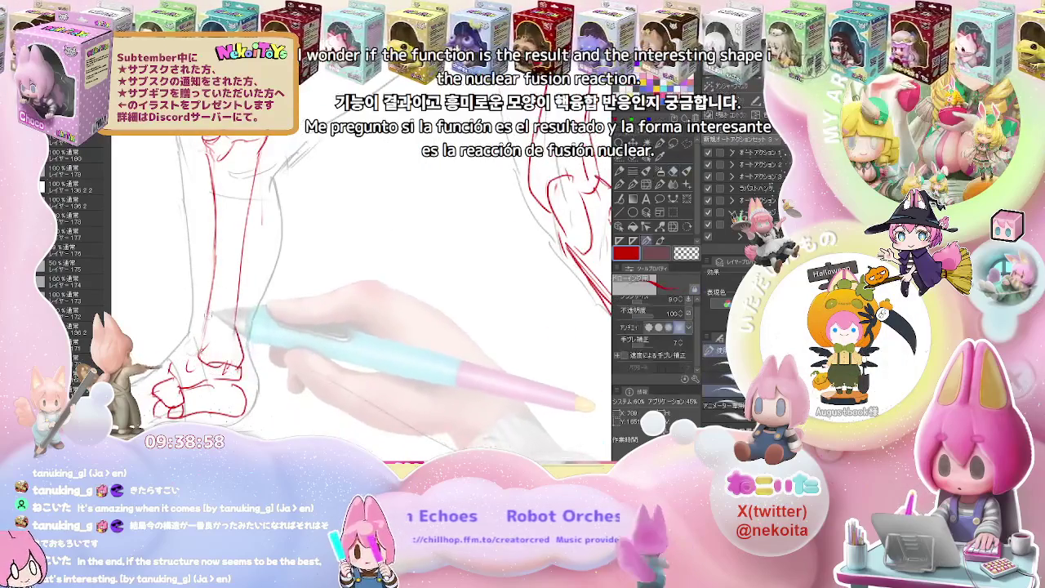
{"action": "left_click_drag", "start_coordinate": [193, 351], "coordinate": [208, 346]}
{"action": "key", "text": "p"}
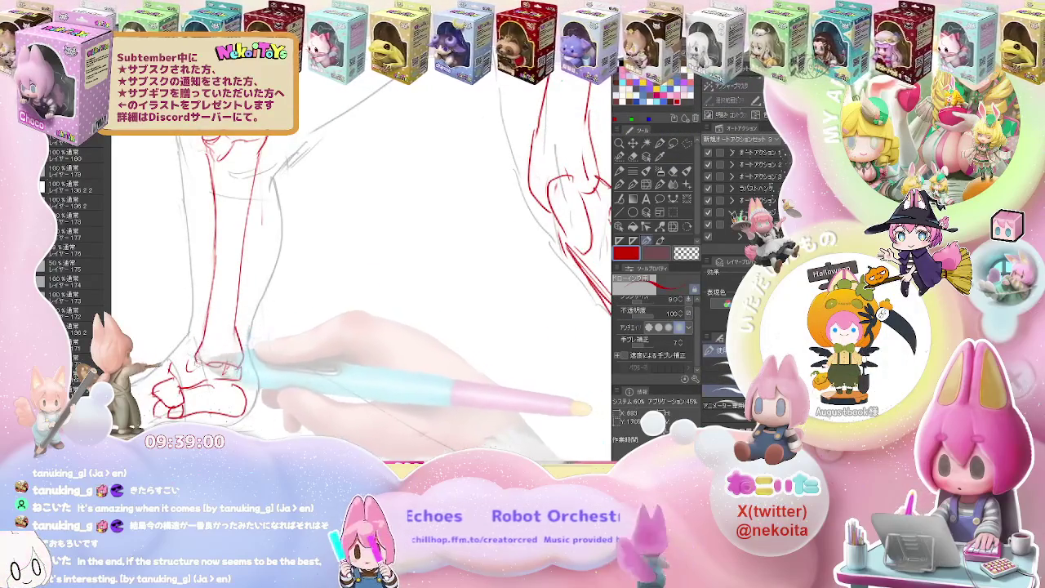
Redraw the red ankle and foot bones with the fine pen and large eraser.
{"action": "key", "text": "ctrl+minus"}
{"action": "key", "text": "ctrl+minus"}
{"action": "key", "text": "ctrl+minus"}
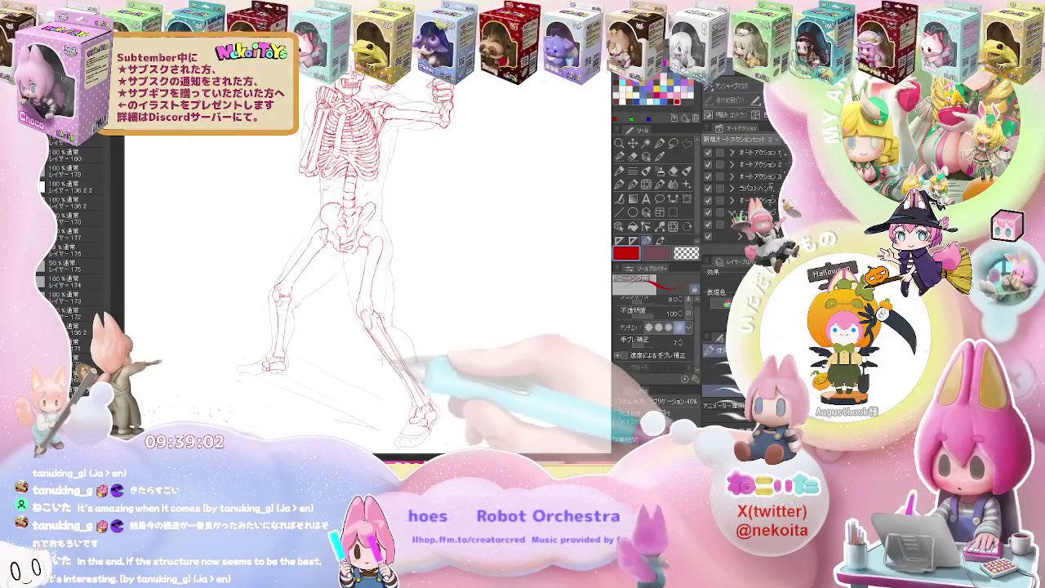
{"action": "key", "text": "ctrl+plus"}
{"action": "key", "text": "ctrl+plus"}
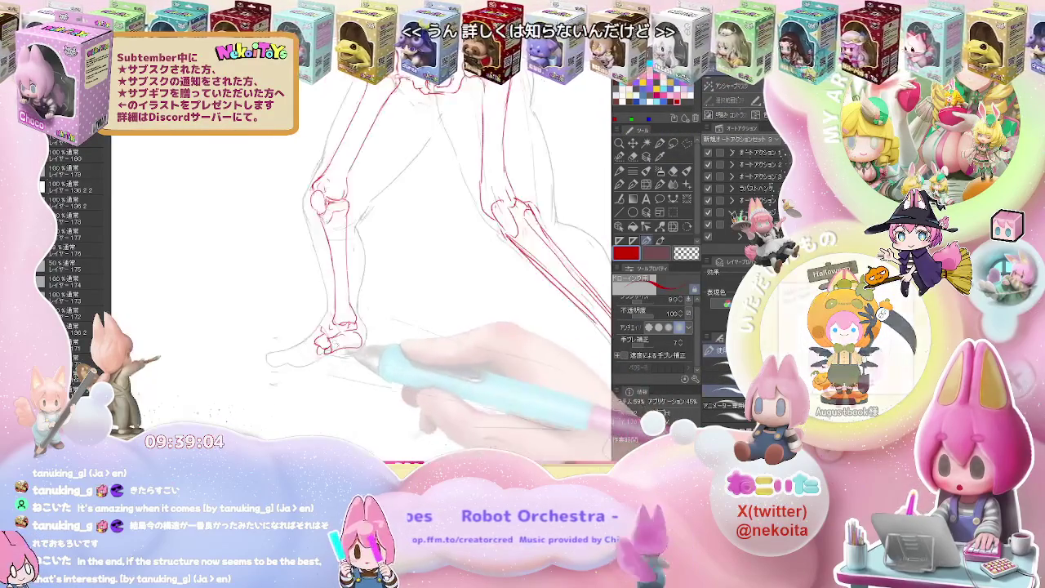
{"action": "key", "text": "e"}
{"action": "key", "text": "ctrl+plus"}
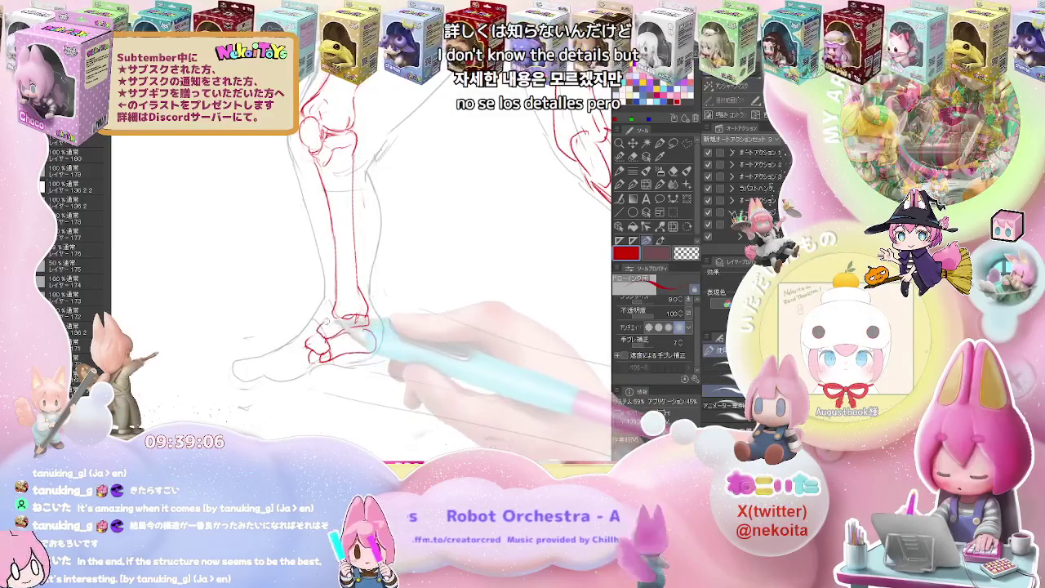
{"action": "key", "text": "p"}
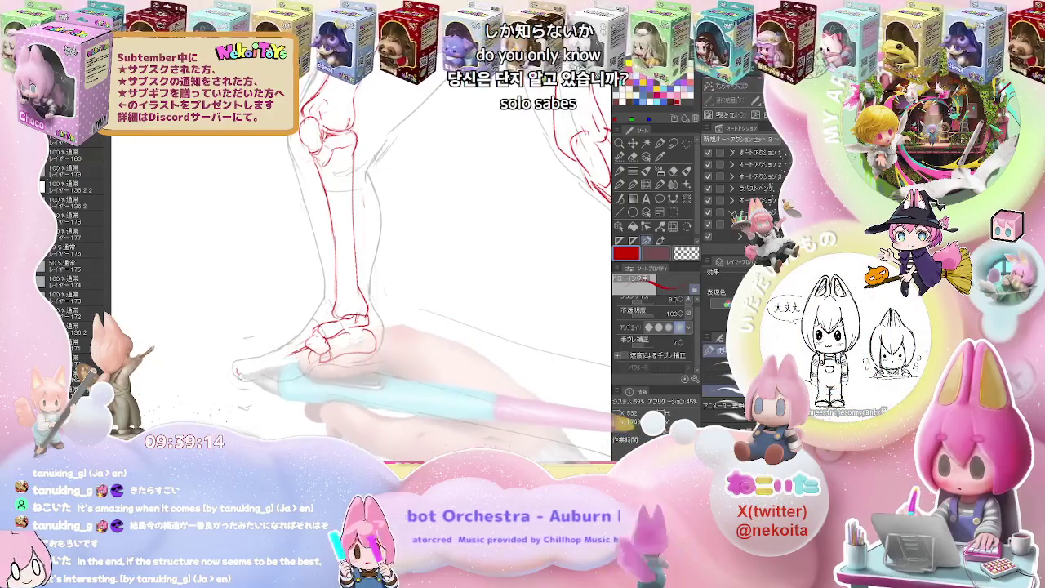
{"action": "key", "text": "e"}
{"action": "key", "text": "p"}
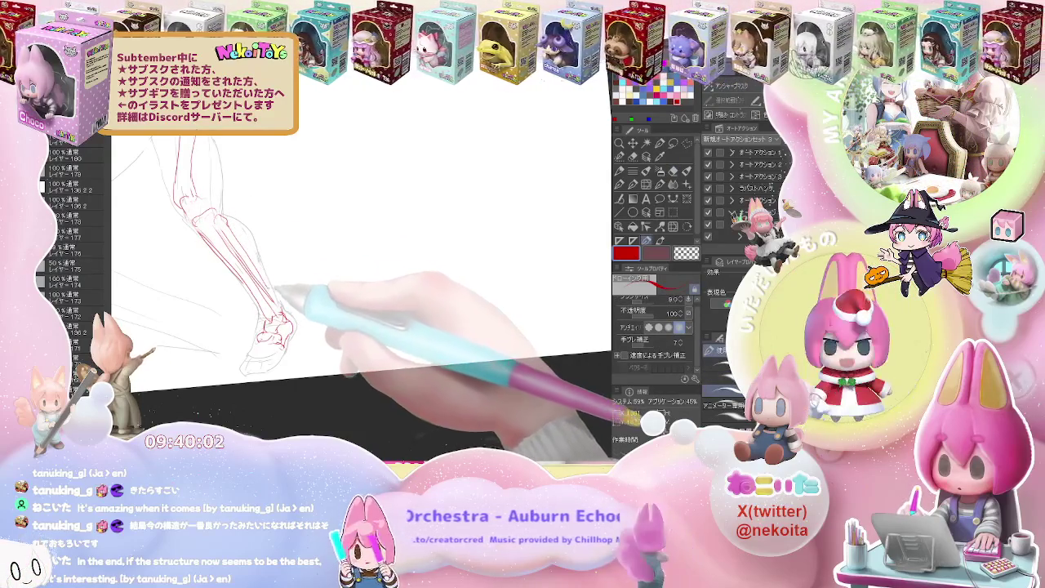
Touch up the front leg's shin bones and add a red outline behind the lower leg.
{"action": "key", "text": "e"}
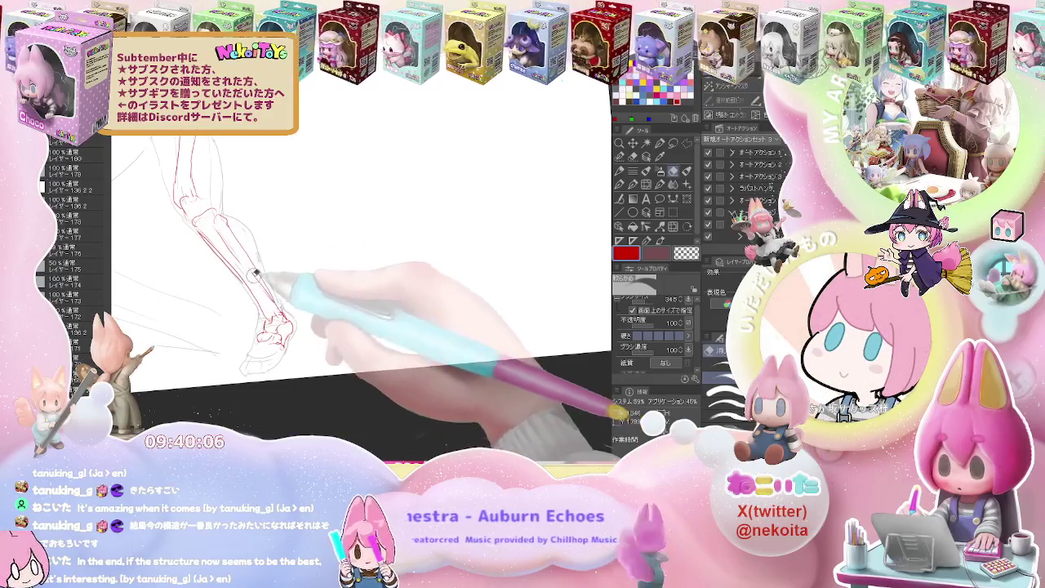
{"action": "left_click_drag", "start_coordinate": [255, 276], "coordinate": [325, 325]}
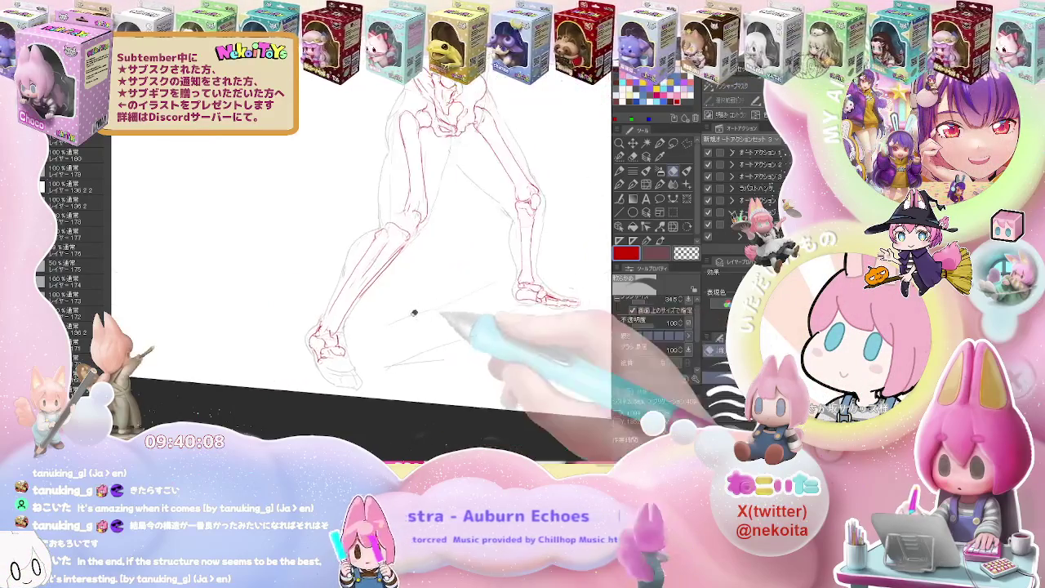
{"action": "key", "text": "p"}
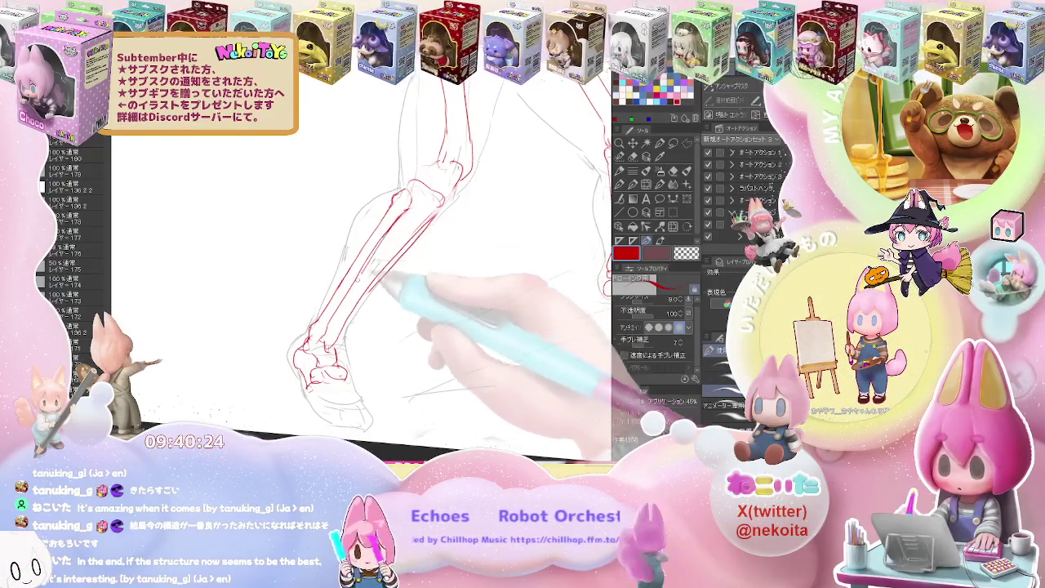
{"action": "key", "text": "e"}
{"action": "key", "text": "ctrl+minus"}
{"action": "key", "text": "ctrl+plus"}
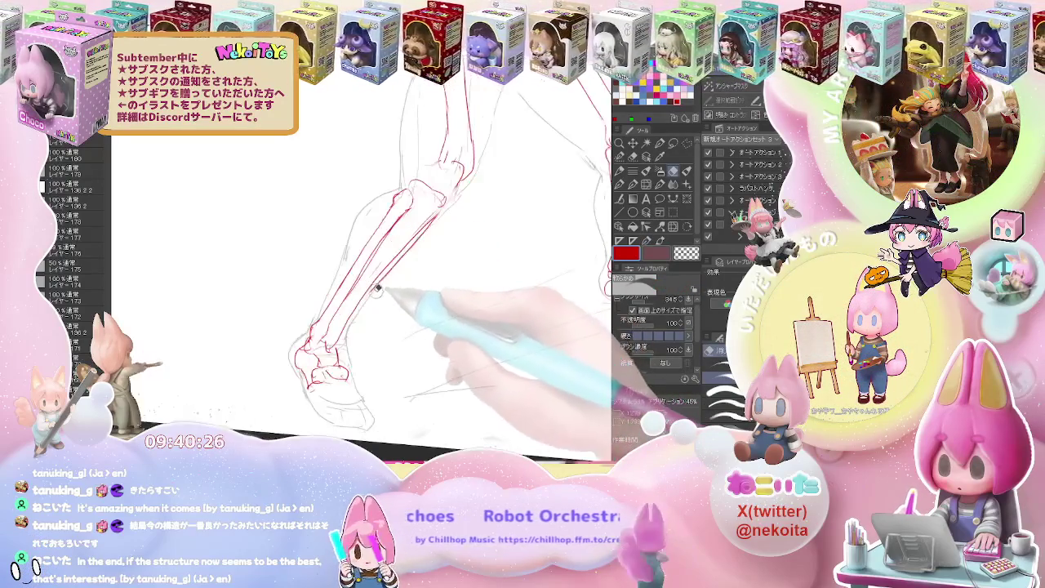
{"action": "key", "text": "p"}
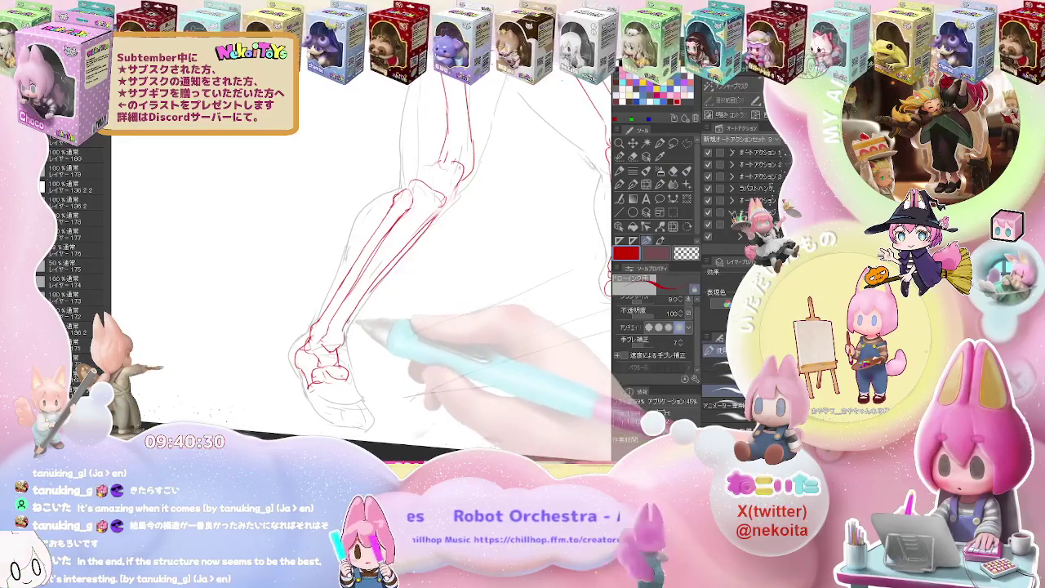
Pan to the other leg and pelvis and begin touching up its red knee.
{"action": "key", "text": "e"}
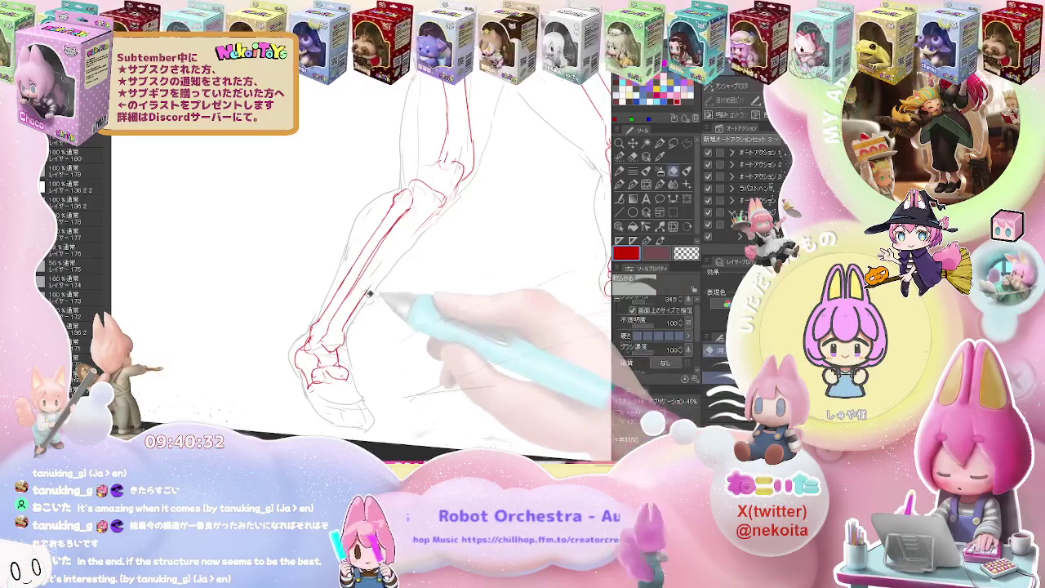
{"action": "key", "text": "p"}
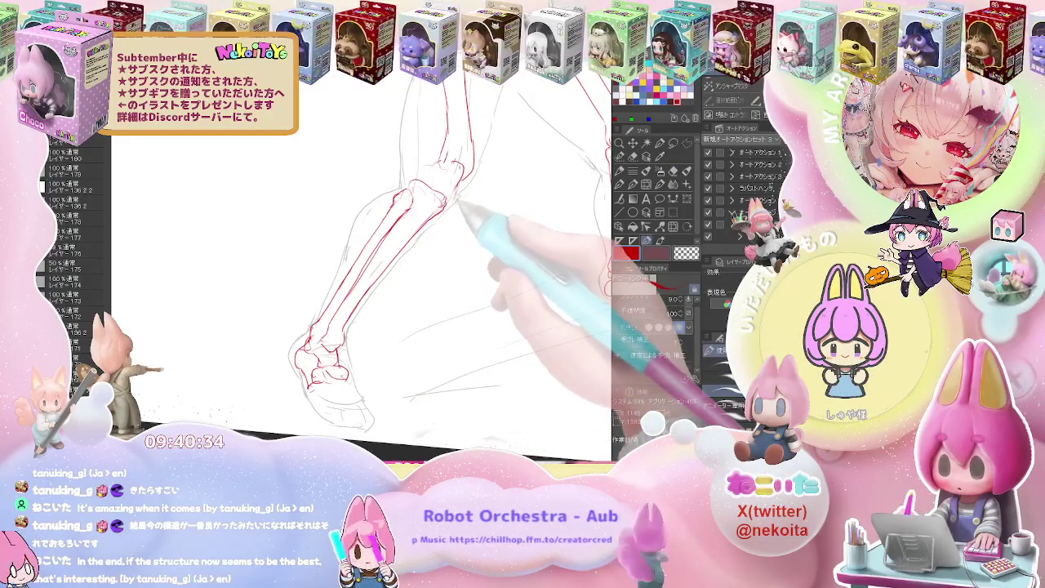
{"action": "left_click_drag", "start_coordinate": [459, 205], "coordinate": [423, 260]}
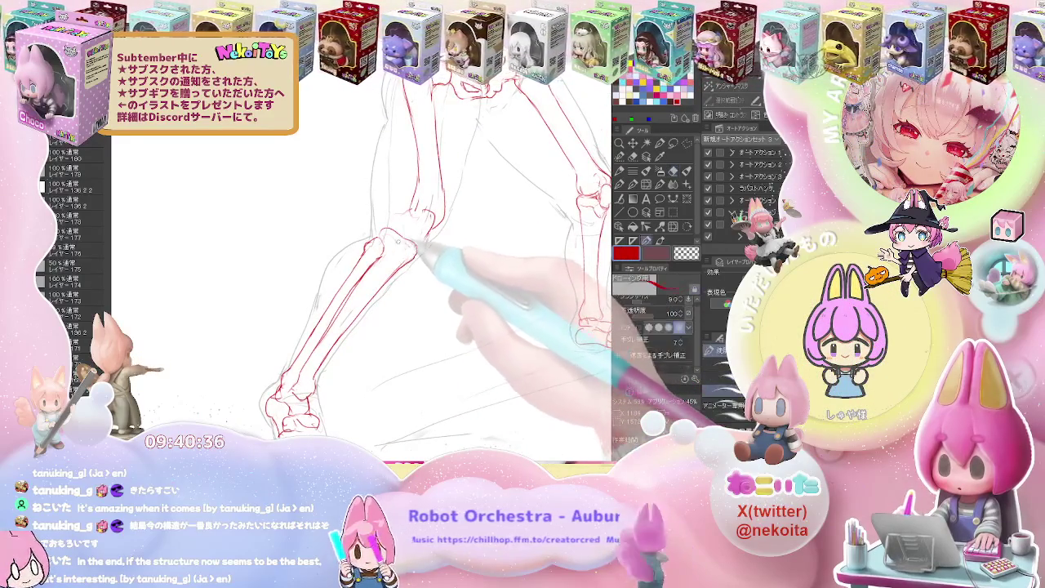
{"action": "mouse_move", "coordinate": [412, 245]}
{"action": "left_mouse_down"}
{"action": "mouse_move", "coordinate": [398, 282]}
{"action": "mouse_move", "coordinate": [368, 258]}
{"action": "left_mouse_up"}
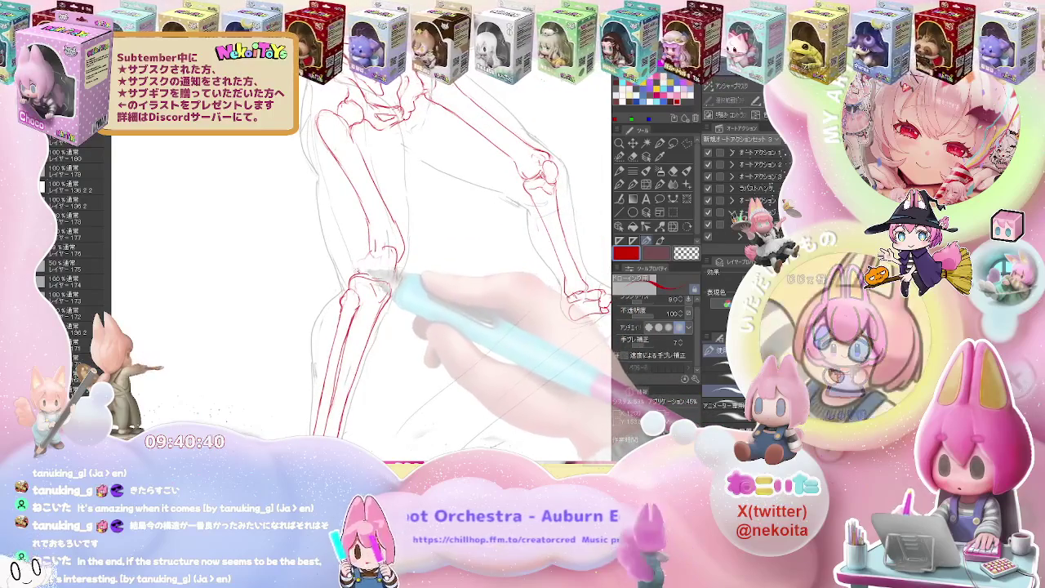
{"action": "key", "text": "e"}
{"action": "key", "text": "p"}
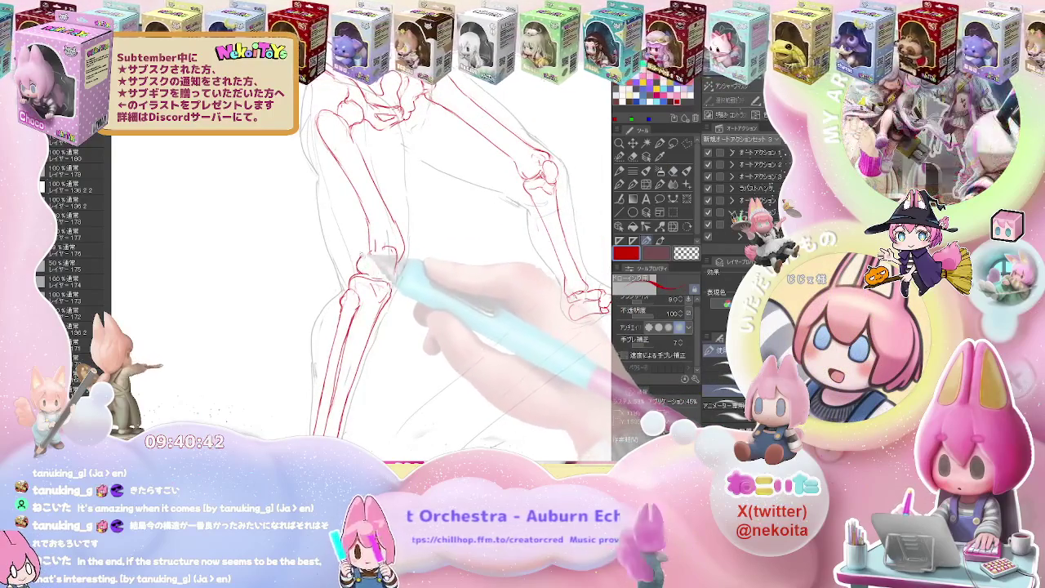
{"action": "left_click_drag", "start_coordinate": [398, 231], "coordinate": [330, 286]}
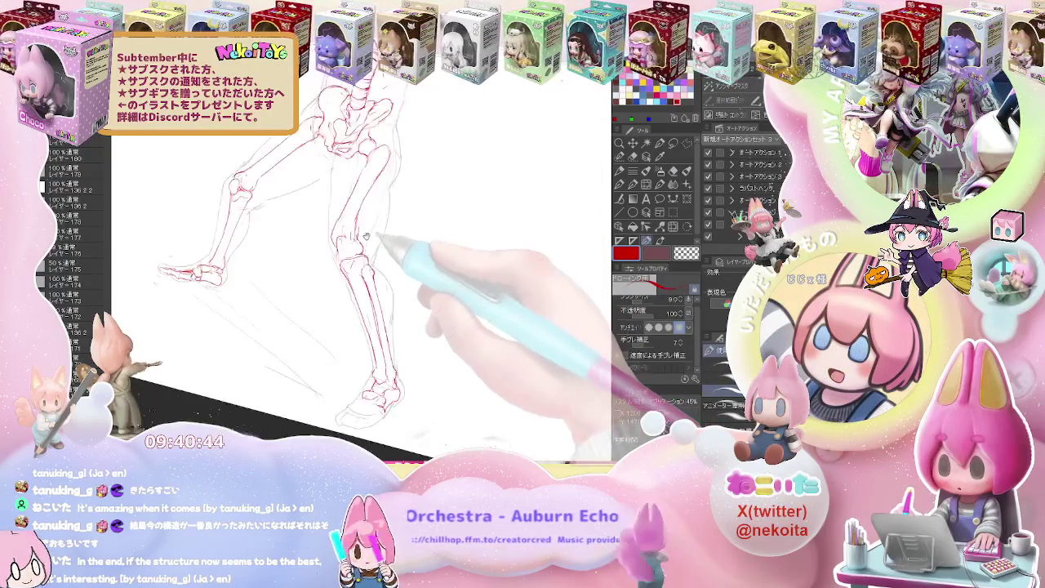
{"action": "key", "text": "e"}
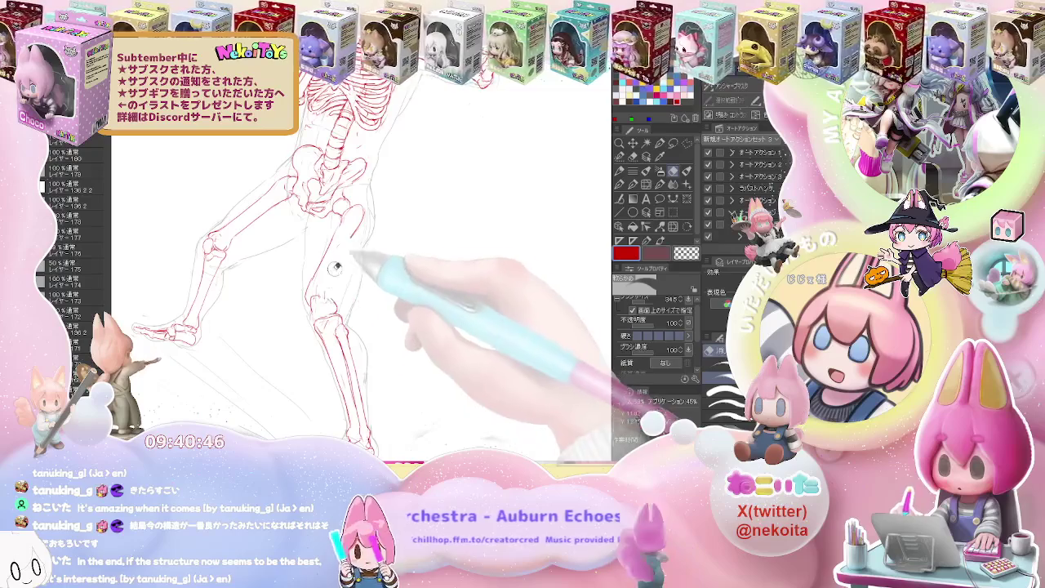
{"action": "key", "text": "p"}
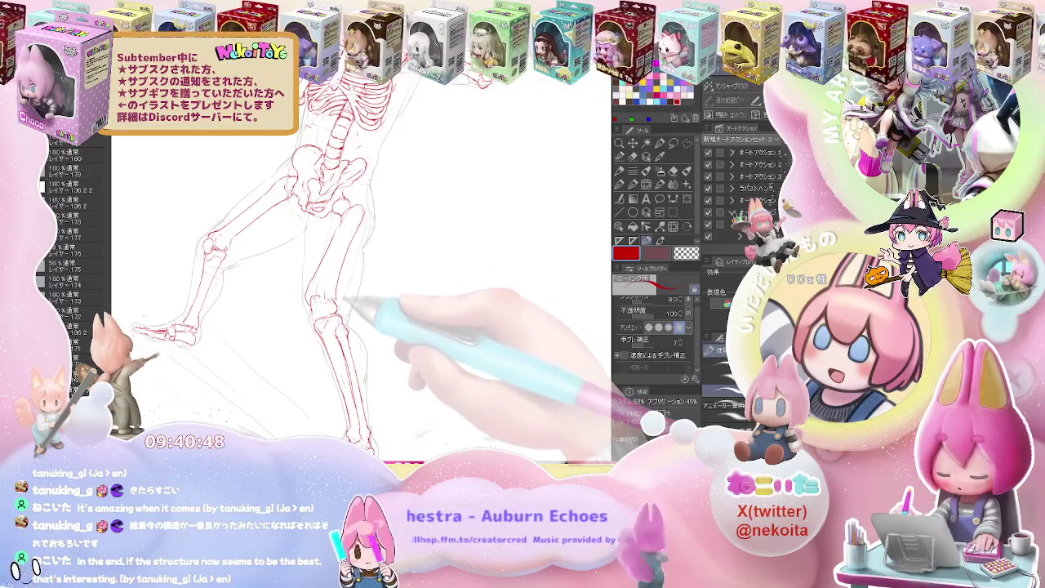
Redraw the other leg's red shin and calf lines down to the foot, then review the full skeleton.
{"action": "key", "text": "e"}
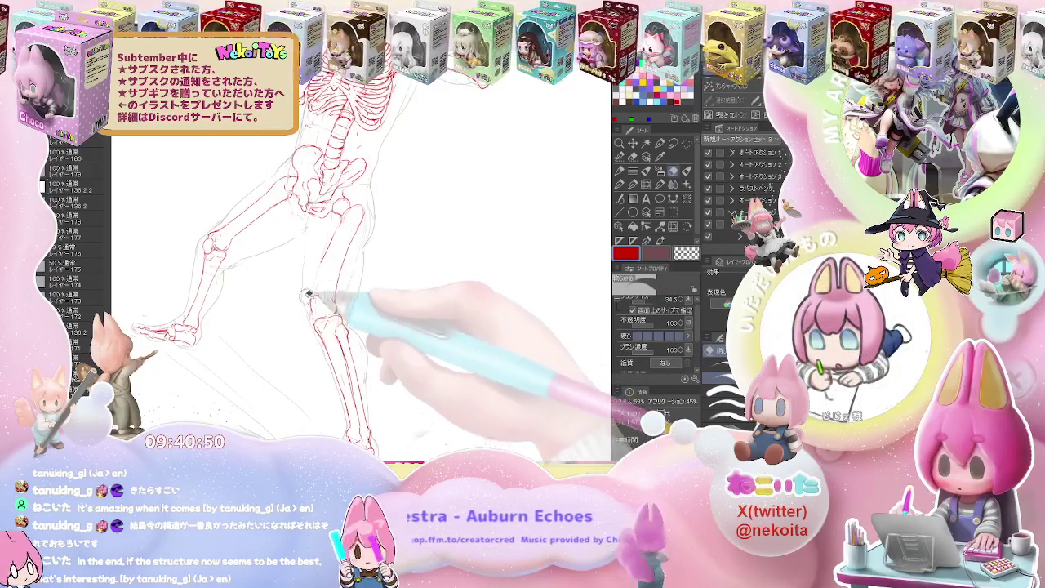
{"action": "key", "text": "p"}
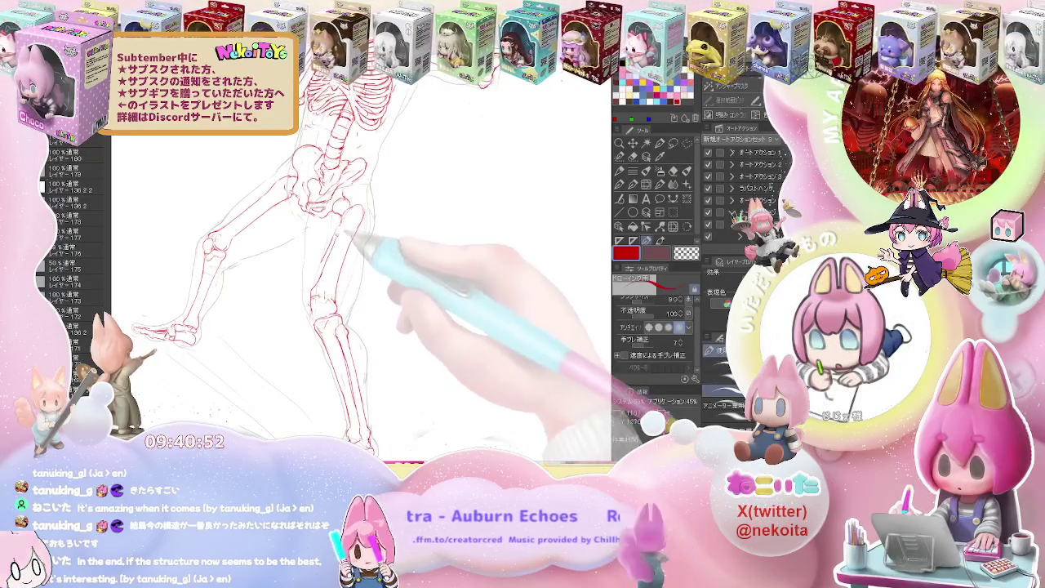
{"action": "key", "text": "e"}
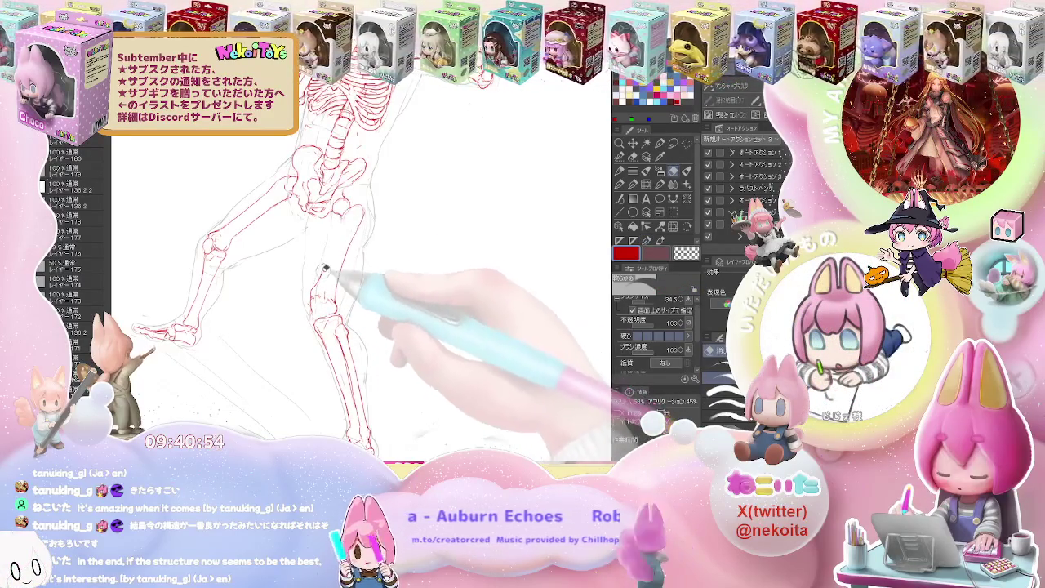
{"action": "key", "text": "p"}
{"action": "key", "text": "e"}
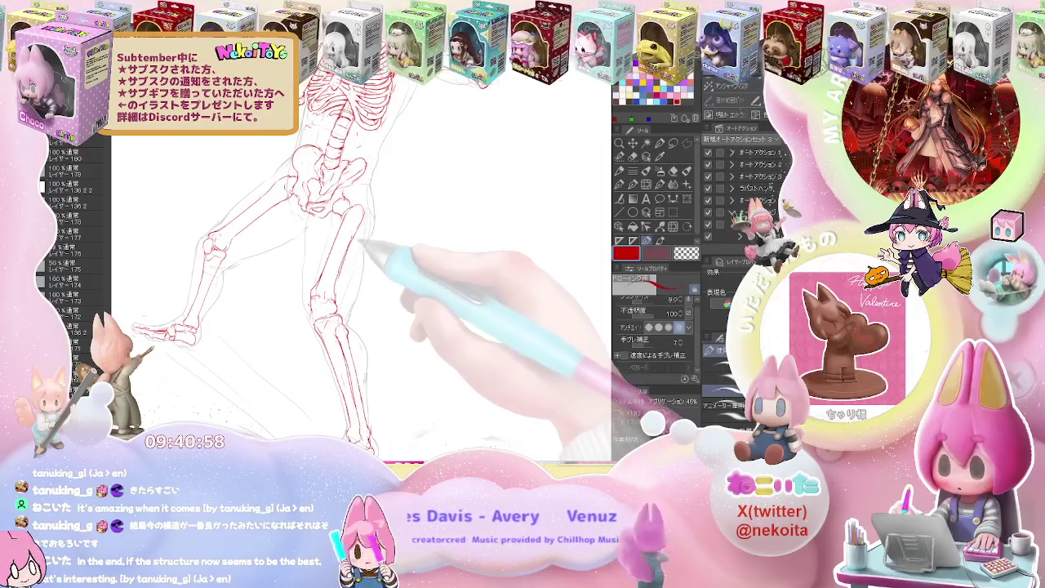
{"action": "key", "text": "p"}
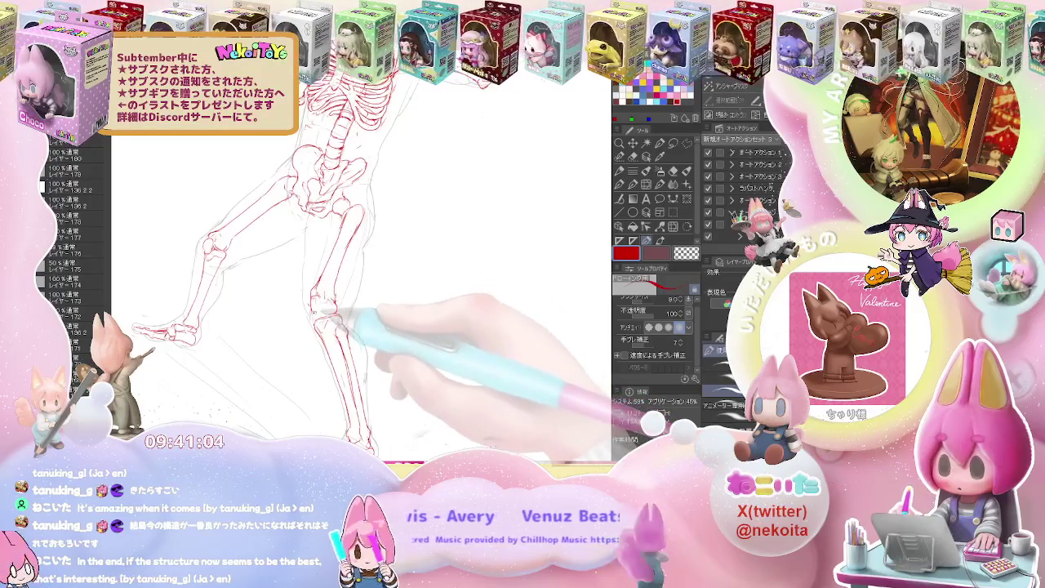
{"action": "key", "text": "e"}
{"action": "key", "text": "p"}
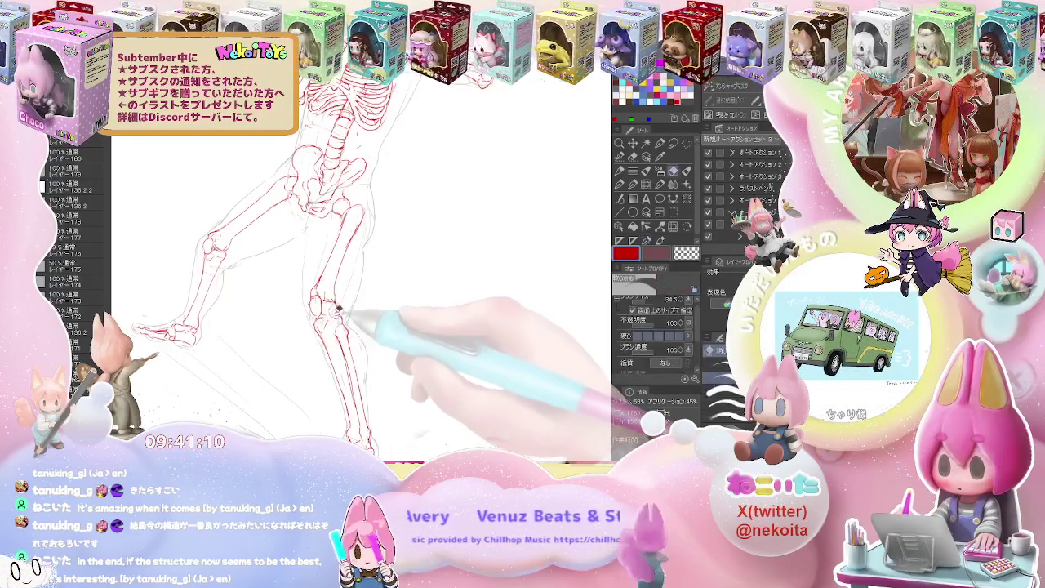
{"action": "key", "text": "e"}
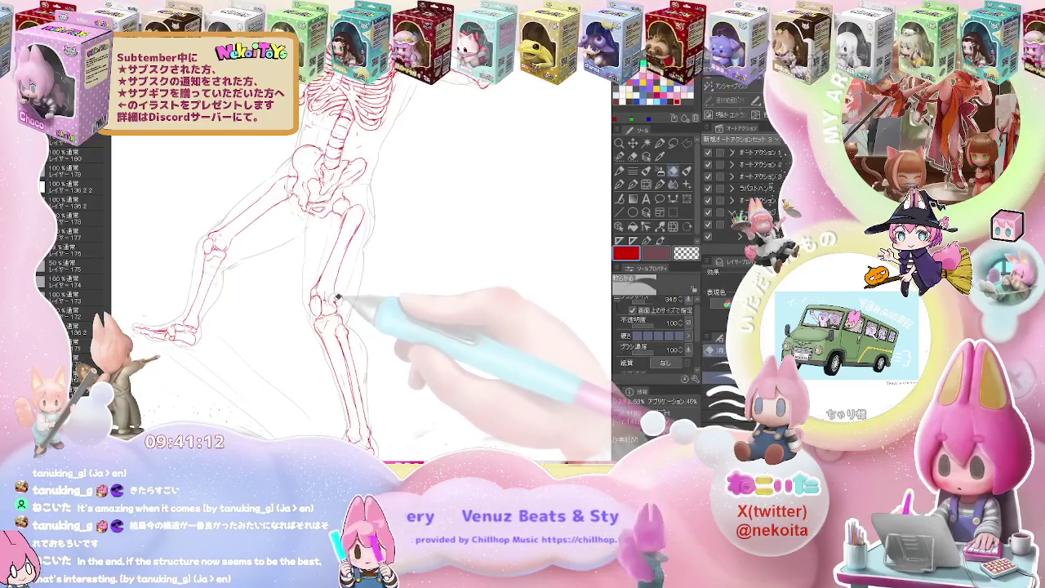
{"action": "key", "text": "p"}
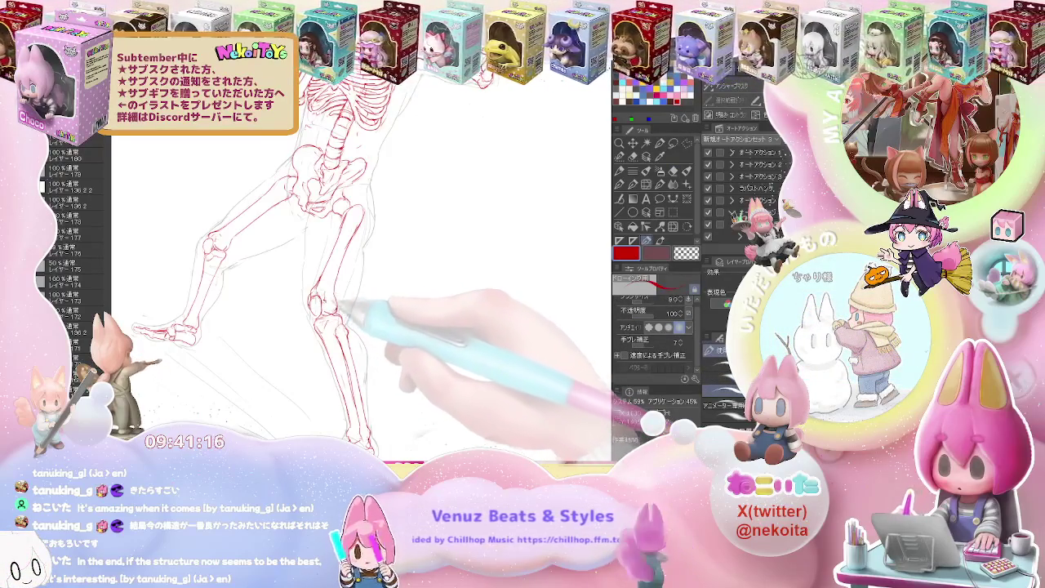
{"action": "key", "text": "ctrl+0"}
{"action": "key", "text": "minus"}
Sketch red tarsal and toe bones below the ankle, softening them with the Blend tool.
{"action": "key", "text": "h"}
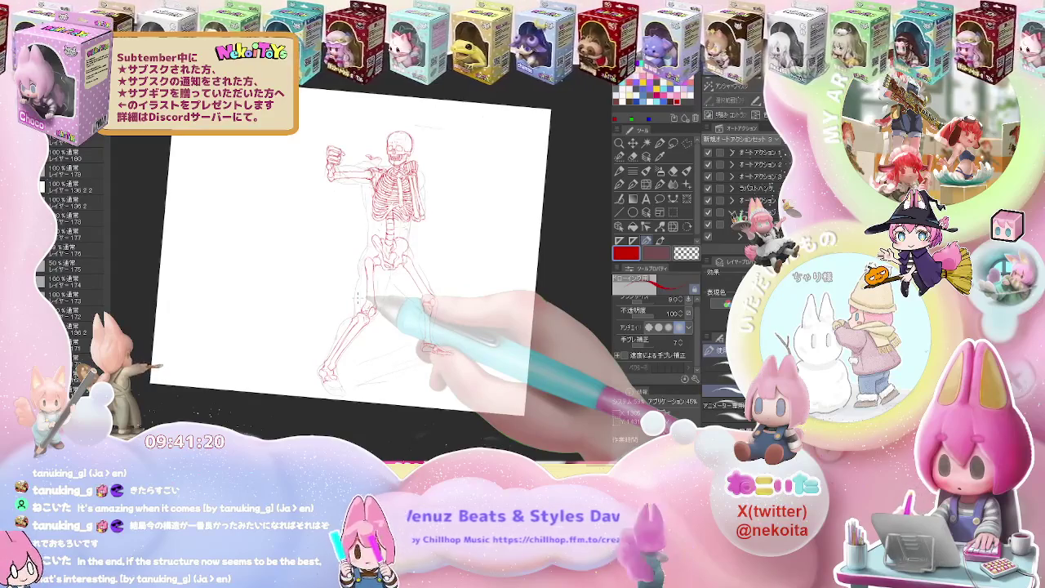
{"action": "key", "text": "ctrl+plus"}
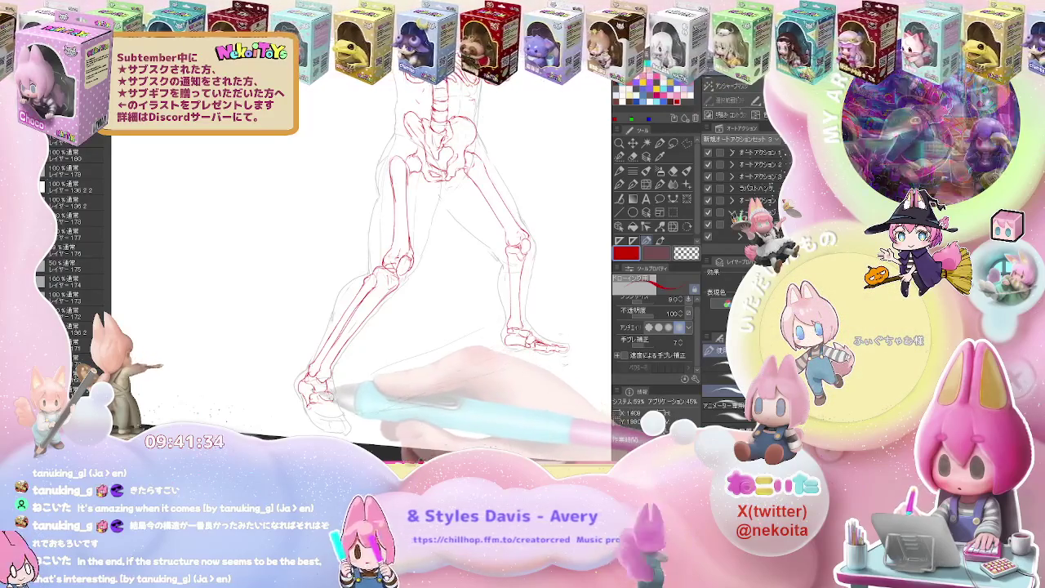
{"action": "key", "text": "j"}
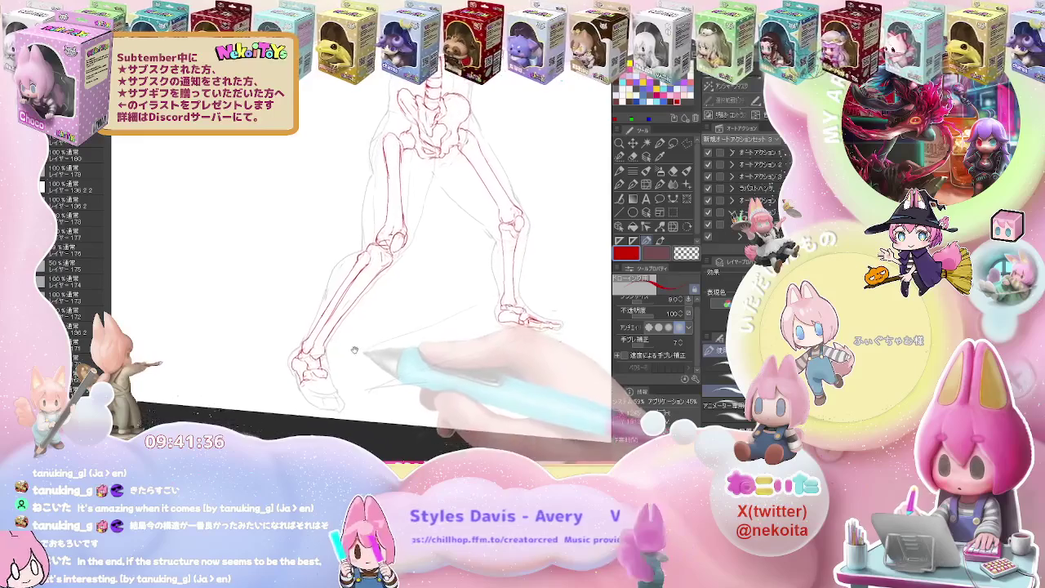
{"action": "left_click_drag", "start_coordinate": [360, 372], "coordinate": [290, 373]}
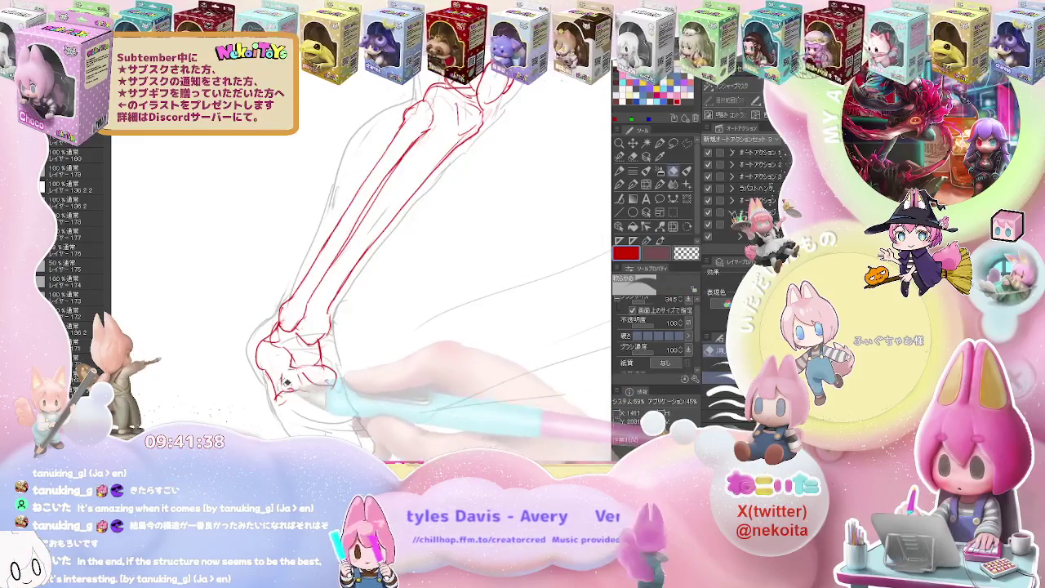
{"action": "key", "text": "p"}
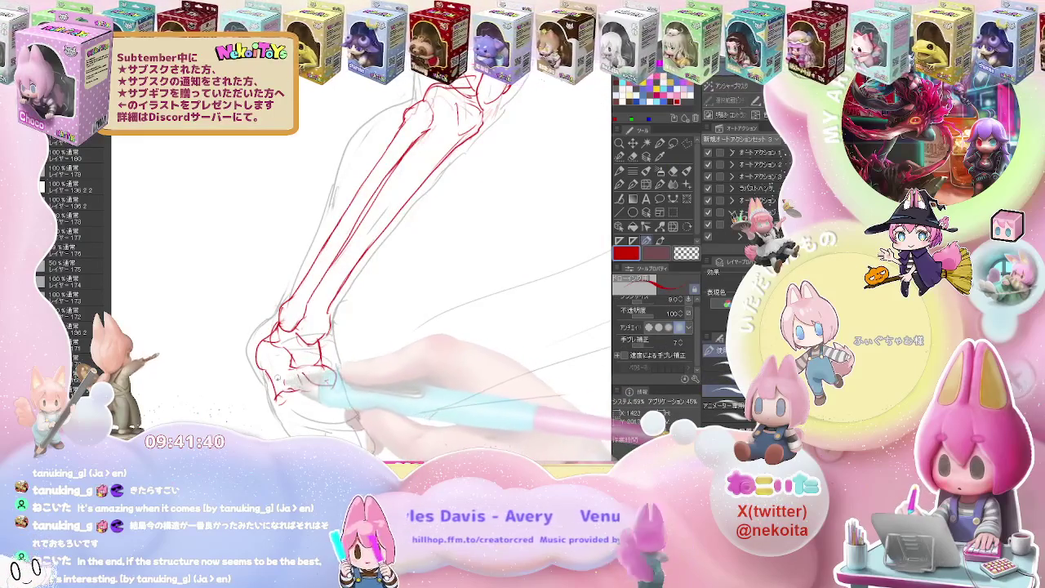
{"action": "key", "text": "j"}
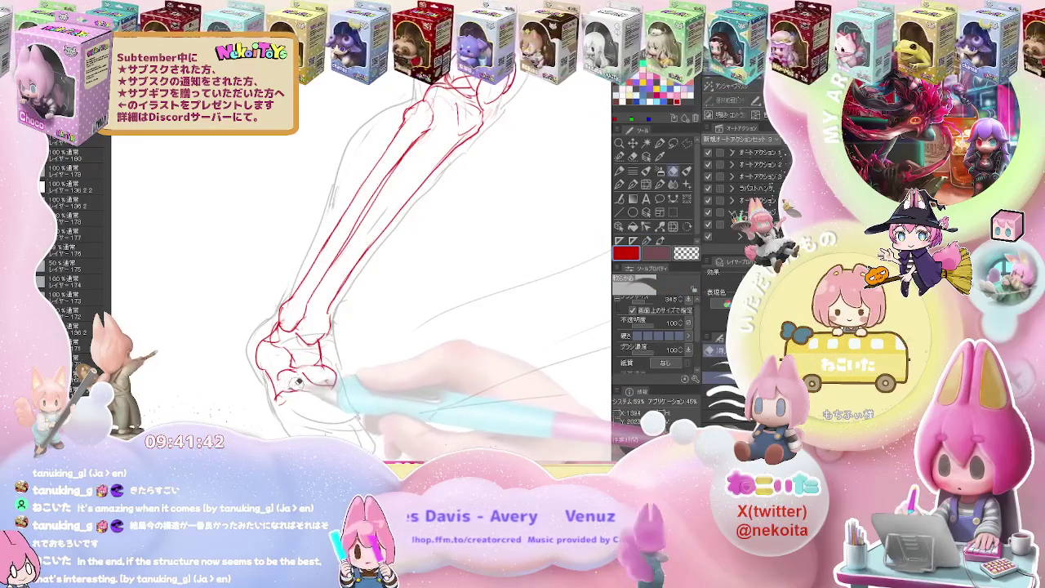
{"action": "key", "text": "p"}
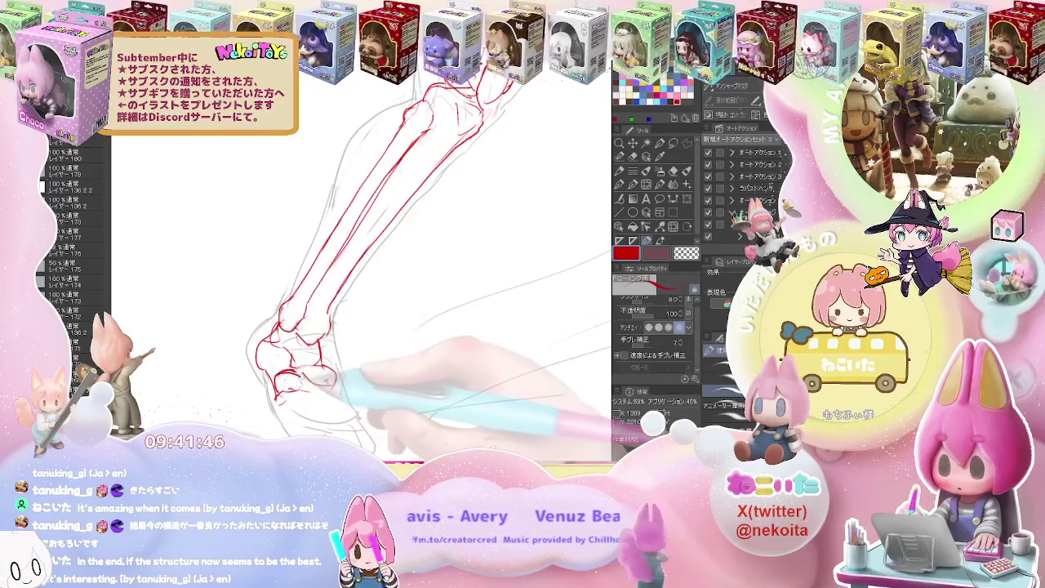
{"action": "key", "text": "j"}
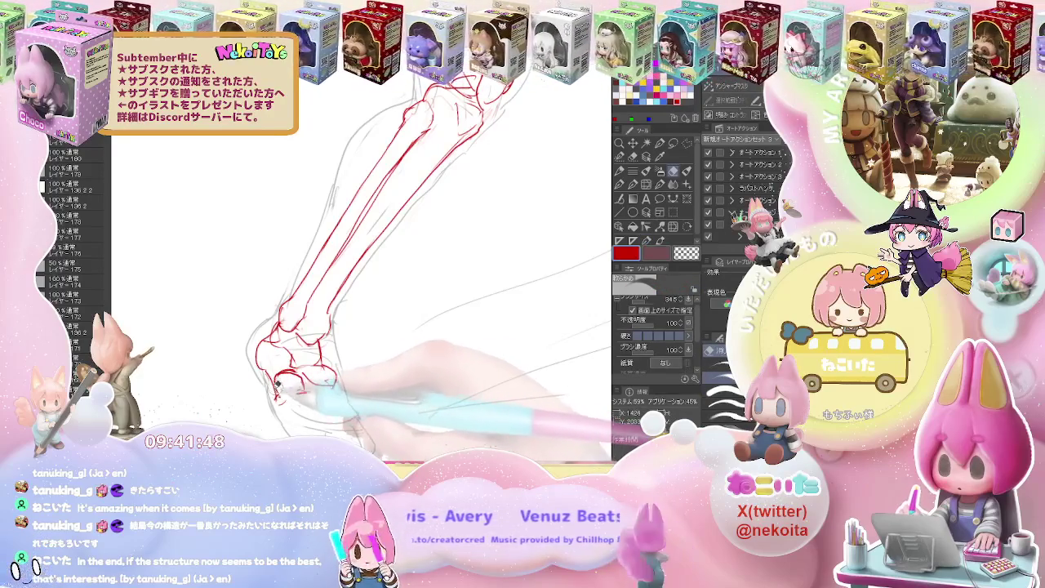
{"action": "key", "text": "p"}
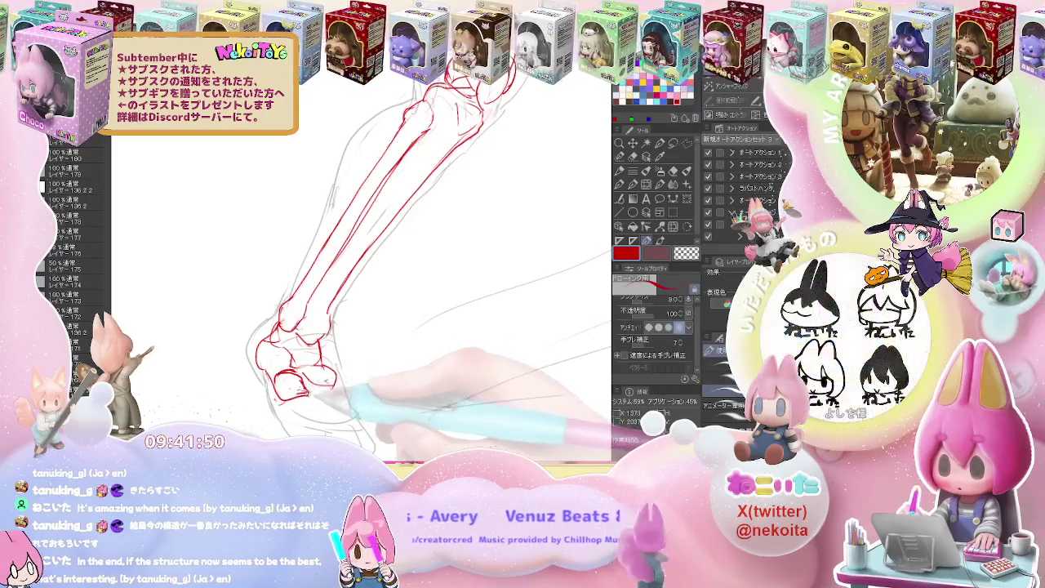
{"action": "key", "text": "e"}
{"action": "left_click_drag", "start_coordinate": [319, 398], "coordinate": [294, 310]}
{"action": "key", "text": "p"}
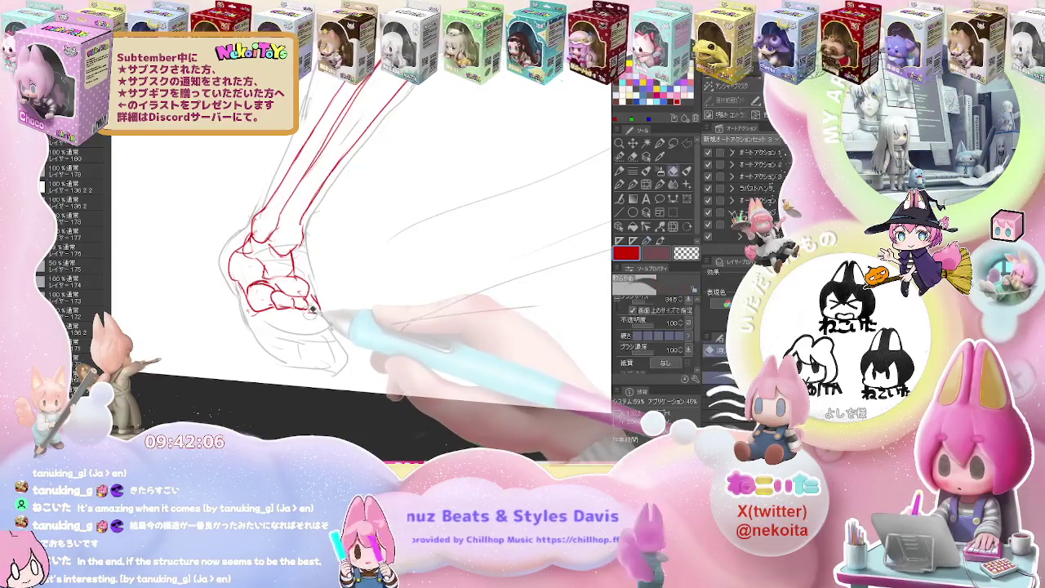
Add red metatarsal and toe-bone lines fanning toward the toes, erasing stray marks.
{"action": "key", "text": "e"}
{"action": "key", "text": "p"}
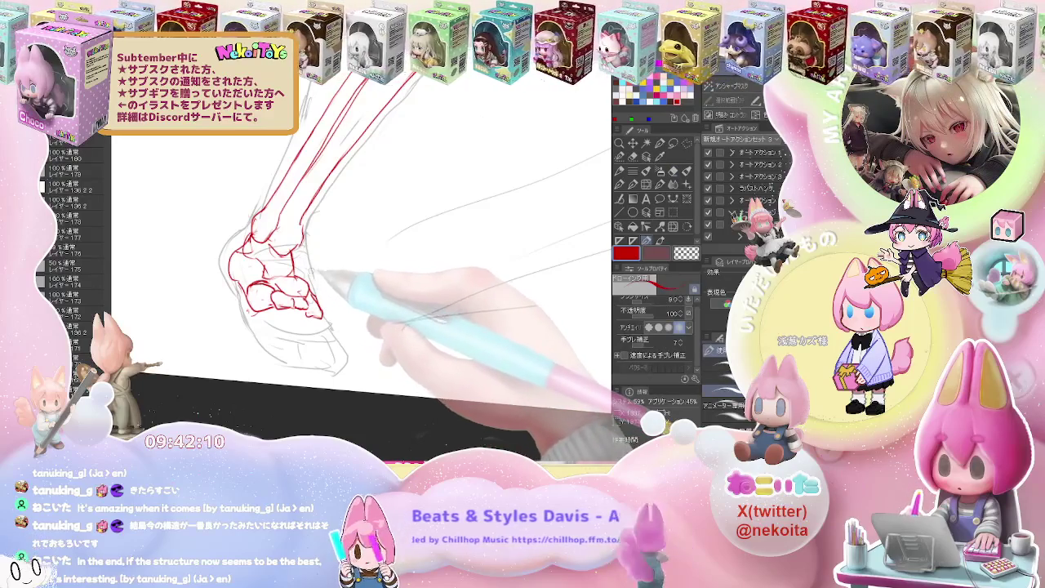
{"action": "key", "text": "e"}
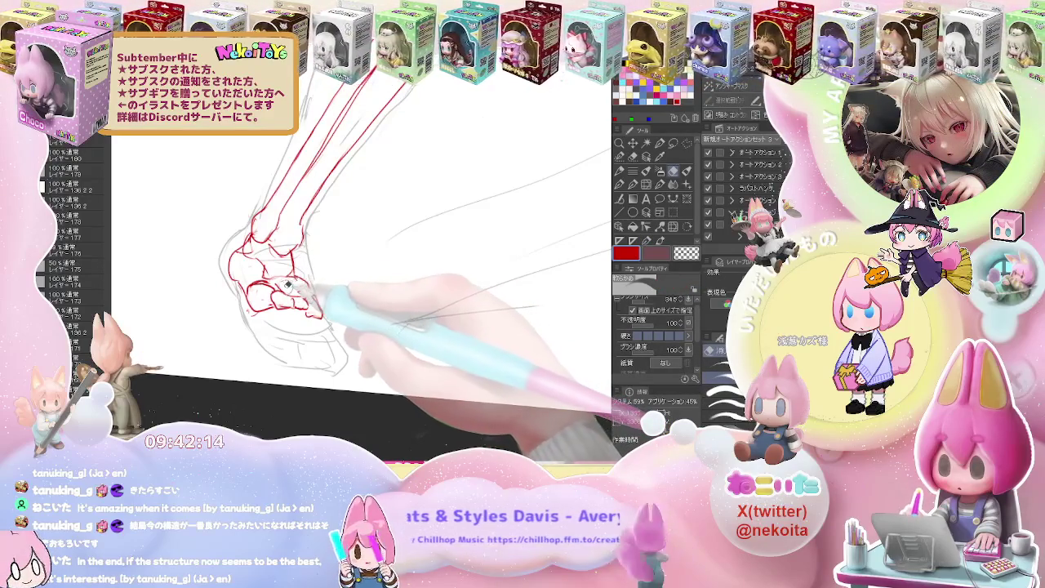
{"action": "key", "text": "p"}
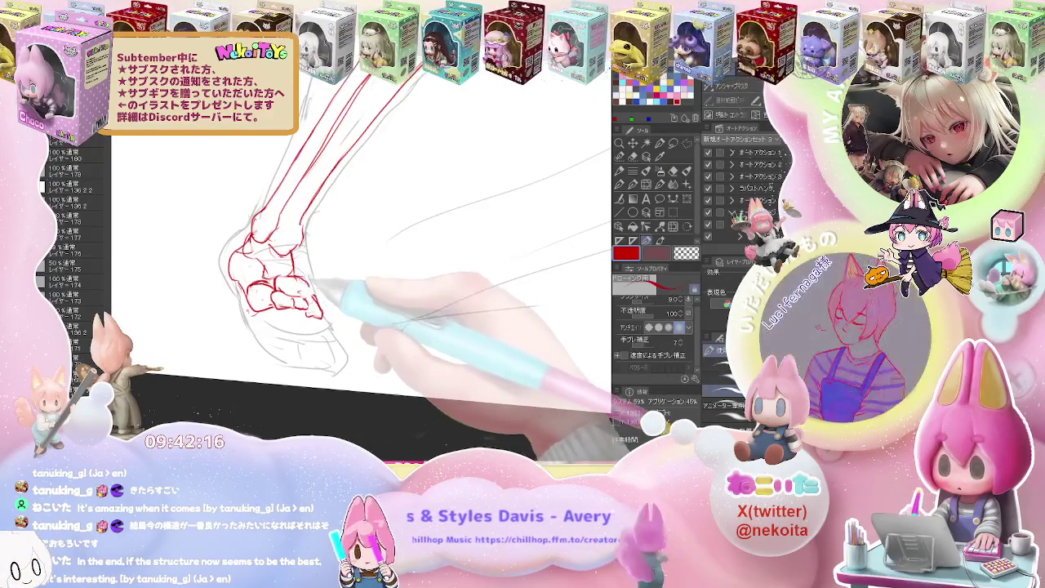
{"action": "key", "text": "e"}
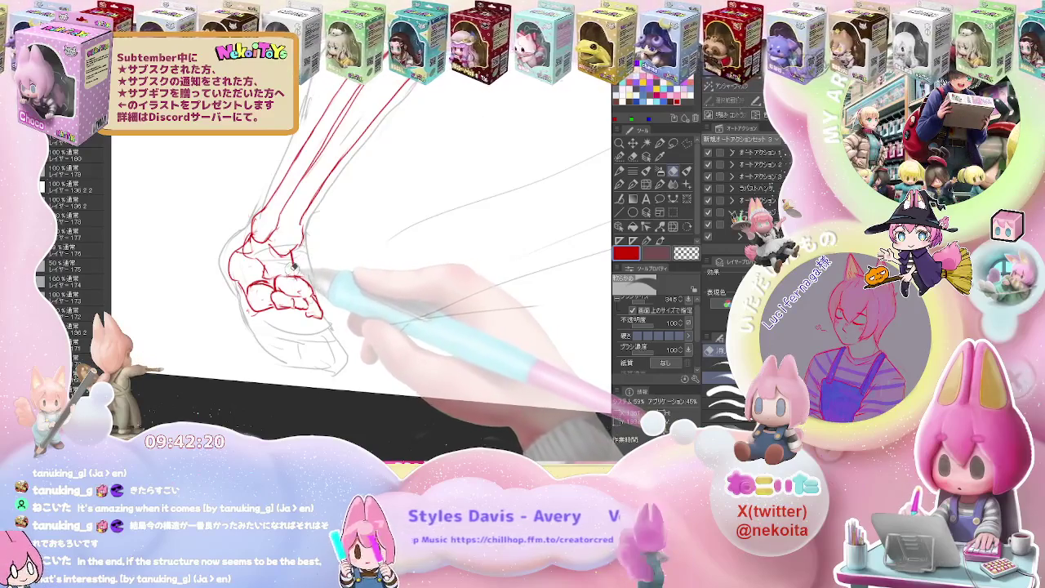
{"action": "key", "text": "p"}
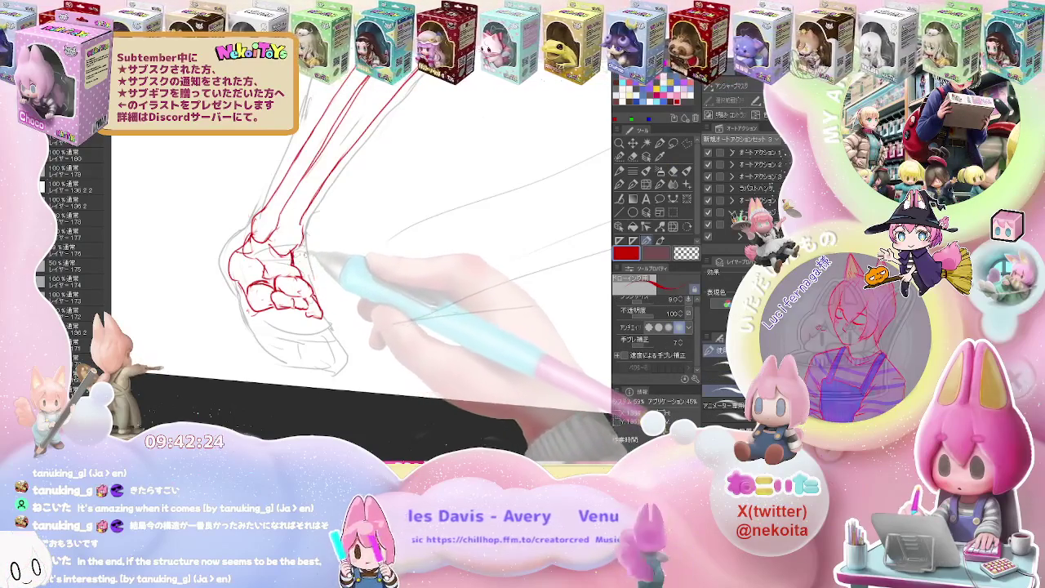
{"action": "key", "text": "ctrl+minus"}
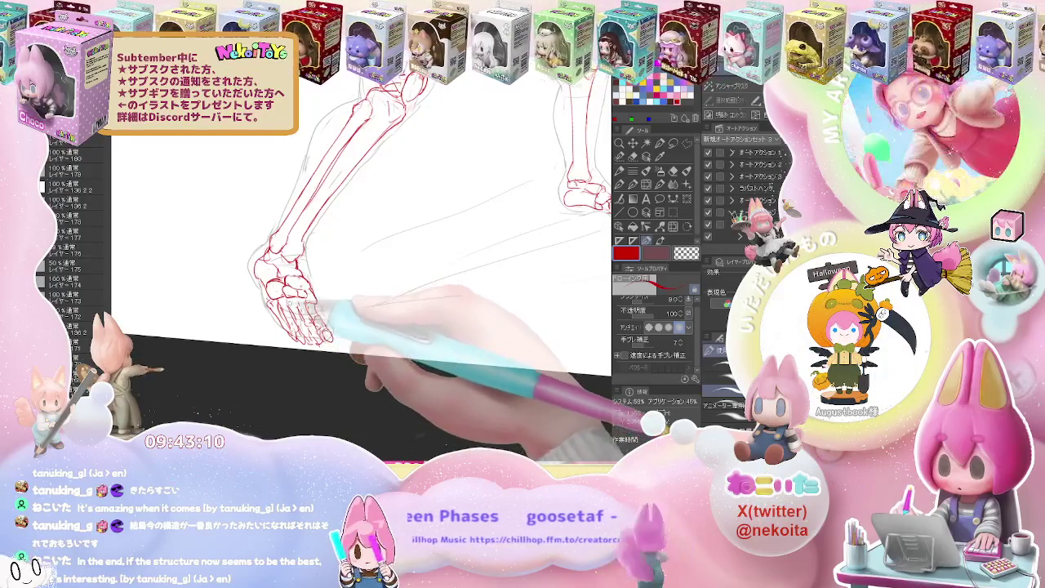
Reset and recentre the view to review the full upright skeleton.
{"action": "key", "text": "ctrl+0"}
{"action": "left_click_drag", "start_coordinate": [390, 295], "coordinate": [374, 325]}
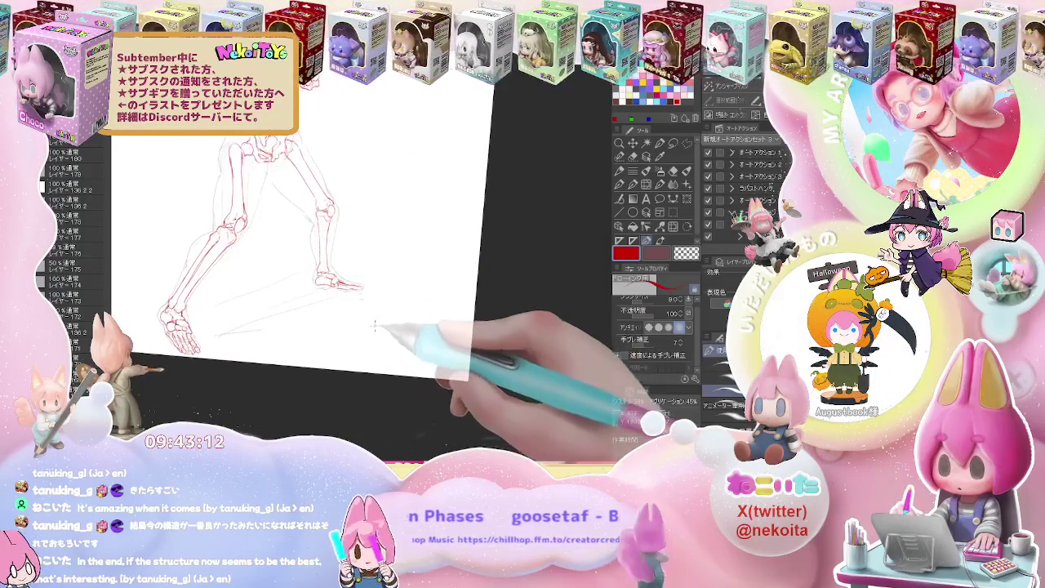
{"action": "key", "text": "ctrl+0"}
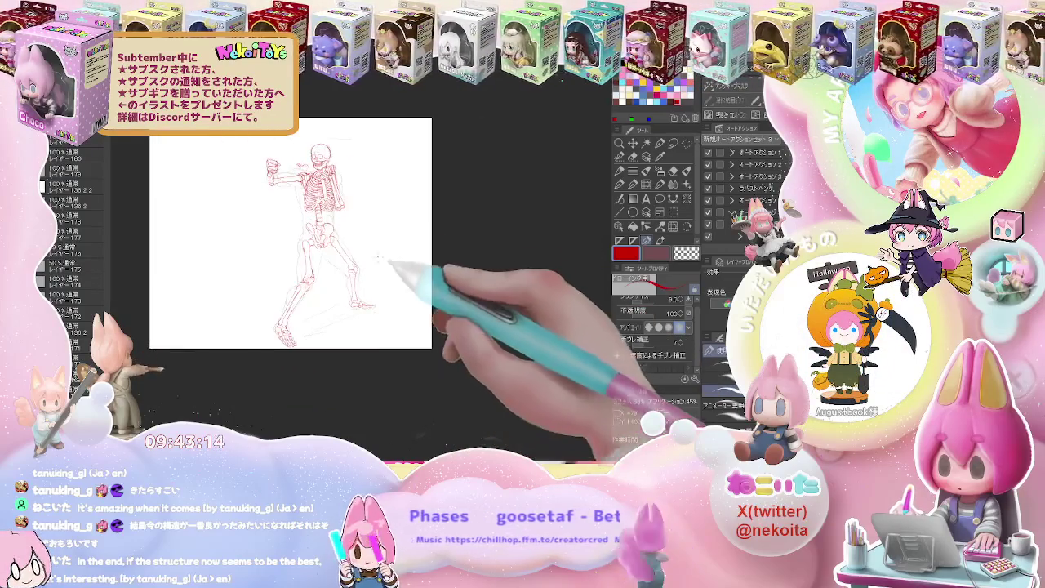
{"action": "scroll", "coordinate": [357, 177], "scroll_direction": "up", "scroll_amount": 3}
{"action": "key", "text": "ctrl+0"}
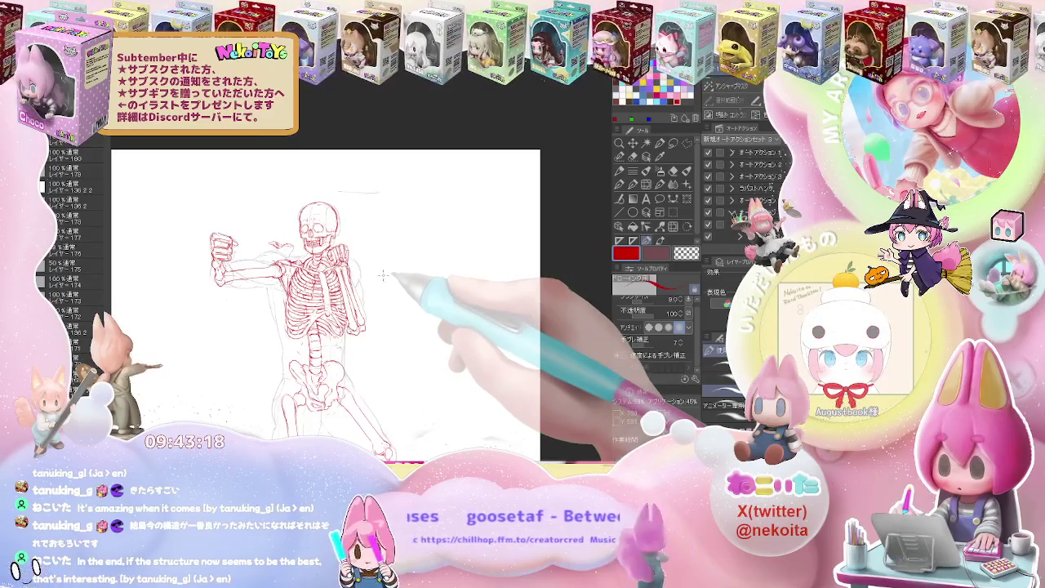
{"action": "scroll", "coordinate": [383, 276], "scroll_direction": "down", "scroll_amount": 3}
{"action": "scroll", "coordinate": [359, 214], "scroll_direction": "up", "scroll_amount": 3}
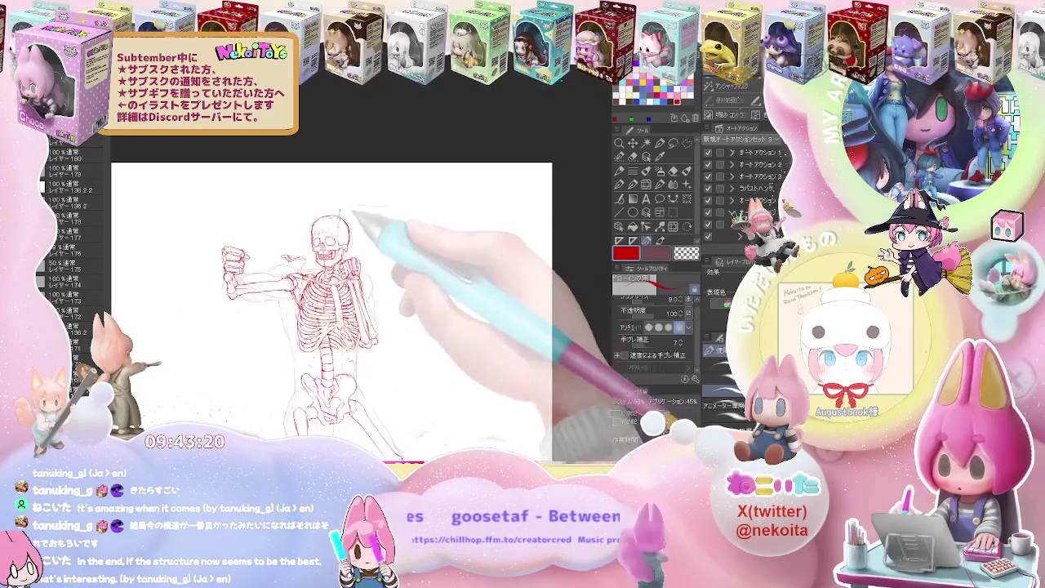
{"action": "scroll", "coordinate": [359, 214], "scroll_direction": "up", "scroll_amount": 2}
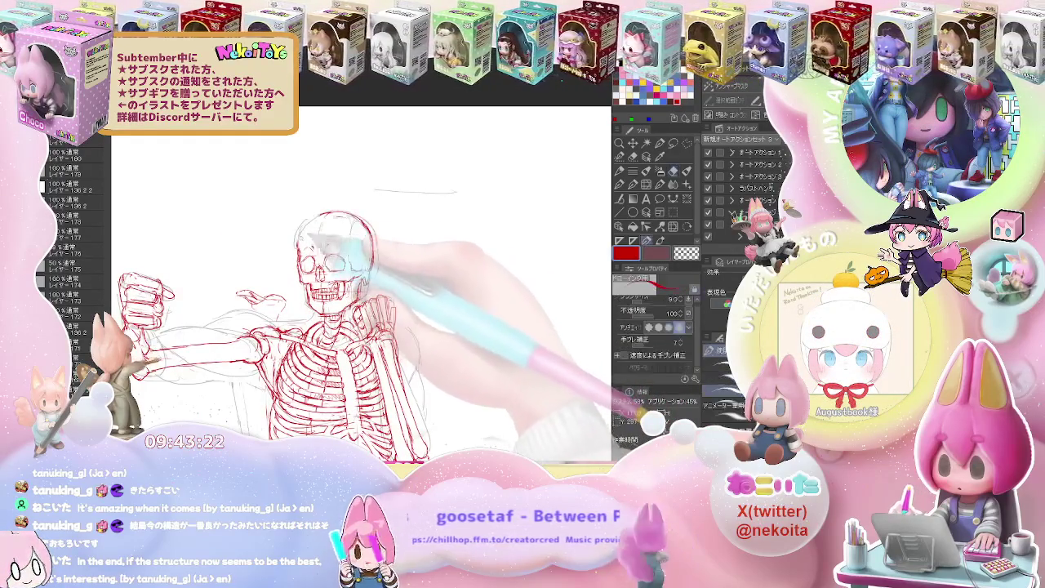
Mirror the view to check the pose and lower the skeleton layer to a faint pink.
{"action": "key", "text": "h"}
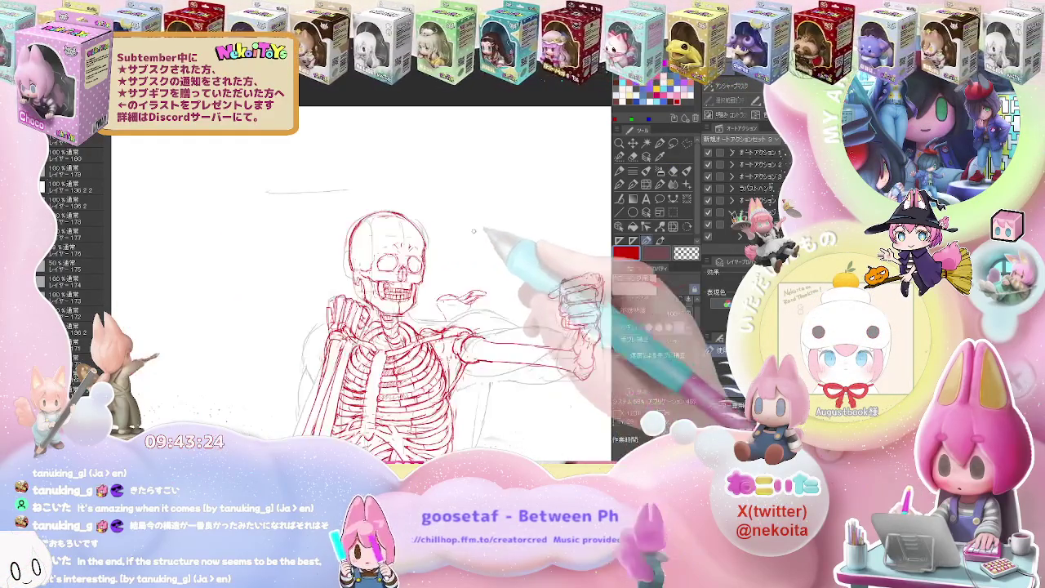
{"action": "scroll", "coordinate": [440, 220], "scroll_direction": "up", "scroll_amount": 2}
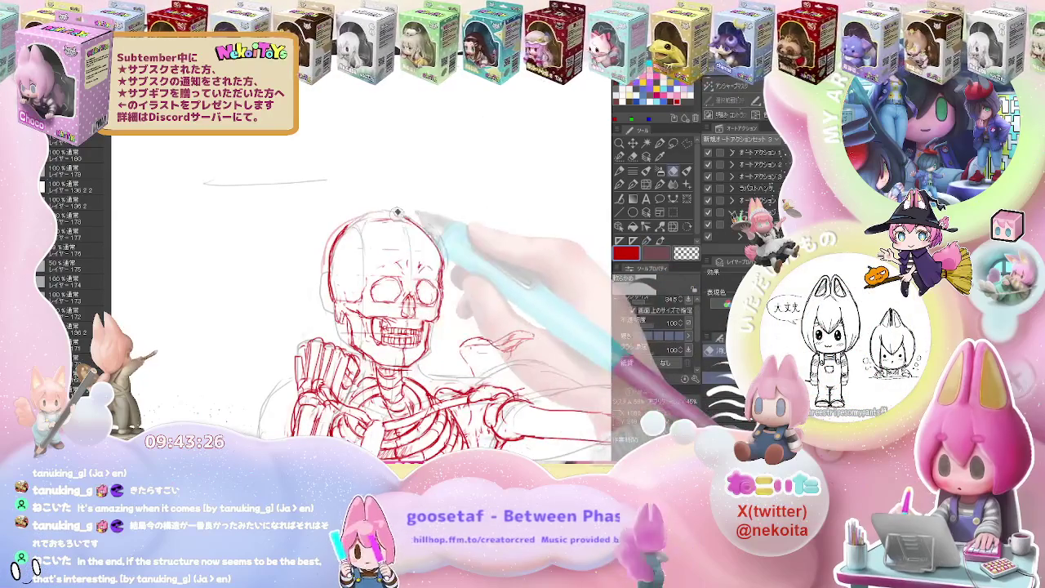
{"action": "scroll", "coordinate": [490, 261], "scroll_direction": "down", "scroll_amount": 2}
{"action": "scroll", "coordinate": [569, 301], "scroll_direction": "down", "scroll_amount": 2}
{"action": "scroll", "coordinate": [569, 301], "scroll_direction": "down", "scroll_amount": 2}
{"action": "scroll", "coordinate": [408, 245], "scroll_direction": "up", "scroll_amount": 2}
{"action": "scroll", "coordinate": [440, 290], "scroll_direction": "up", "scroll_amount": 3}
{"action": "scroll", "coordinate": [439, 290], "scroll_direction": "down", "scroll_amount": 1}
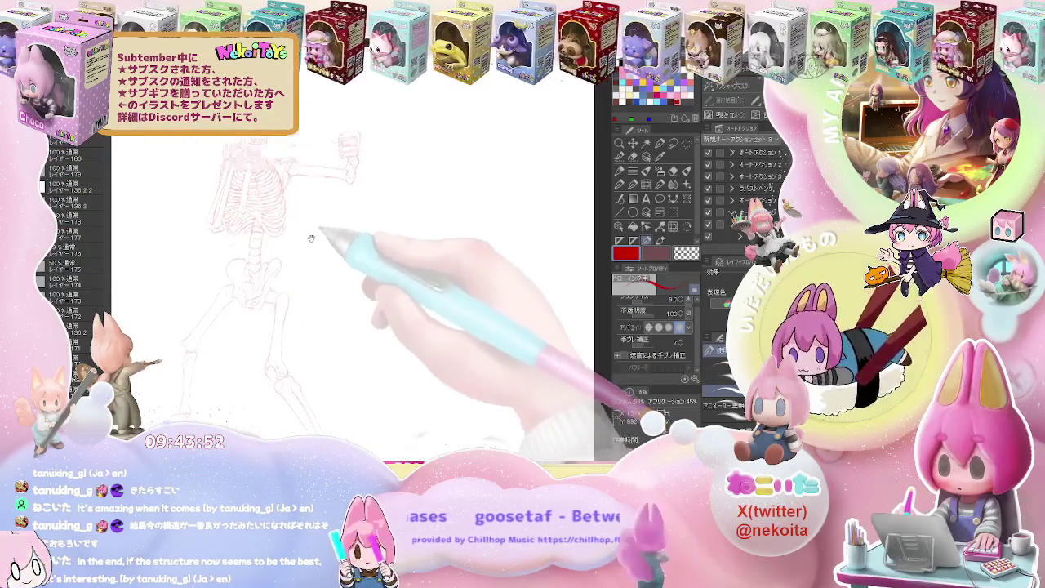
Zoom onto the skull and start the blue head stroke, redoing the first arc.
{"action": "key", "text": "ctrl+minus"}
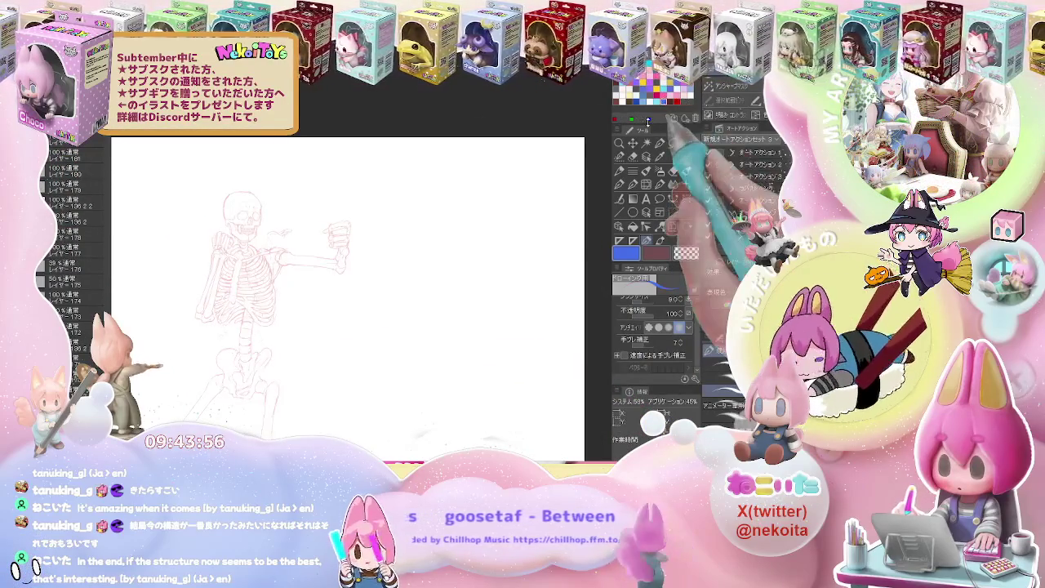
{"action": "key", "text": "ctrl+plus"}
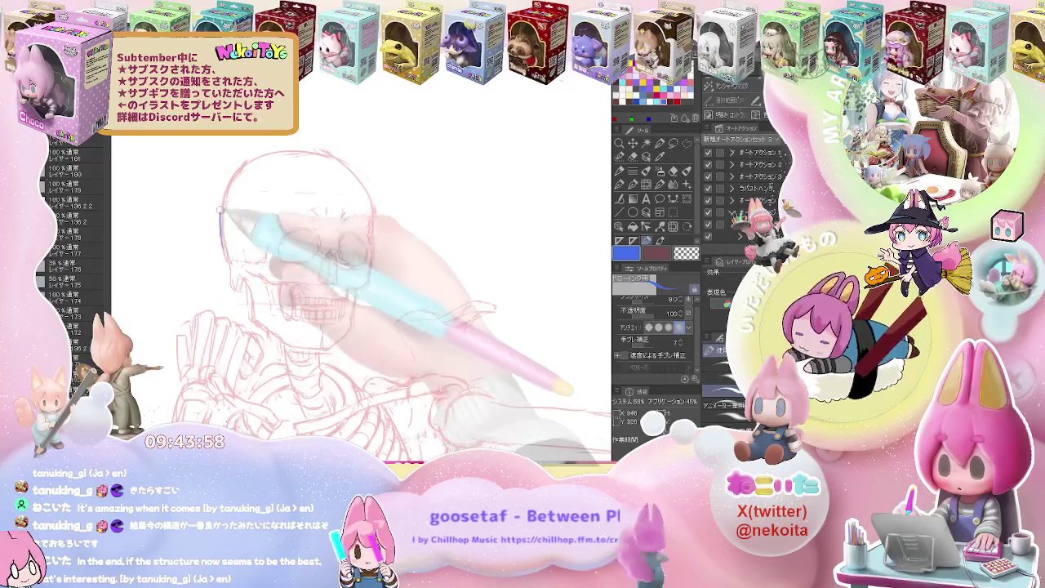
{"action": "left_click_drag", "start_coordinate": [220, 244], "coordinate": [308, 154]}
{"action": "key", "text": "ctrl+z"}
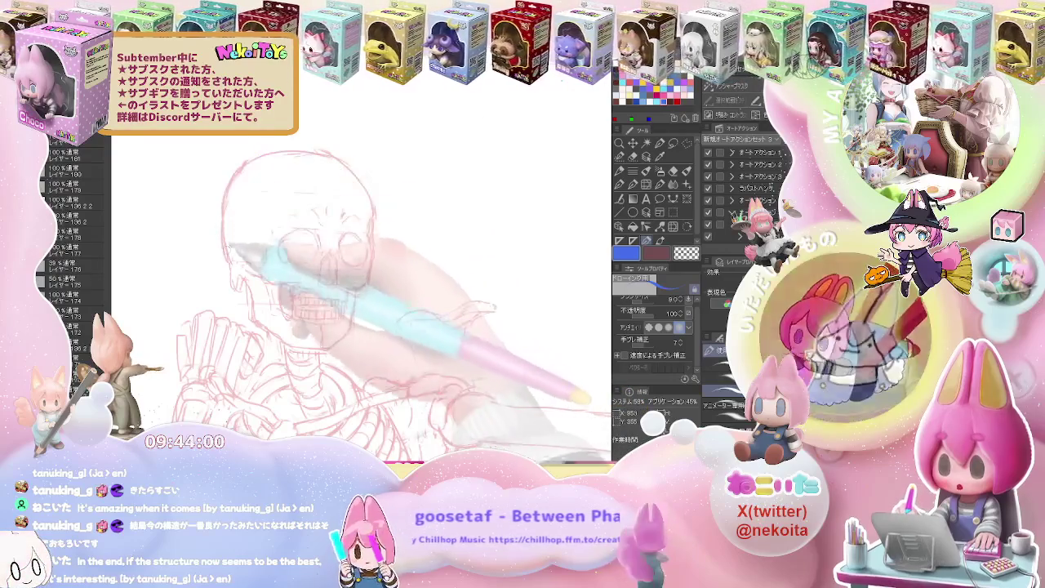
{"action": "mouse_move", "coordinate": [222, 249]}
{"action": "left_mouse_down"}
{"action": "mouse_move", "coordinate": [229, 276]}
{"action": "mouse_move", "coordinate": [350, 153]}
{"action": "left_mouse_up"}
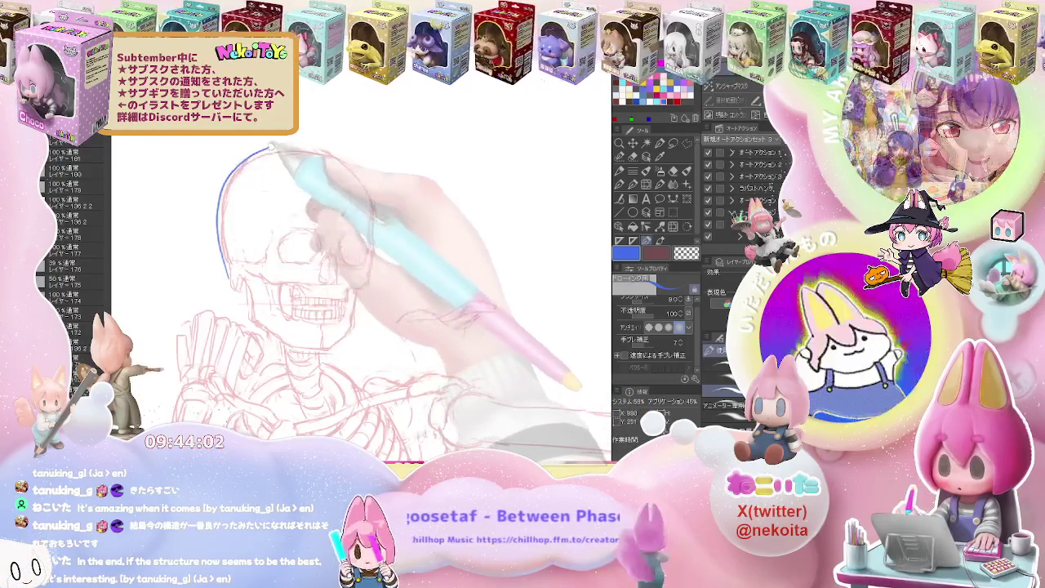
Mirror the view and trace blue outlines over the skull top, sides and eye socket.
{"action": "key", "text": "h"}
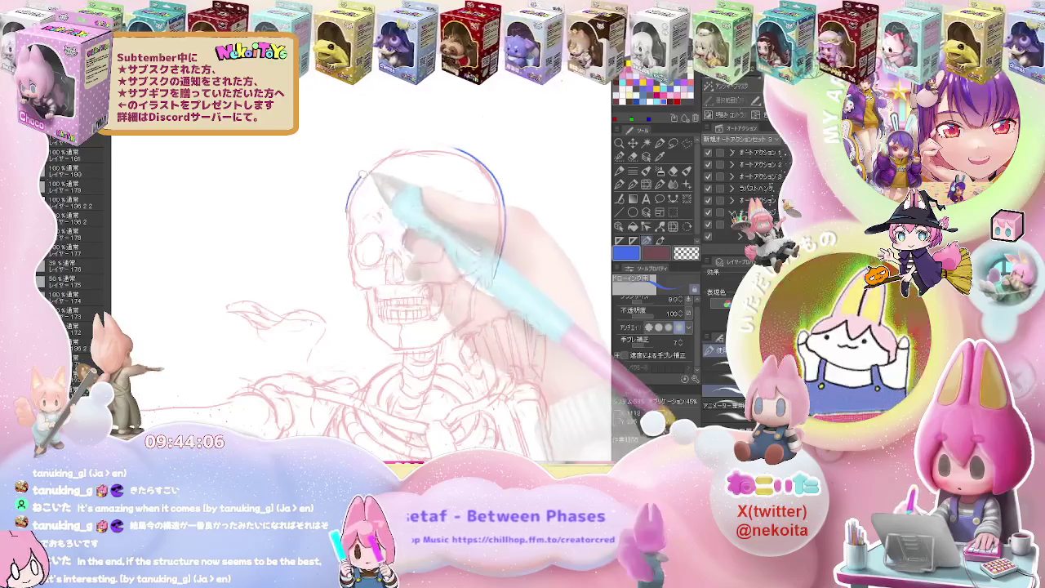
{"action": "left_click_drag", "start_coordinate": [347, 214], "coordinate": [423, 150]}
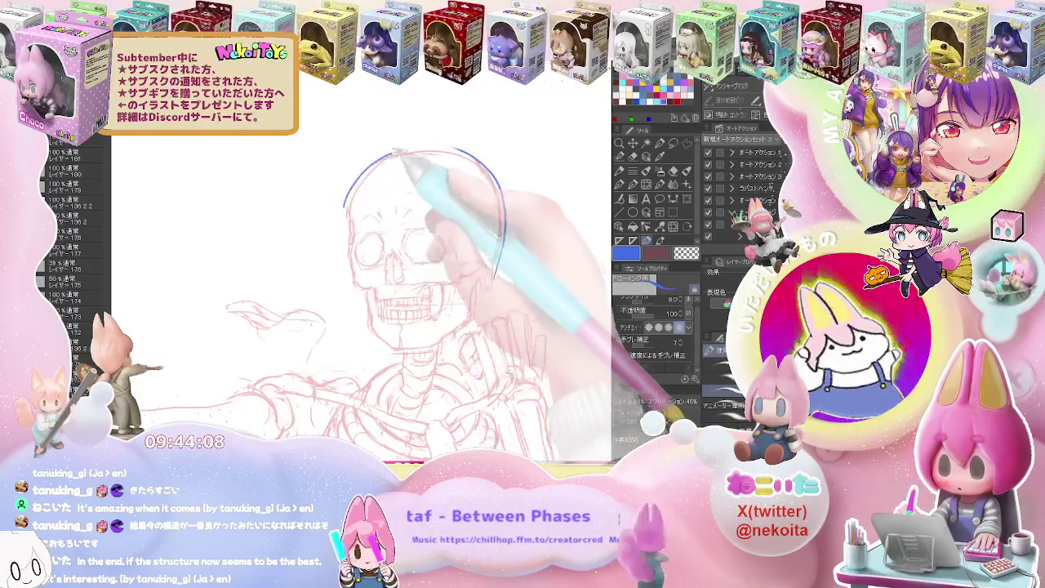
{"action": "left_click_drag", "start_coordinate": [343, 206], "coordinate": [461, 151]}
{"action": "mouse_move", "coordinate": [353, 180]}
{"action": "left_mouse_down"}
{"action": "mouse_move", "coordinate": [342, 249]}
{"action": "mouse_move", "coordinate": [364, 339]}
{"action": "mouse_move", "coordinate": [490, 283]}
{"action": "left_mouse_up"}
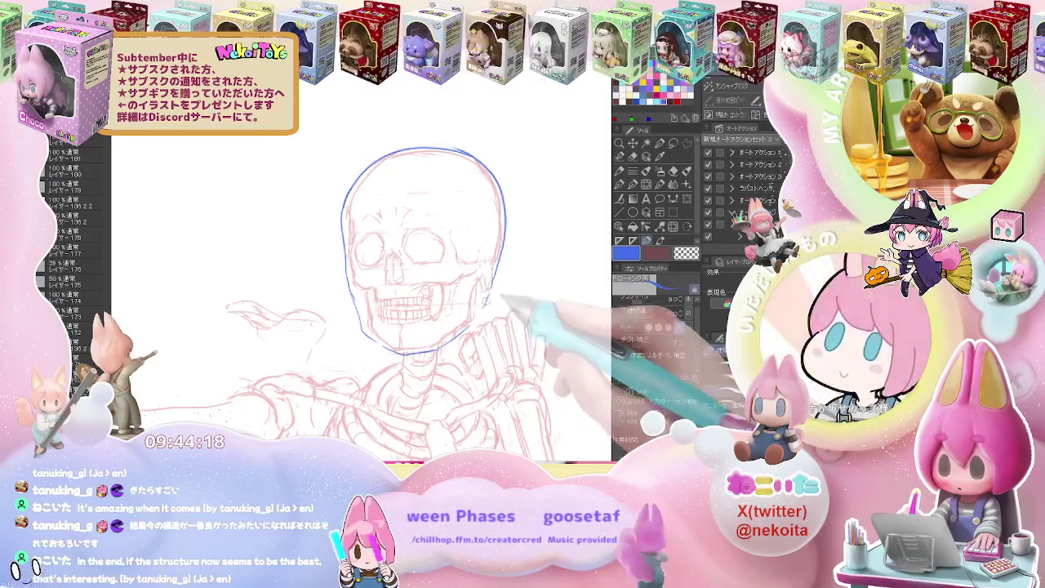
{"action": "mouse_move", "coordinate": [490, 281]}
{"action": "left_mouse_down"}
{"action": "mouse_move", "coordinate": [482, 242]}
{"action": "mouse_move", "coordinate": [489, 263]}
{"action": "left_mouse_up"}
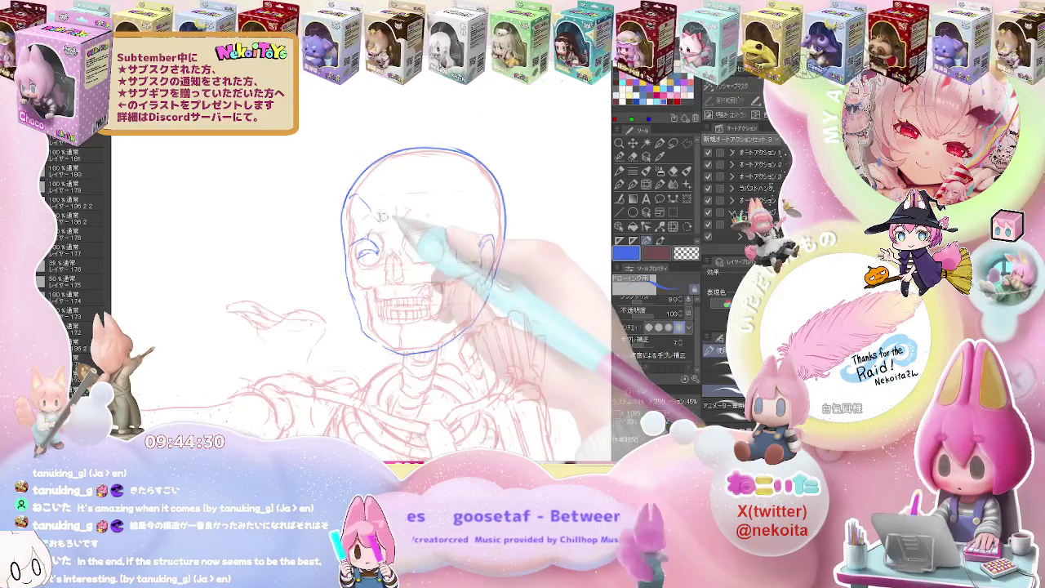
{"action": "left_click_drag", "start_coordinate": [390, 194], "coordinate": [462, 196]}
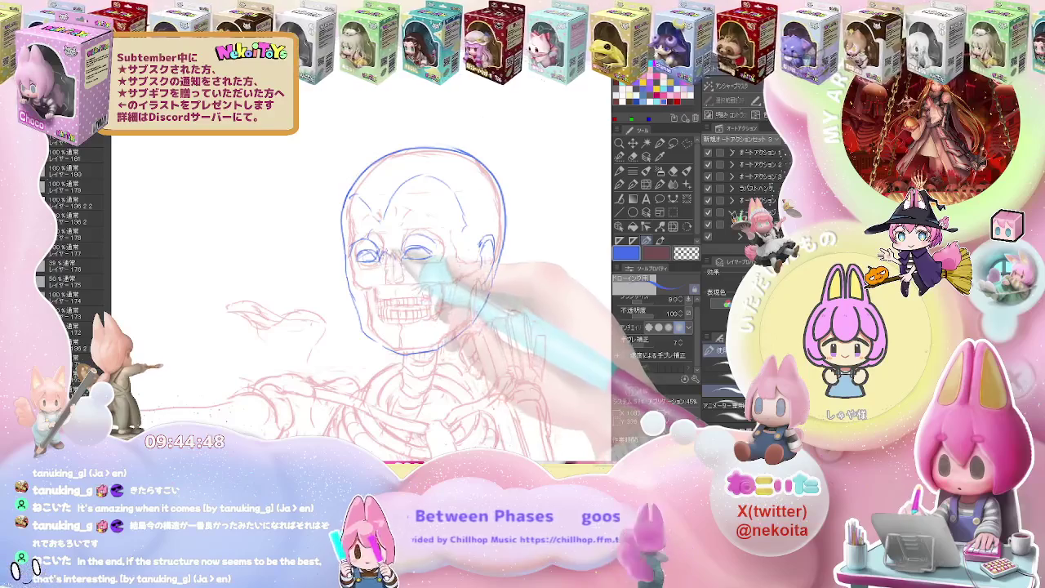
{"action": "key", "text": "e"}
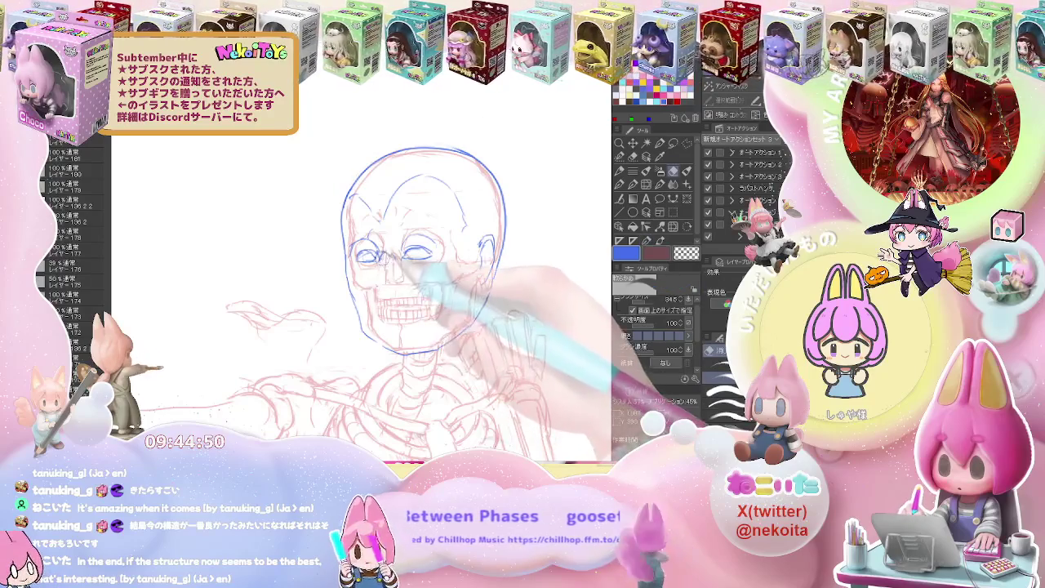
{"action": "key", "text": "p"}
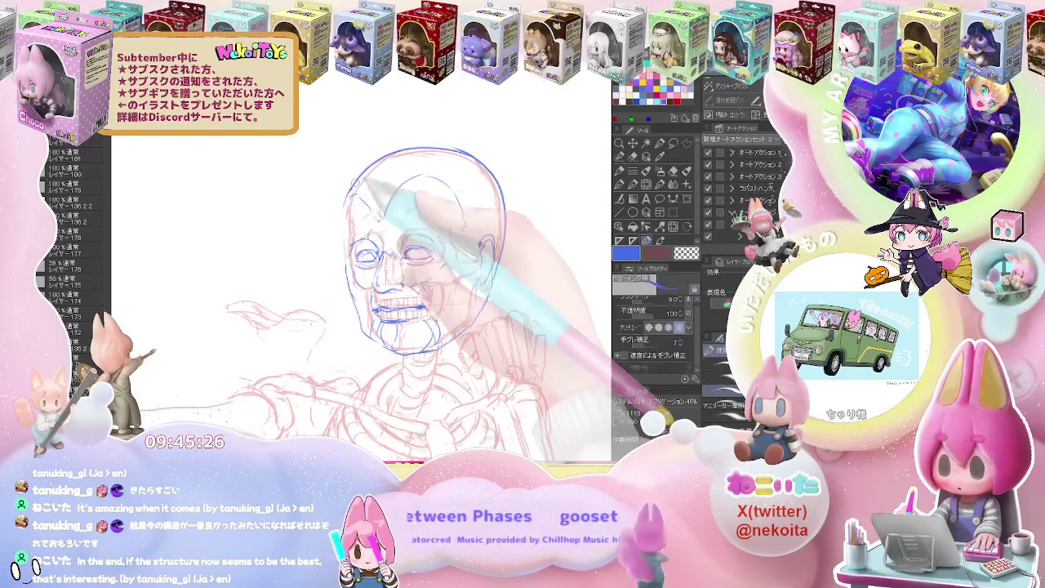
Refine the blue face and jaw lines, erasing stray strokes and checking the whole figure.
{"action": "key", "text": "e"}
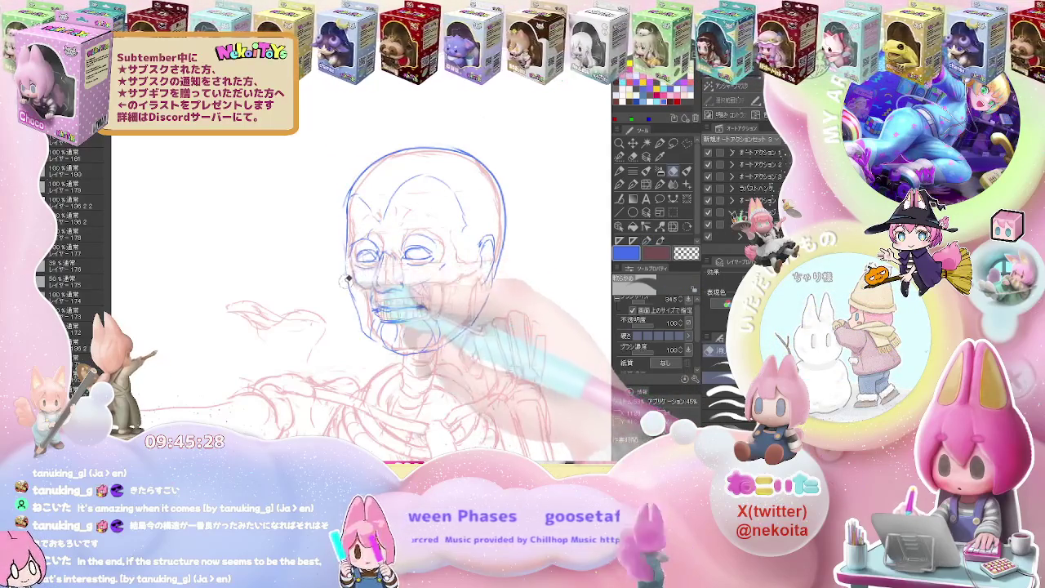
{"action": "key", "text": "p"}
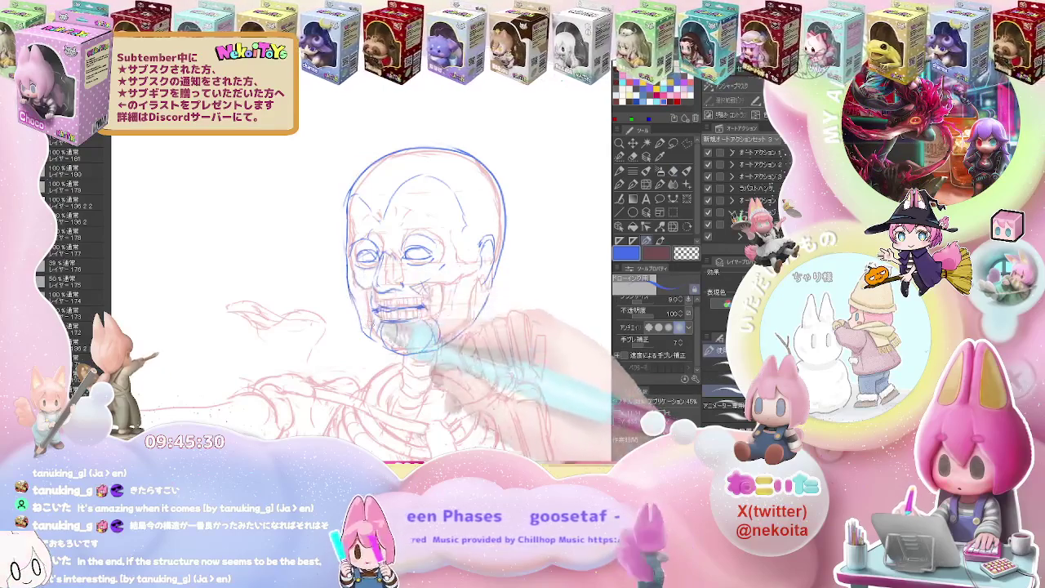
{"action": "left_click_drag", "start_coordinate": [408, 327], "coordinate": [282, 327]}
{"action": "key", "text": "e"}
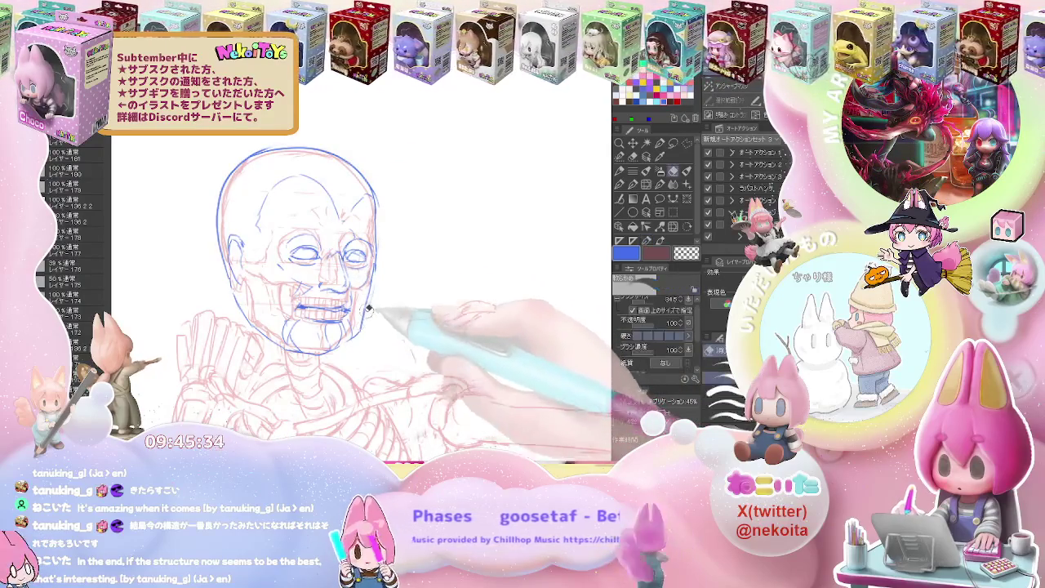
{"action": "key", "text": "p"}
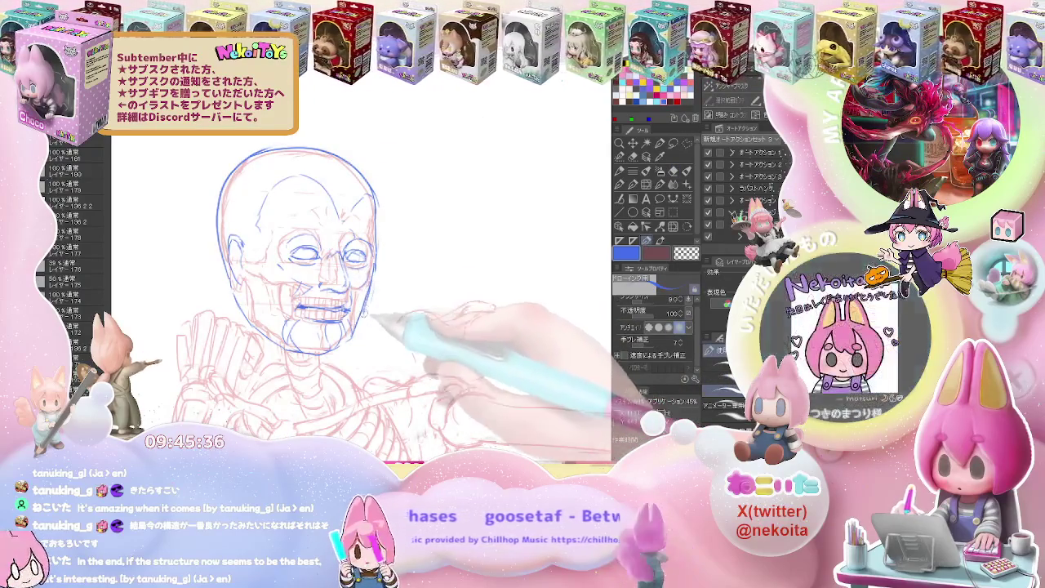
{"action": "key", "text": "e"}
{"action": "key", "text": "ctrl+minus"}
{"action": "key", "text": "p"}
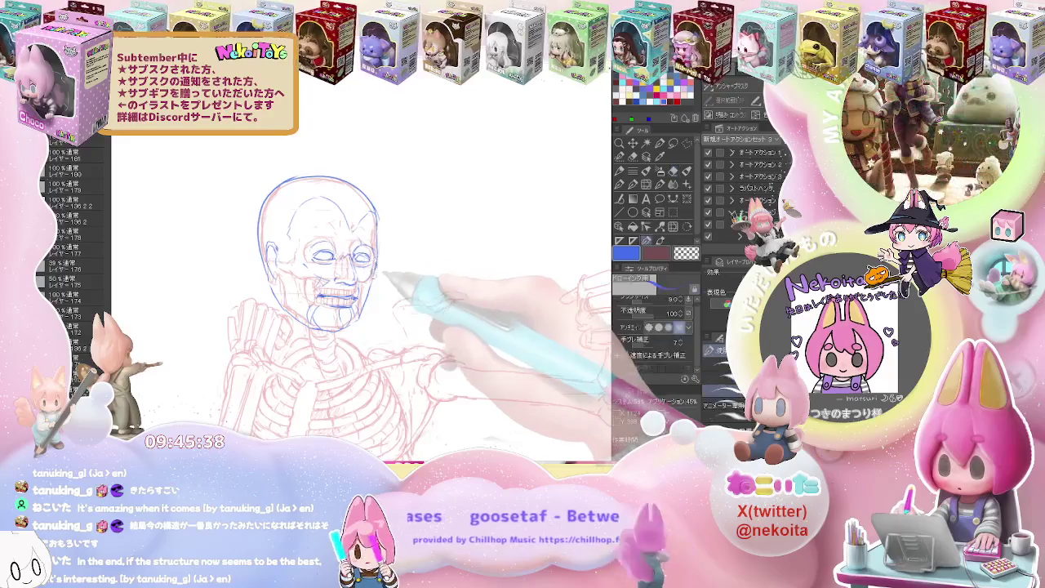
{"action": "key", "text": "ctrl+minus"}
{"action": "key", "text": "ctrl+plus"}
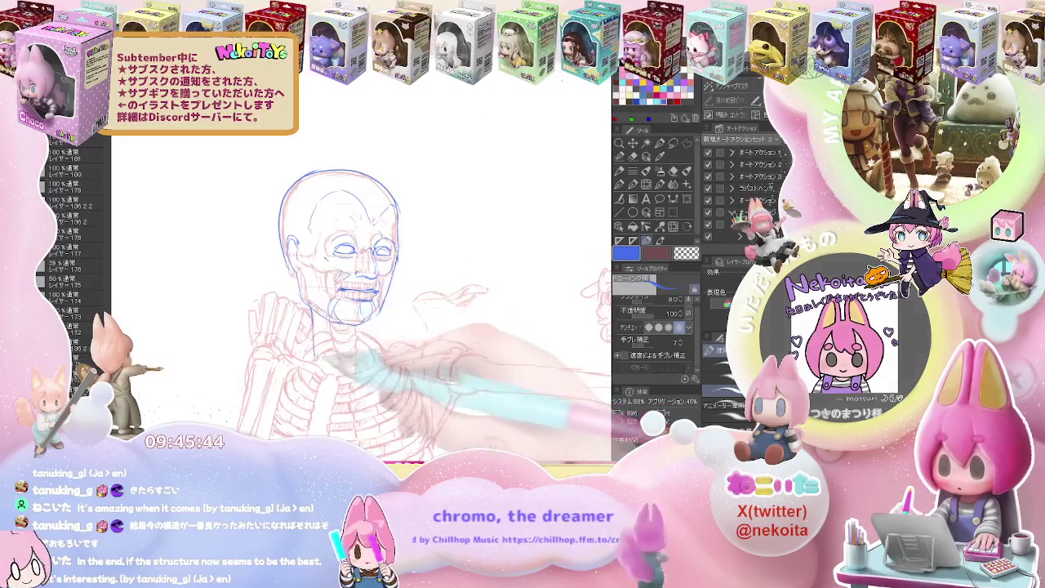
Add blue neck lines running from the jaw toward the collarbone.
{"action": "key", "text": "e"}
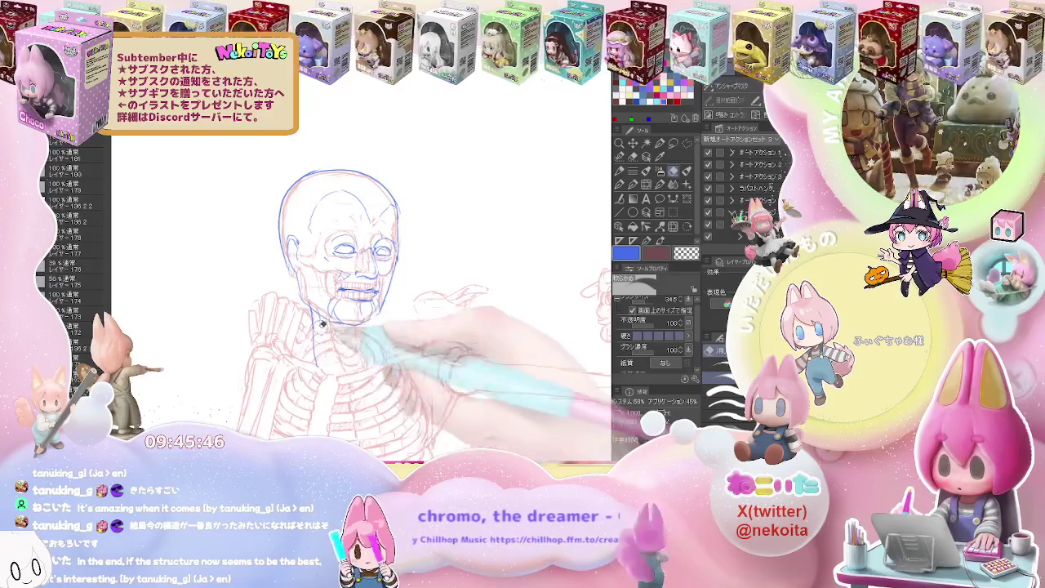
{"action": "key", "text": "p"}
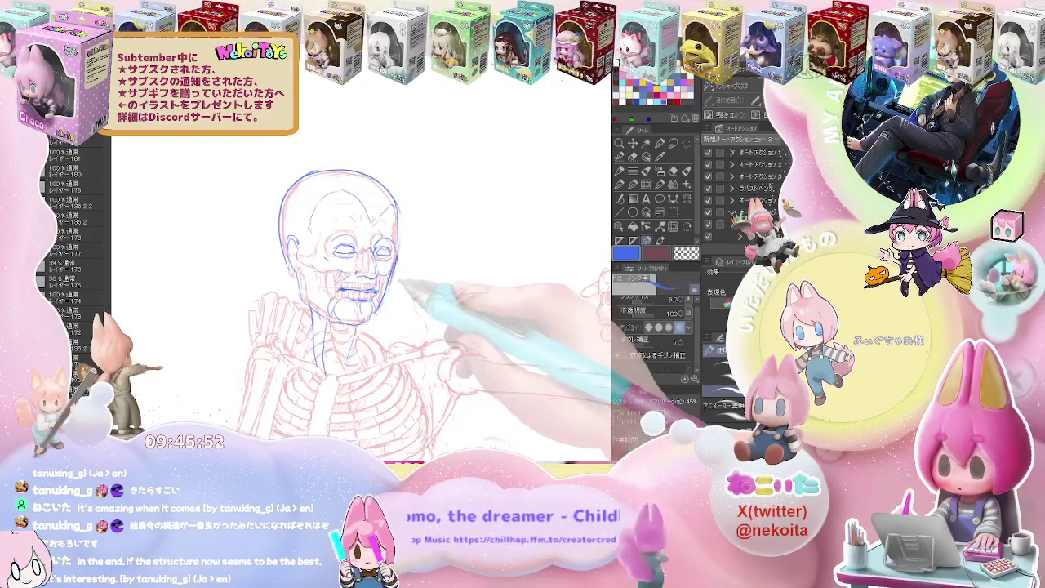
{"action": "key", "text": "e"}
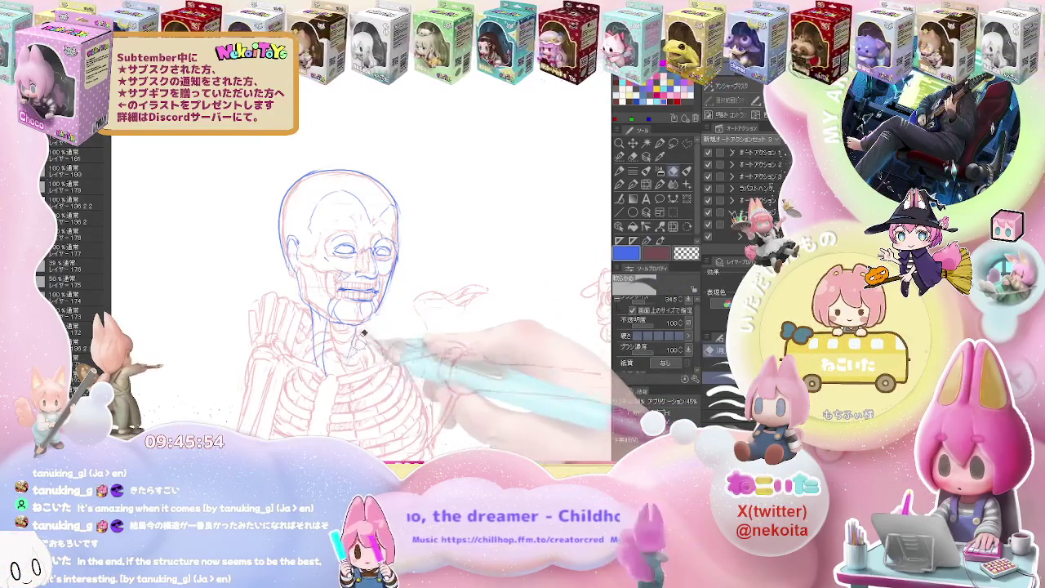
{"action": "key", "text": "p"}
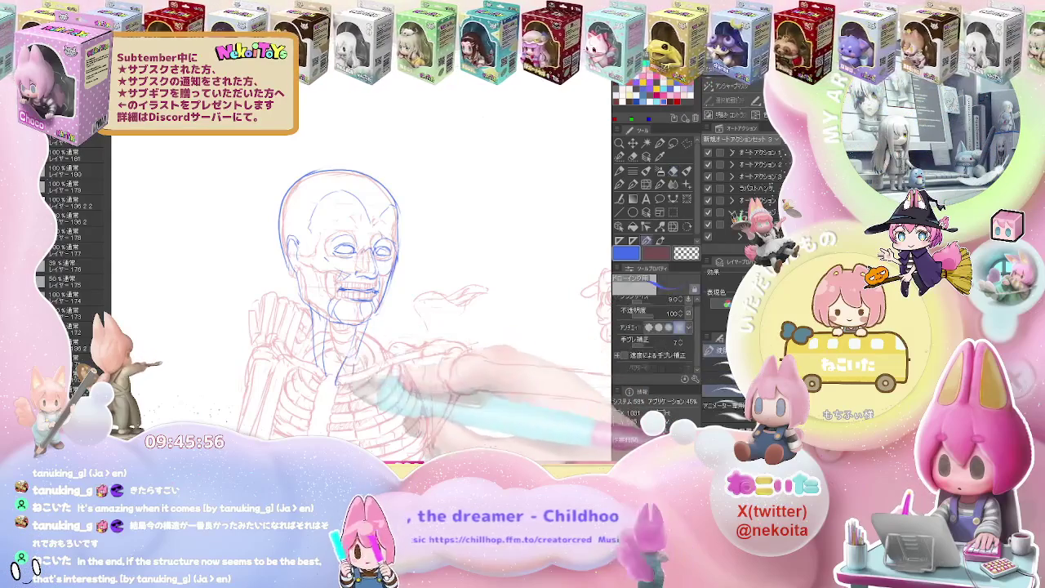
{"action": "key", "text": "e"}
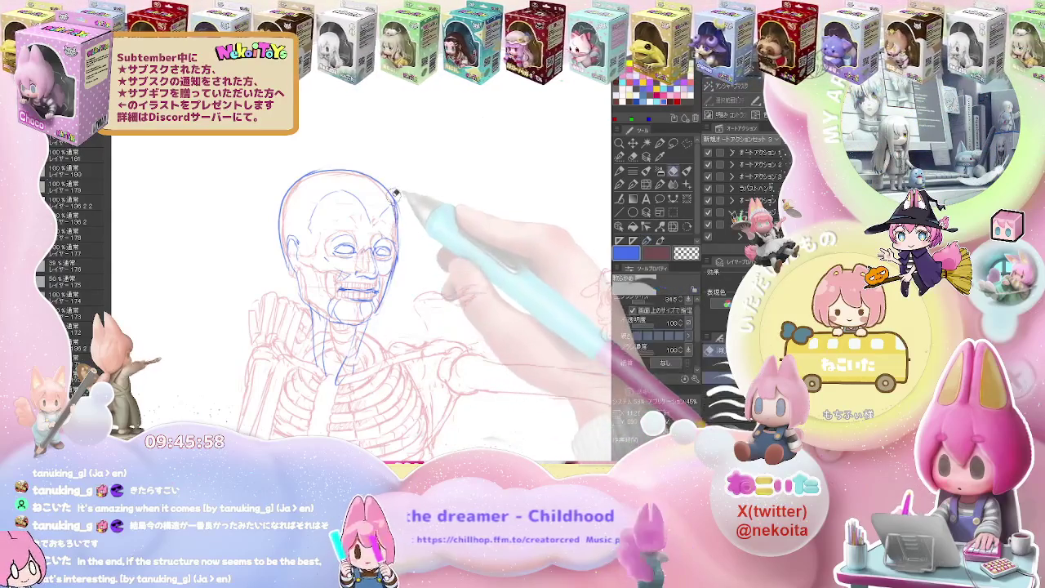
{"action": "key", "text": "j"}
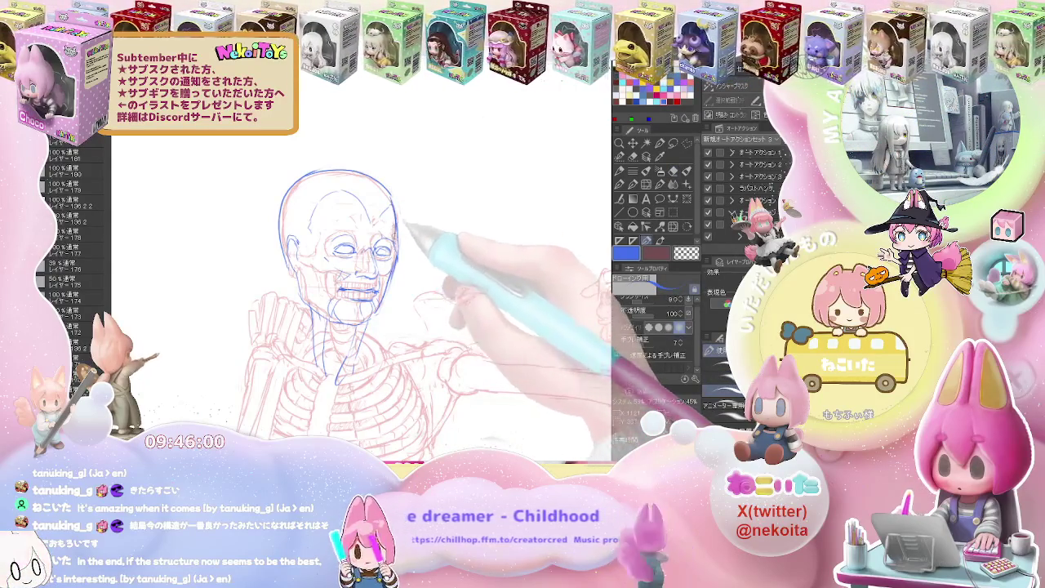
{"action": "key", "text": "ctrl+minus"}
Draw blue neck and collarbone muscle lines, erasing stray strokes along the way.
{"action": "key", "text": "ctrl+plus"}
{"action": "key", "text": "e"}
{"action": "key", "text": "p"}
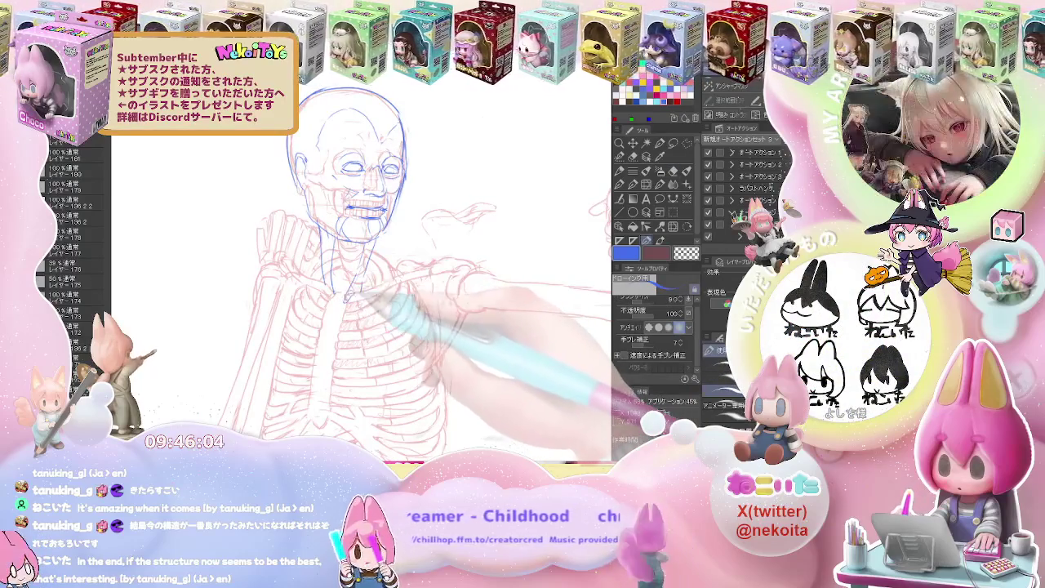
{"action": "key", "text": "e"}
{"action": "key", "text": "p"}
{"action": "key", "text": "e"}
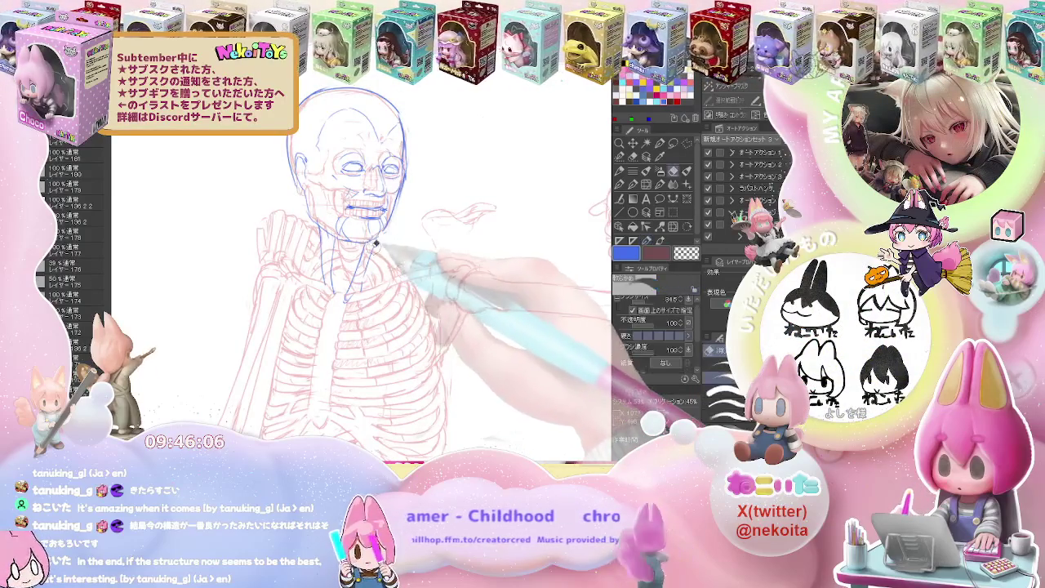
{"action": "key", "text": "p"}
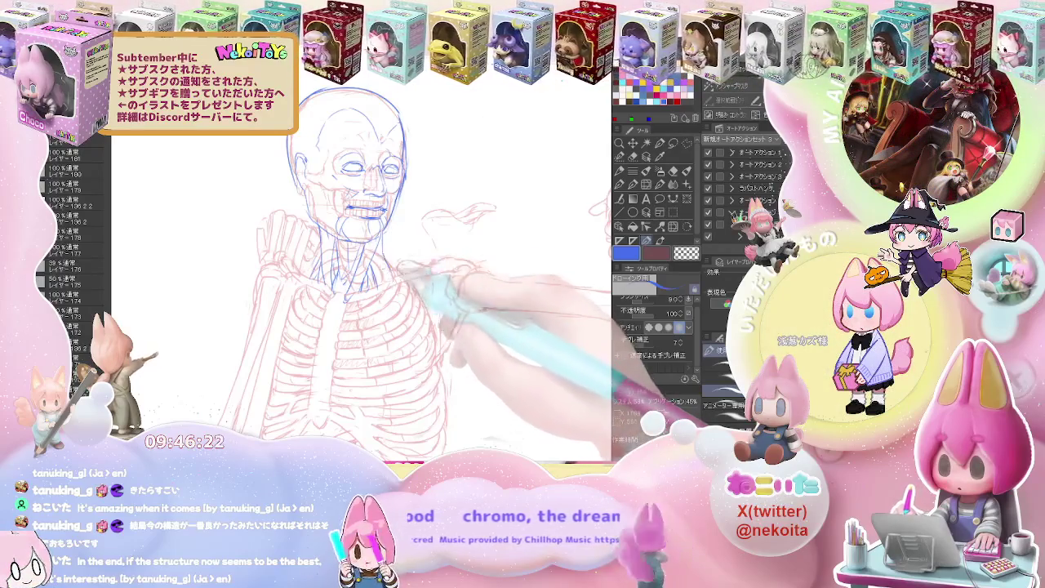
{"action": "key", "text": "e"}
{"action": "key", "text": "p"}
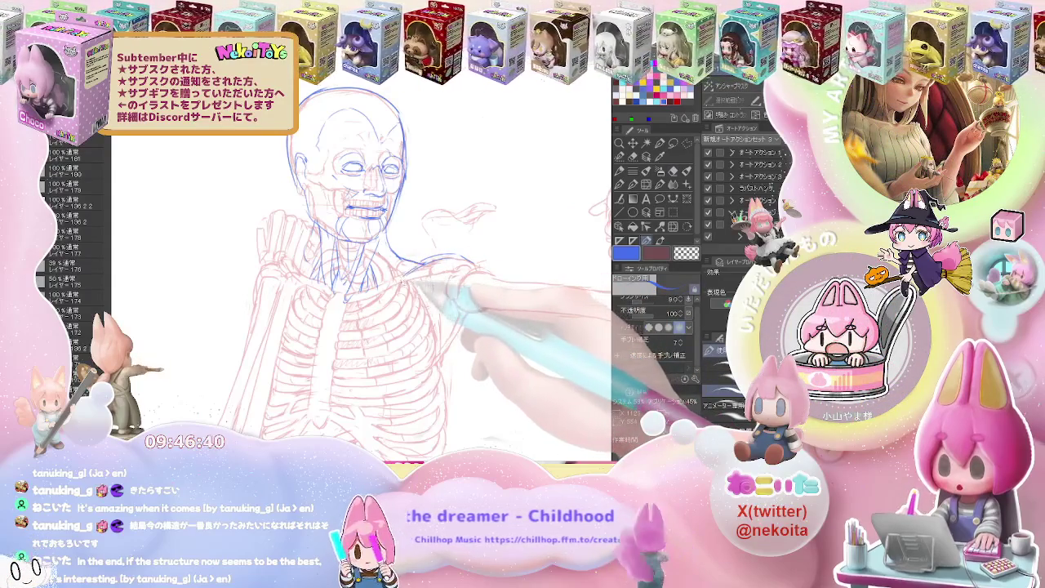
{"action": "key", "text": "e"}
{"action": "key", "text": "p"}
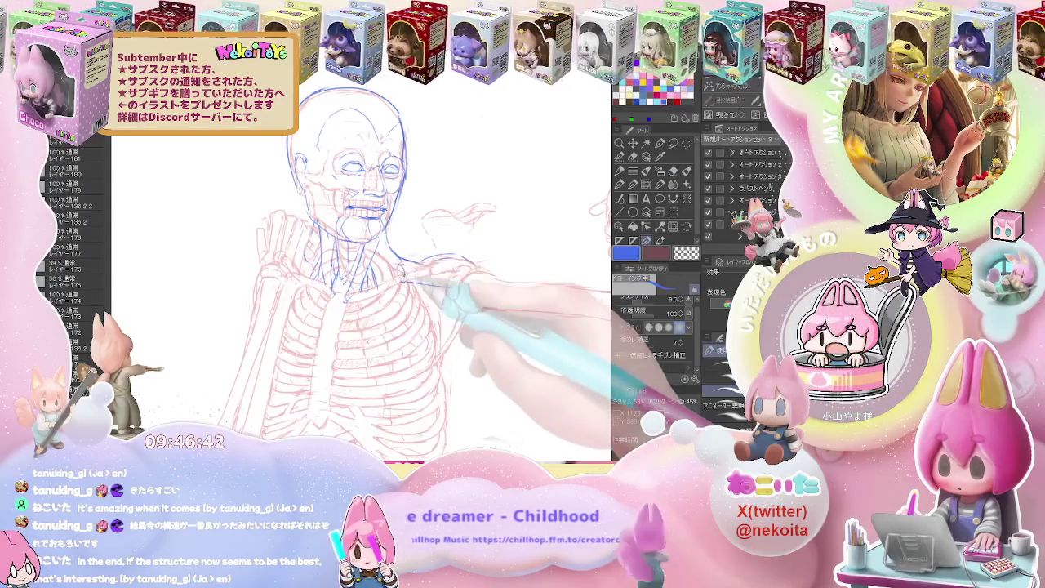
{"action": "key", "text": "e"}
{"action": "key", "text": "p"}
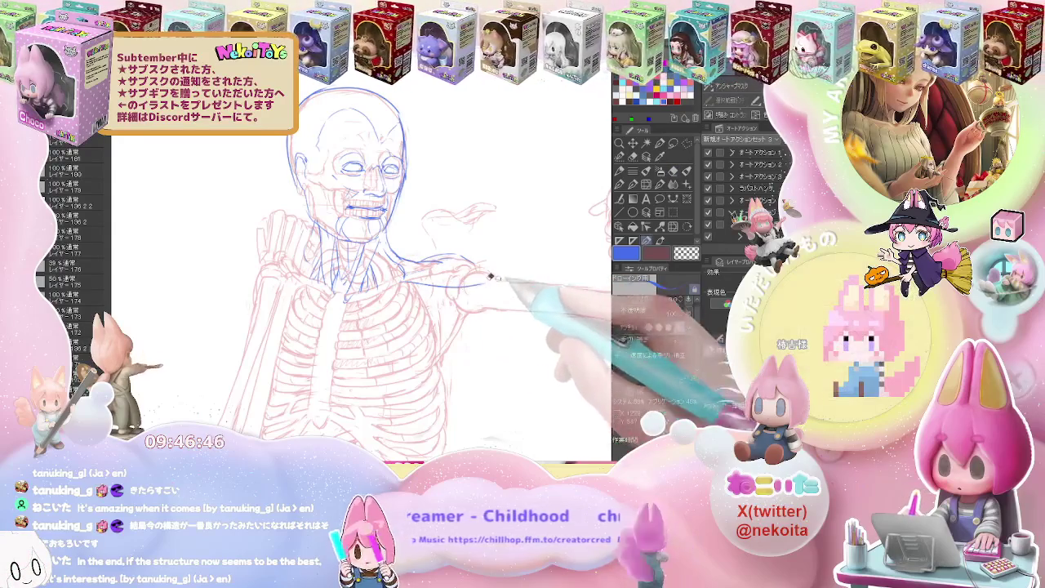
Sweep blue shoulder and trapezius curves out toward the upper arm.
{"action": "mouse_move", "coordinate": [429, 263]}
{"action": "left_mouse_down"}
{"action": "mouse_move", "coordinate": [481, 286]}
{"action": "mouse_move", "coordinate": [504, 270]}
{"action": "left_mouse_up"}
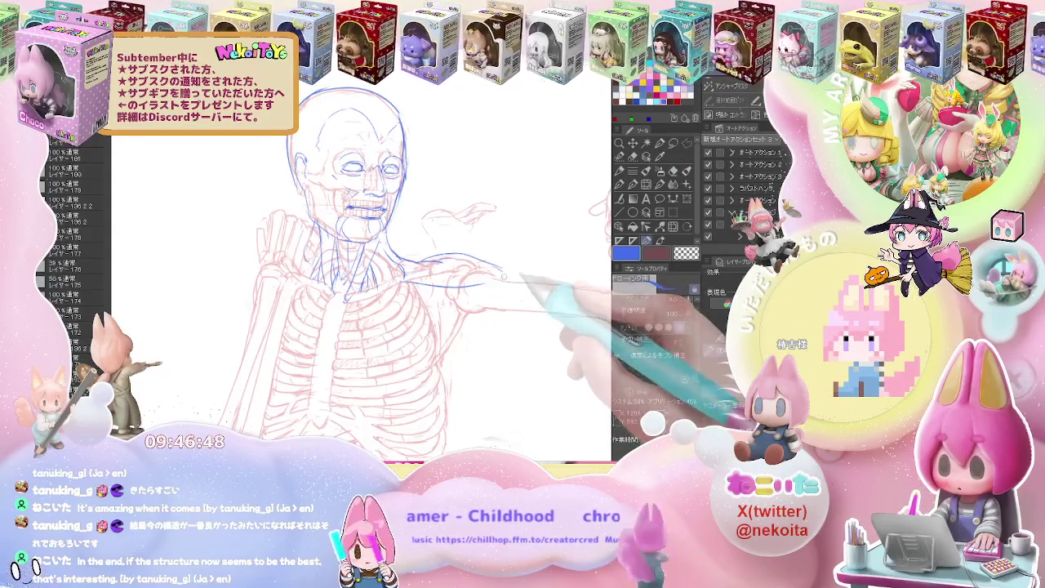
{"action": "key", "text": "e"}
{"action": "key", "text": "p"}
{"action": "left_click_drag", "start_coordinate": [407, 282], "coordinate": [492, 277]}
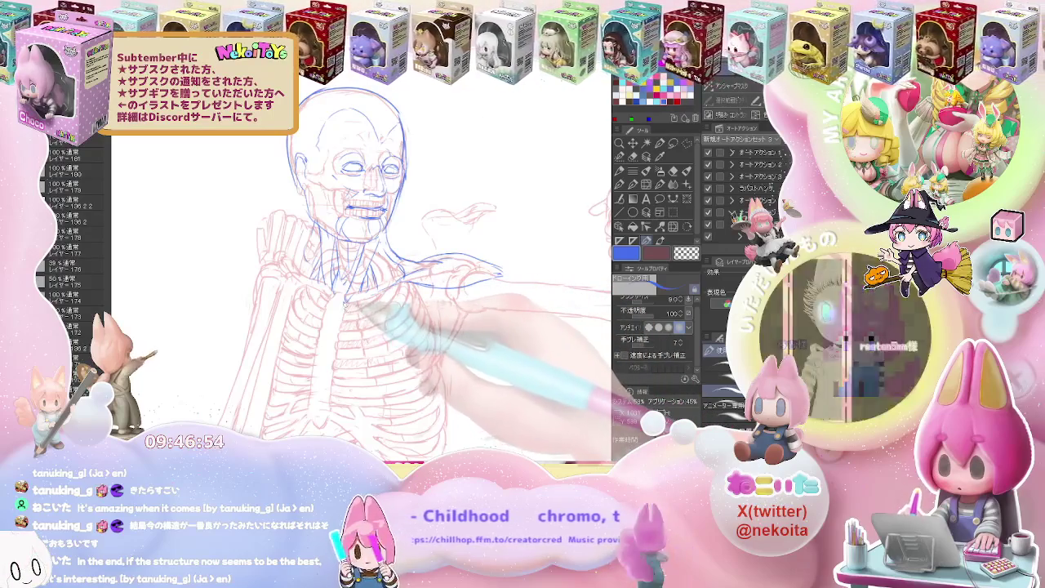
{"action": "key", "text": "ctrl+minus"}
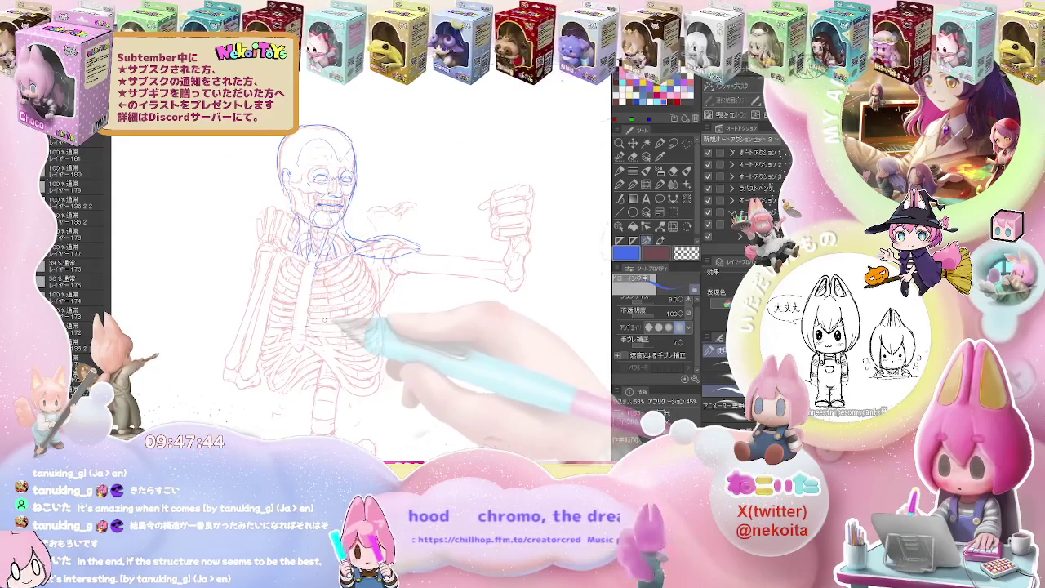
Draw a blue muscle line across the lower ribcage and check it against the arm.
{"action": "scroll", "coordinate": [263, 407], "scroll_direction": "up", "scroll_amount": 1}
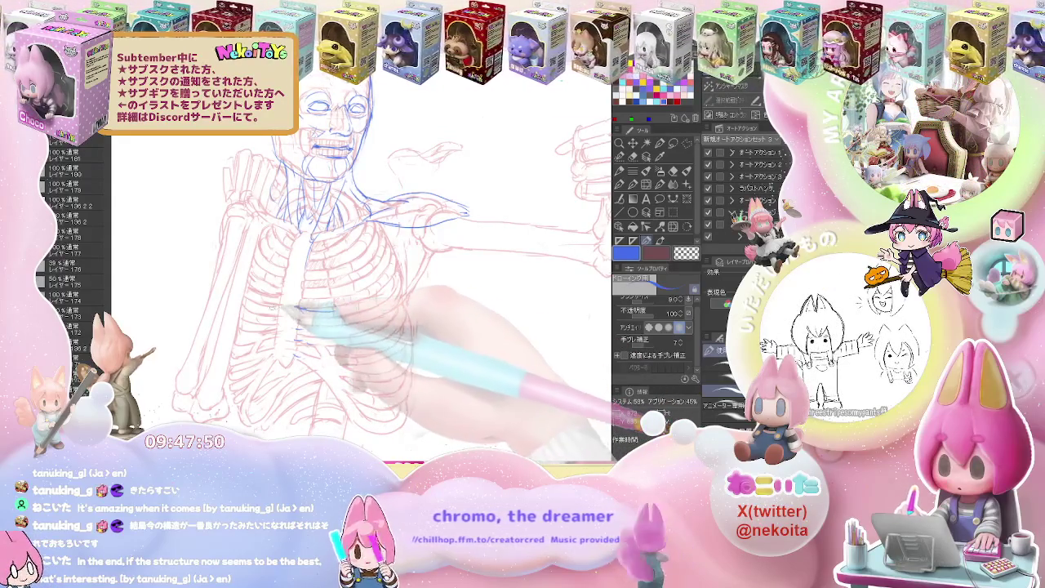
{"action": "left_click_drag", "start_coordinate": [286, 307], "coordinate": [242, 306]}
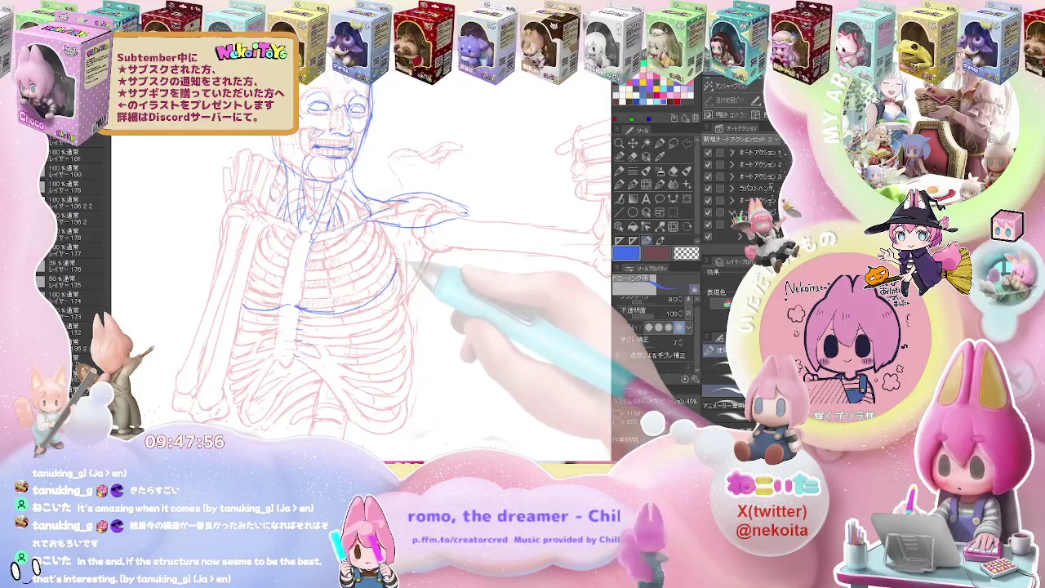
{"action": "key", "text": "ctrl+minus"}
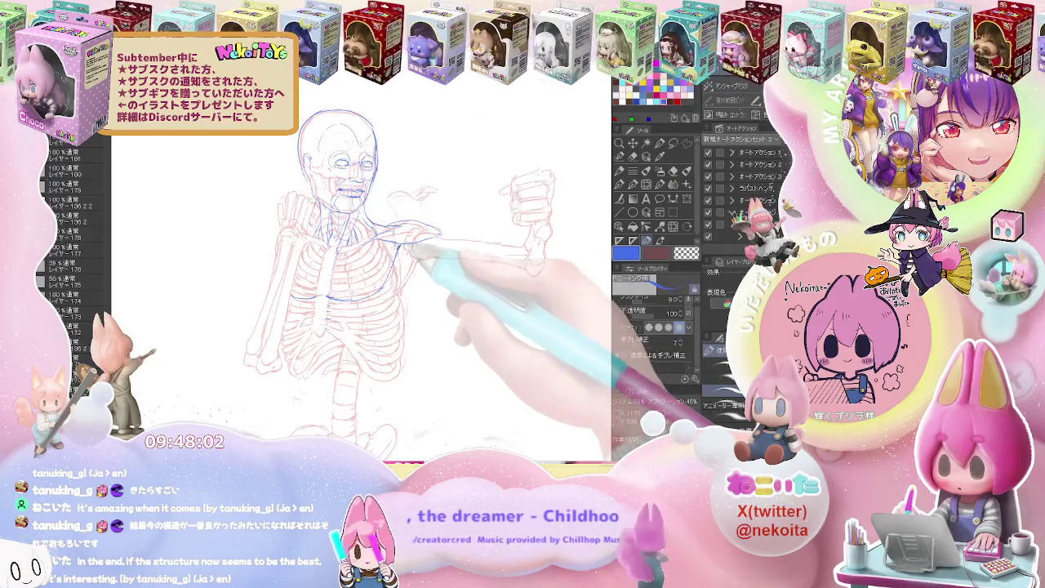
{"action": "key", "text": "ctrl+plus"}
{"action": "key", "text": "ctrl+plus"}
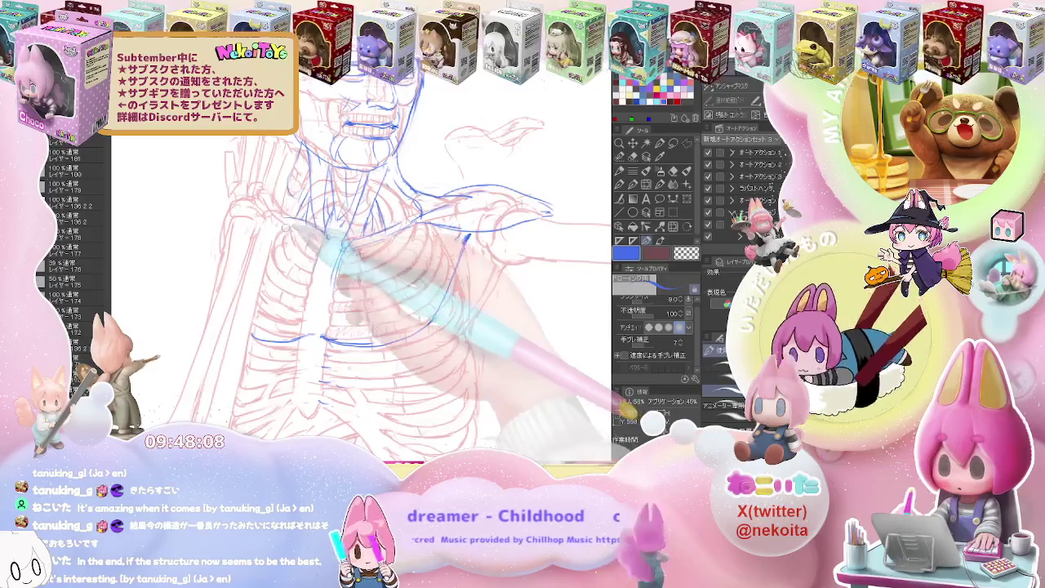
{"action": "key", "text": "ctrl+minus"}
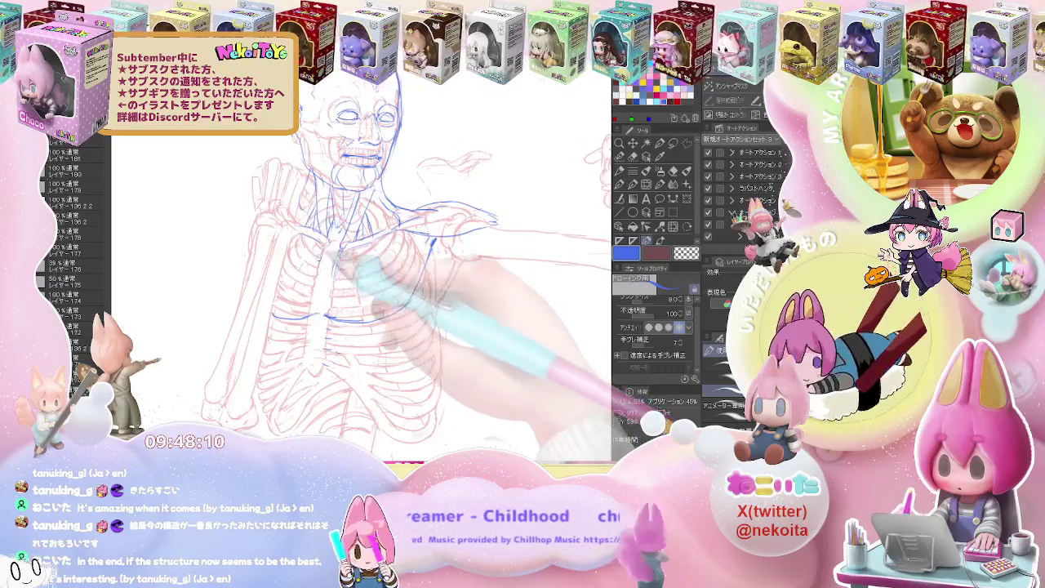
{"action": "key", "text": "ctrl+minus"}
{"action": "key", "text": "ctrl+minus"}
{"action": "key", "text": "ctrl+plus"}
{"action": "key", "text": "ctrl+plus"}
{"action": "key", "text": "ctrl+plus"}
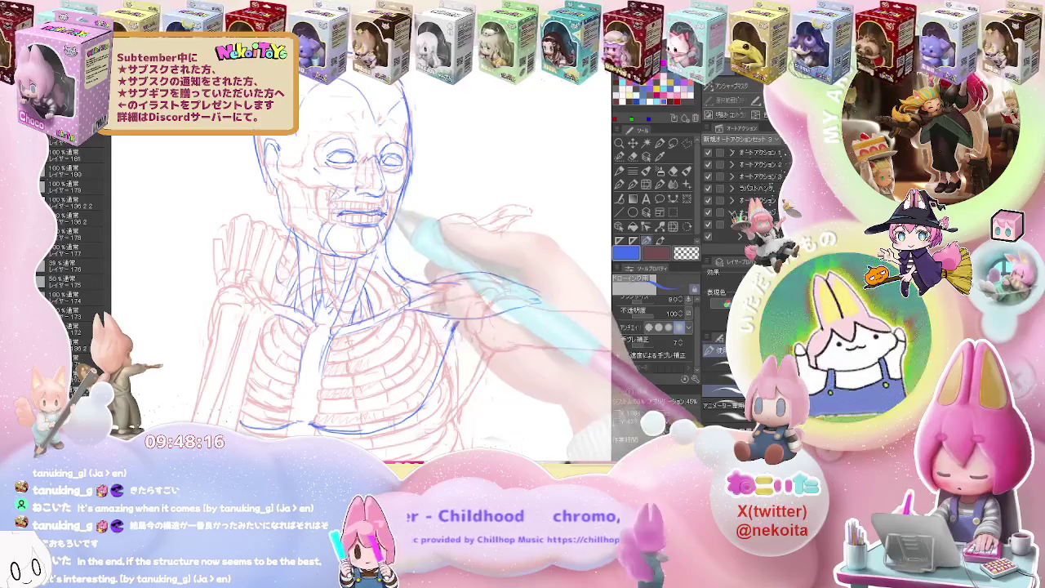
Touch up the blue chest strokes below the collarbone, erasing stray marks.
{"action": "key", "text": "ctrl+minus"}
{"action": "key", "text": "ctrl+minus"}
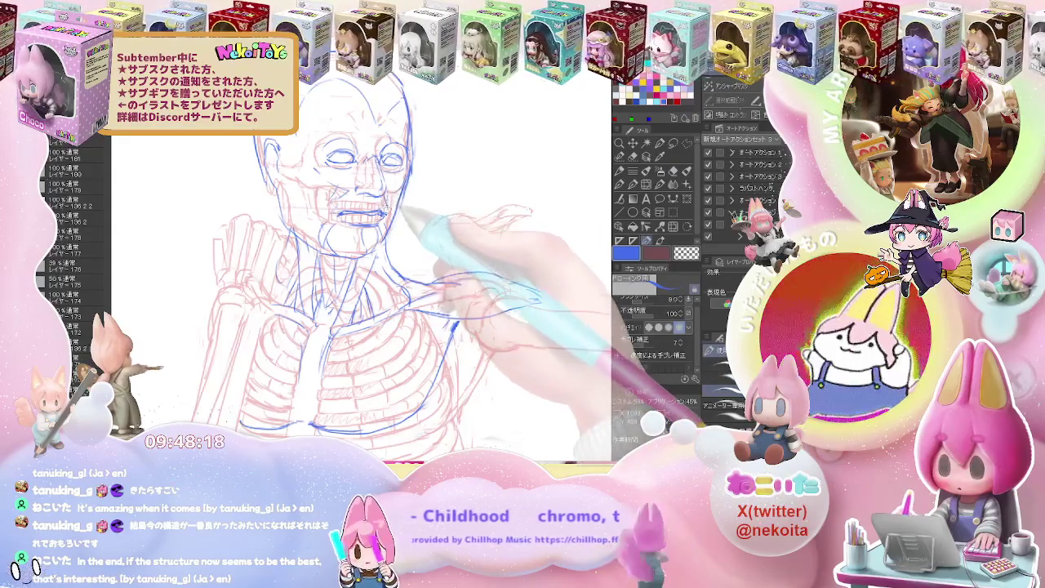
{"action": "key", "text": "ctrl+minus"}
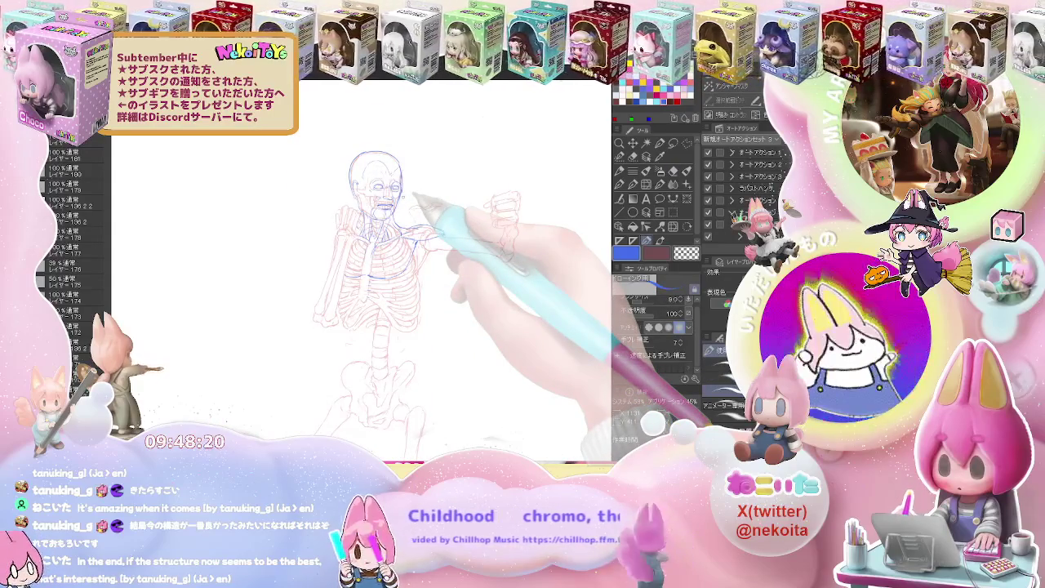
{"action": "key", "text": "ctrl+plus"}
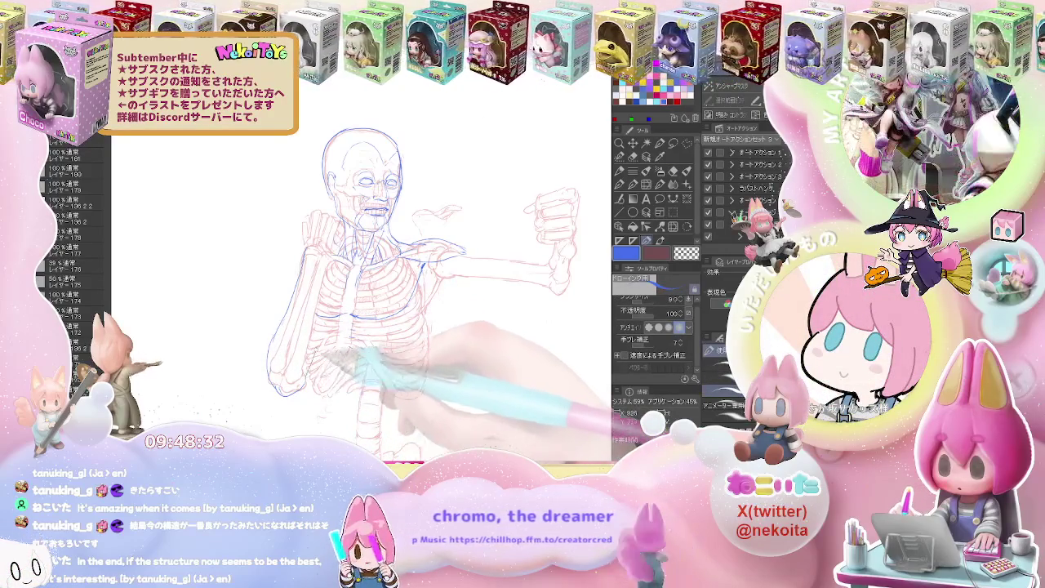
{"action": "key", "text": "e"}
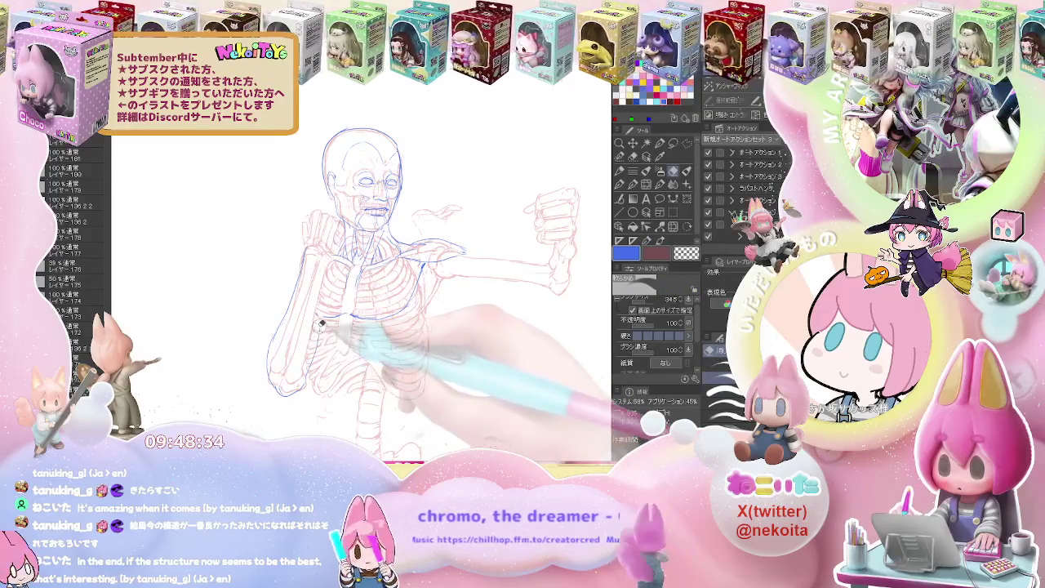
{"action": "key", "text": "p"}
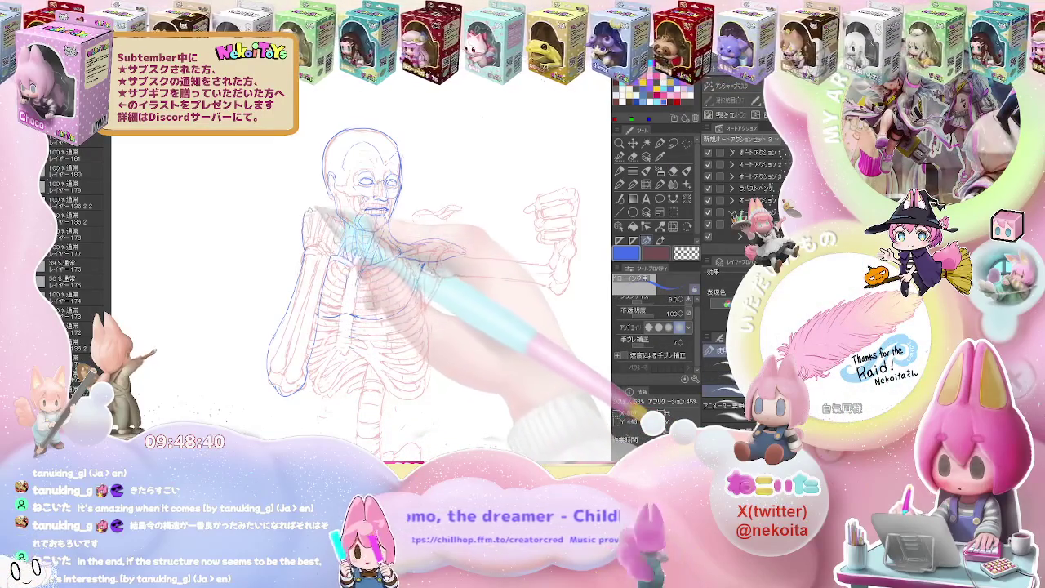
{"action": "key", "text": "e"}
{"action": "key", "text": "p"}
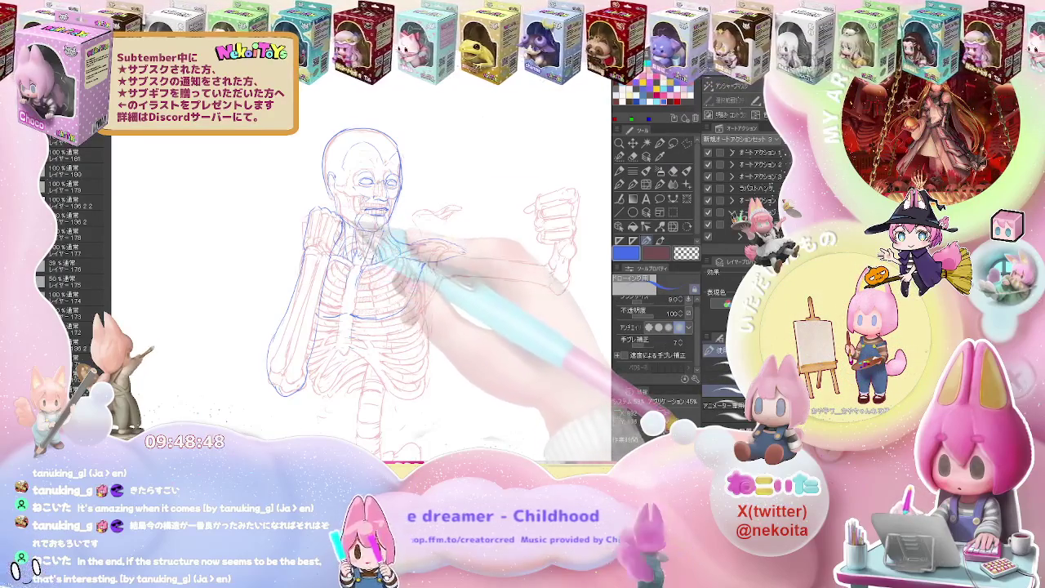
{"action": "key", "text": "ctrl+minus"}
{"action": "key", "text": "ctrl+plus"}
{"action": "key", "text": "ctrl+plus"}
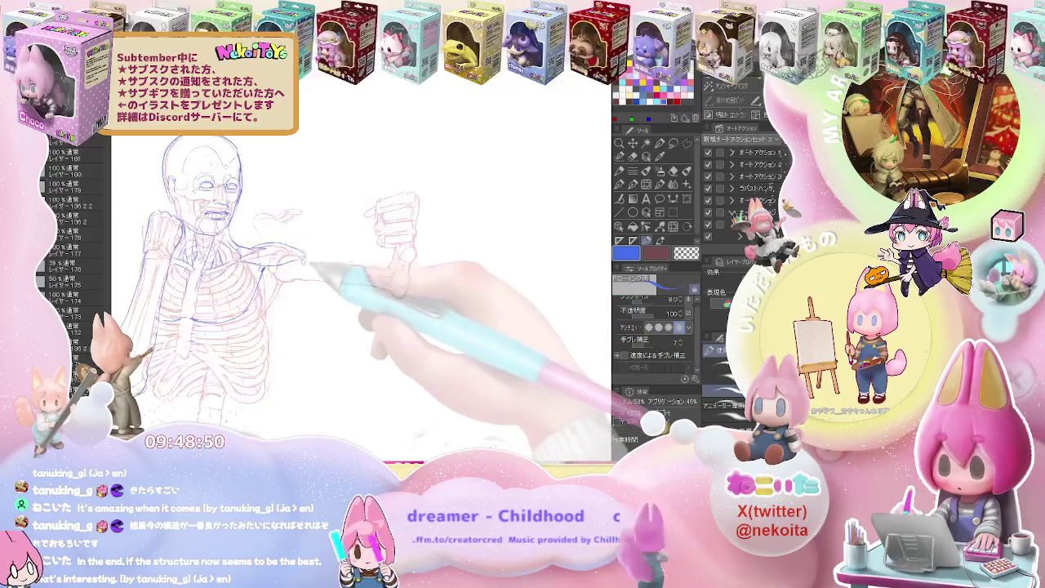
{"action": "key", "text": "ctrl+plus"}
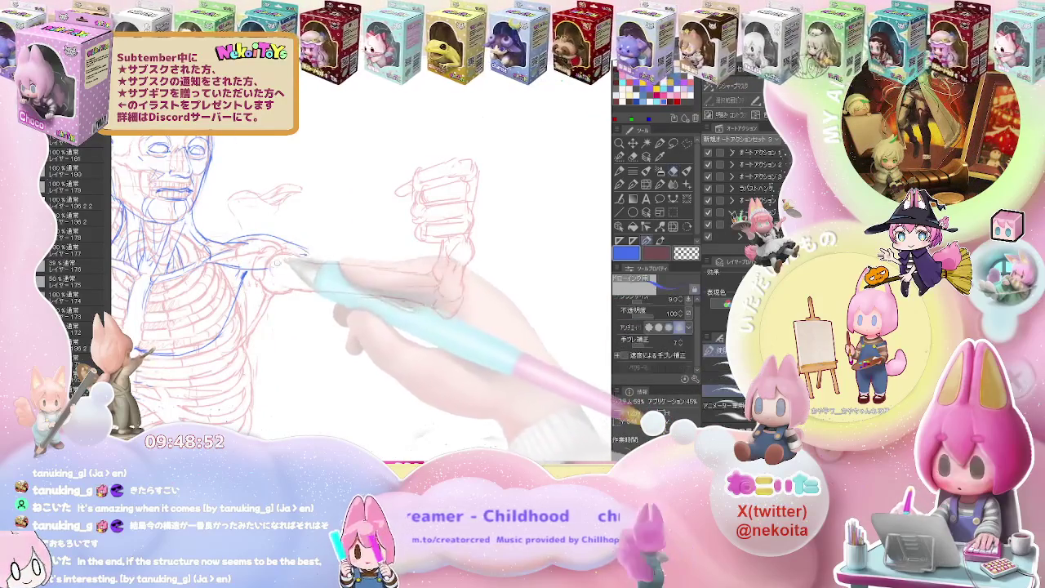
{"action": "key", "text": "ctrl+minus"}
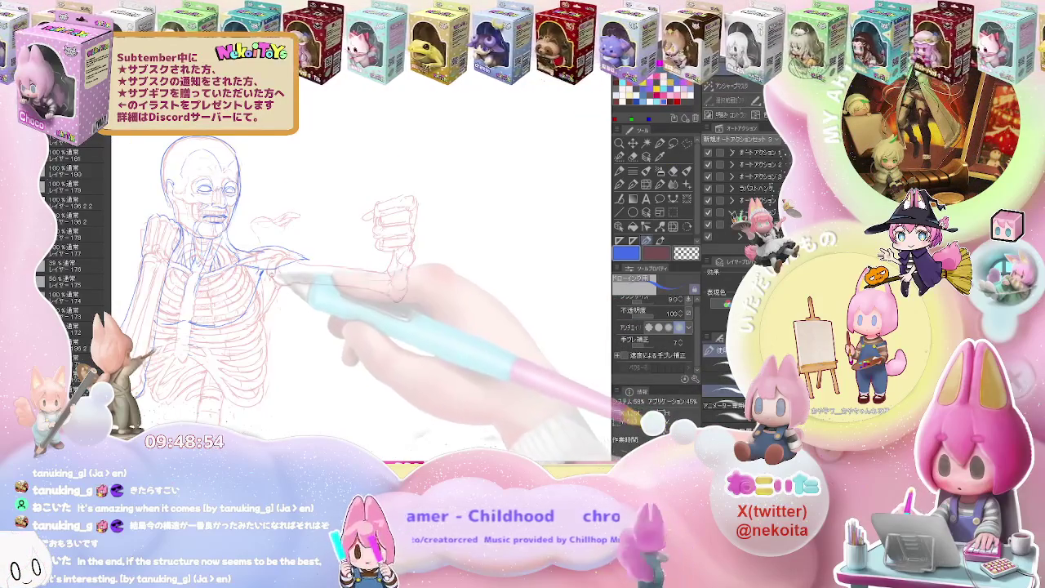
{"action": "key", "text": "ctrl+minus"}
{"action": "key", "text": "ctrl+minus"}
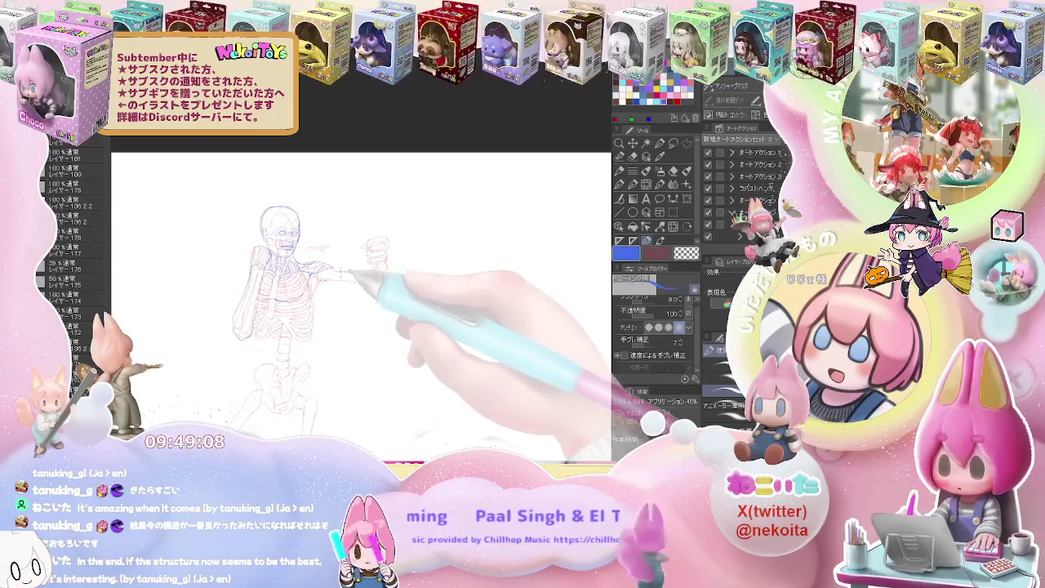
With the pen, draw the blue lower forearm muscle line along the extended arm.
{"action": "scroll", "coordinate": [341, 272], "scroll_direction": "up", "scroll_amount": 3}
{"action": "key", "text": "b"}
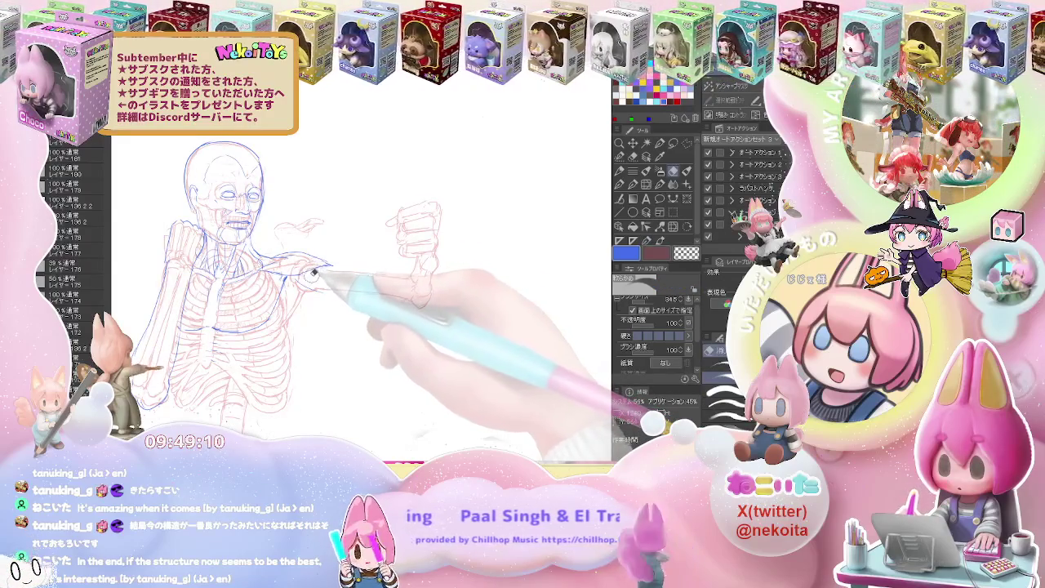
{"action": "key", "text": "p"}
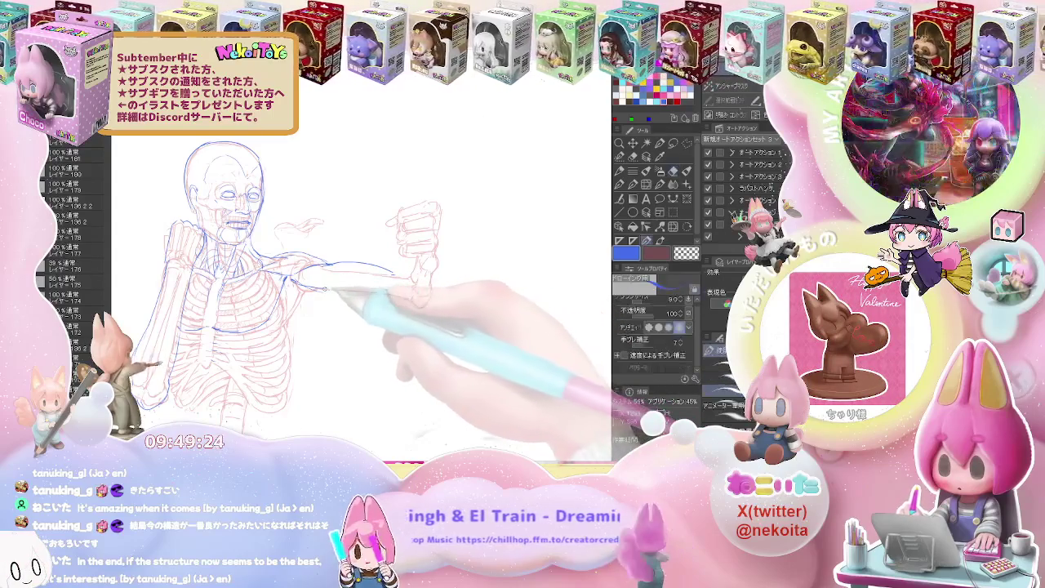
{"action": "left_click_drag", "start_coordinate": [327, 288], "coordinate": [382, 282]}
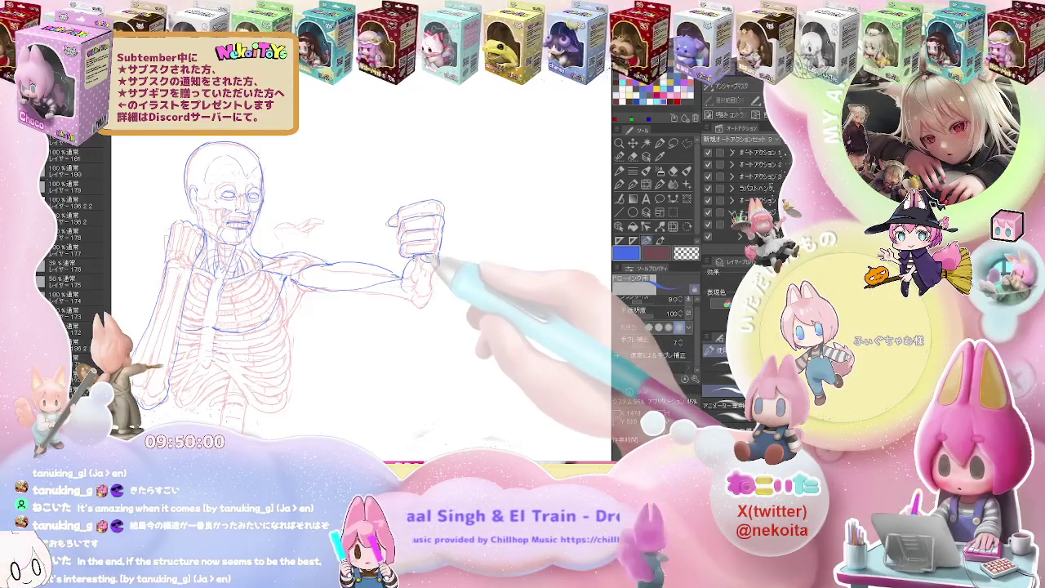
Extend the blue forearm muscle line up to the fist.
{"action": "key", "text": "e"}
{"action": "key", "text": "p"}
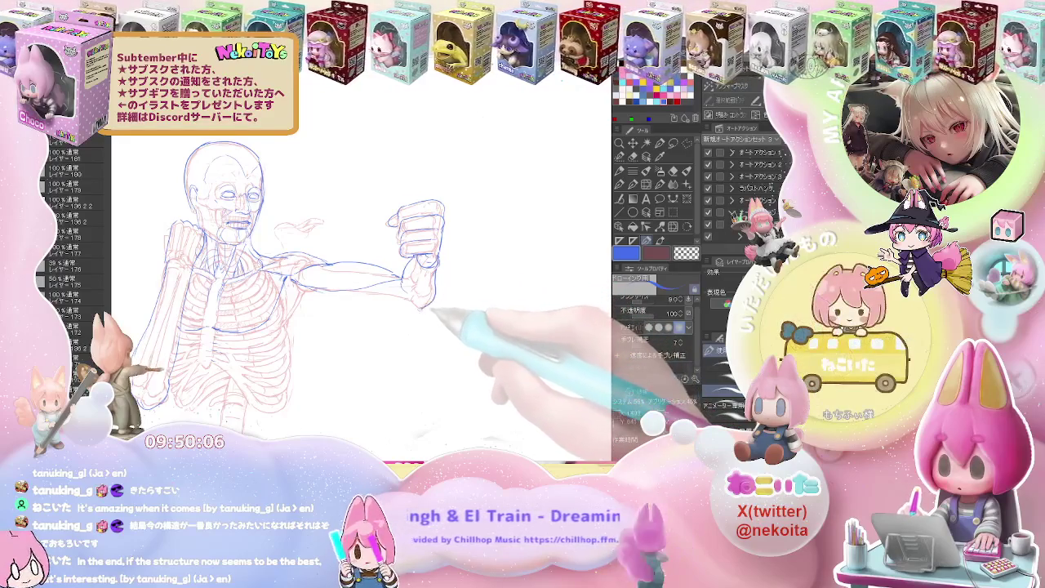
{"action": "key", "text": "e"}
{"action": "key", "text": "u"}
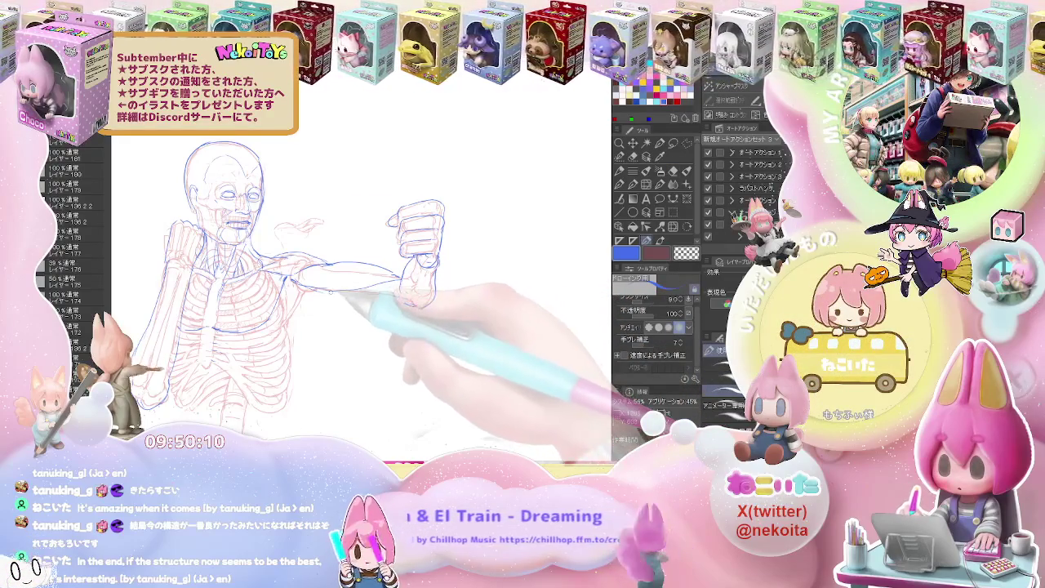
{"action": "left_click_drag", "start_coordinate": [335, 292], "coordinate": [428, 300]}
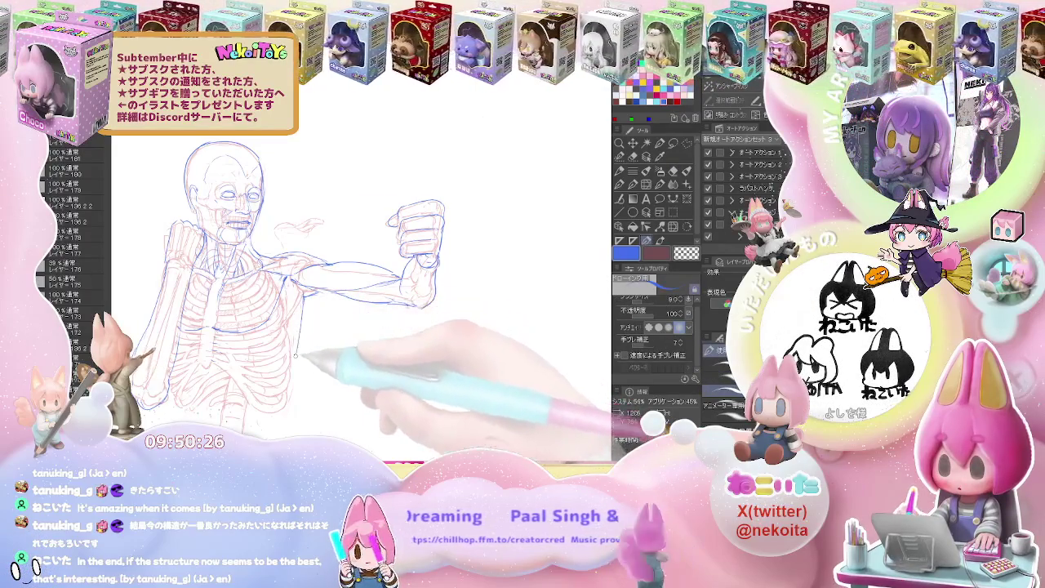
Add the blue flank outline from the armpit down the ribcage side, erasing stray strokes.
{"action": "key", "text": "e"}
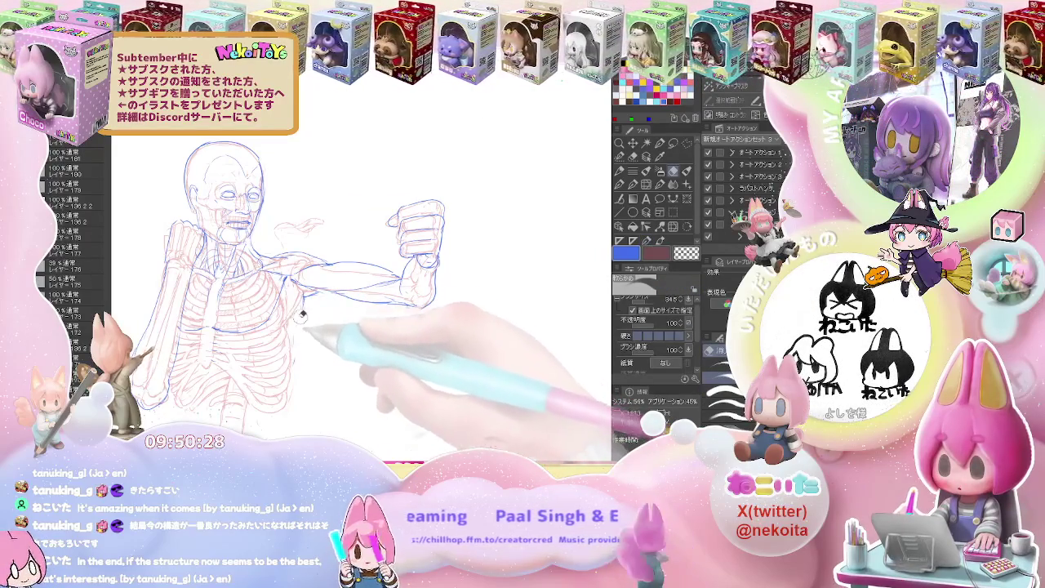
{"action": "key", "text": "p"}
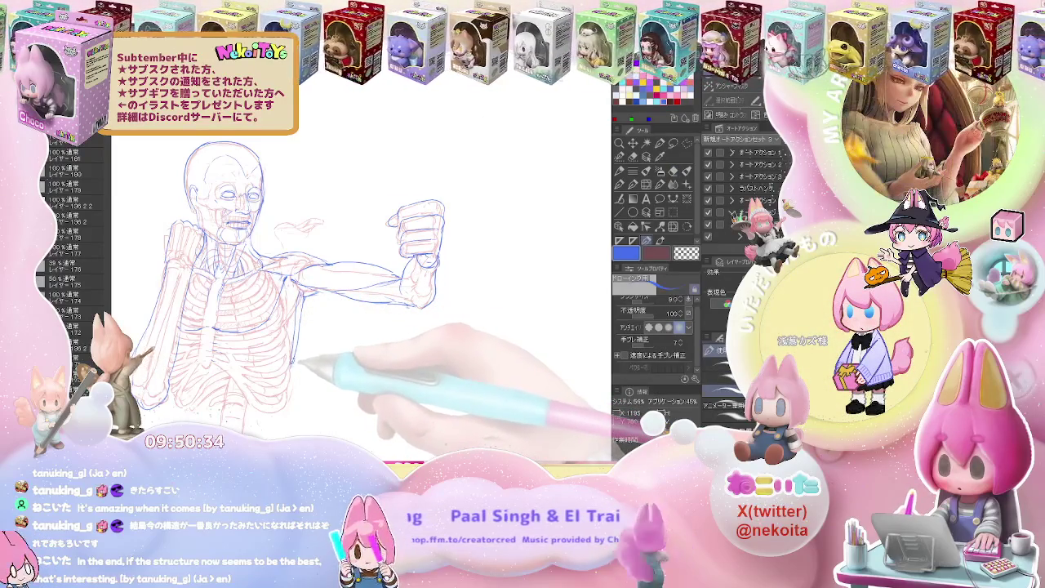
{"action": "key", "text": "e"}
{"action": "key", "text": "p"}
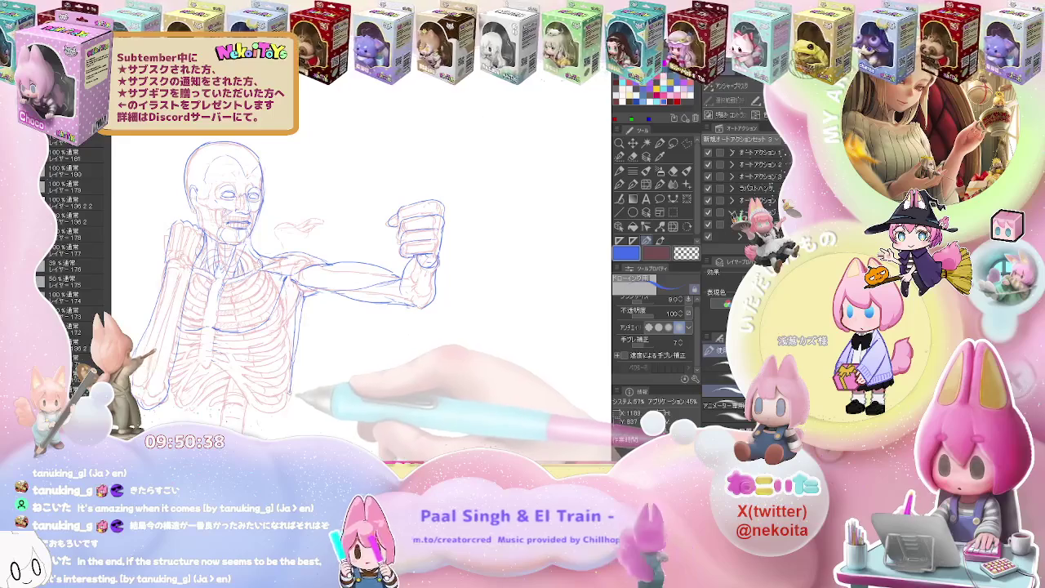
{"action": "left_click_drag", "start_coordinate": [296, 397], "coordinate": [303, 304]}
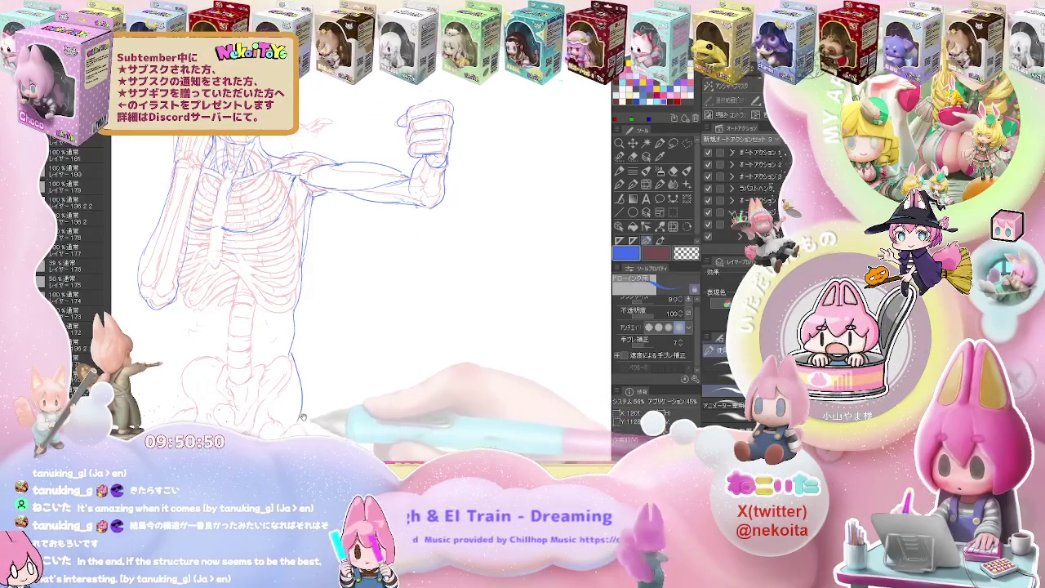
Clean up the blue side contour with eraser touch-ups while moving down to the hip.
{"action": "key", "text": "e"}
{"action": "scroll", "coordinate": [310, 326], "scroll_direction": "down", "scroll_amount": 2}
{"action": "key", "text": "p"}
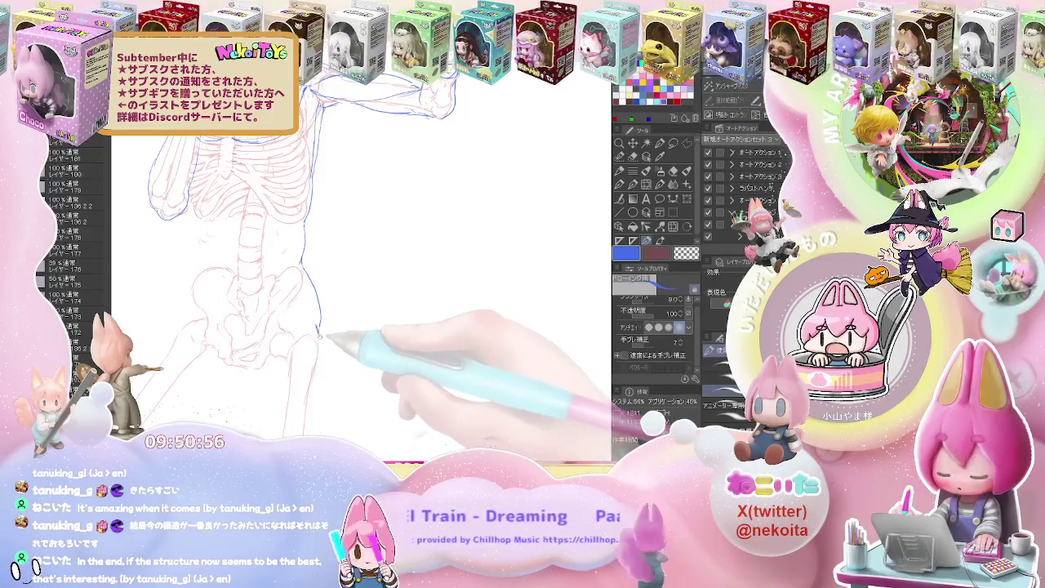
{"action": "scroll", "coordinate": [325, 337], "scroll_direction": "down", "scroll_amount": 1}
{"action": "scroll", "coordinate": [325, 337], "scroll_direction": "down", "scroll_amount": 2}
{"action": "key", "text": "e"}
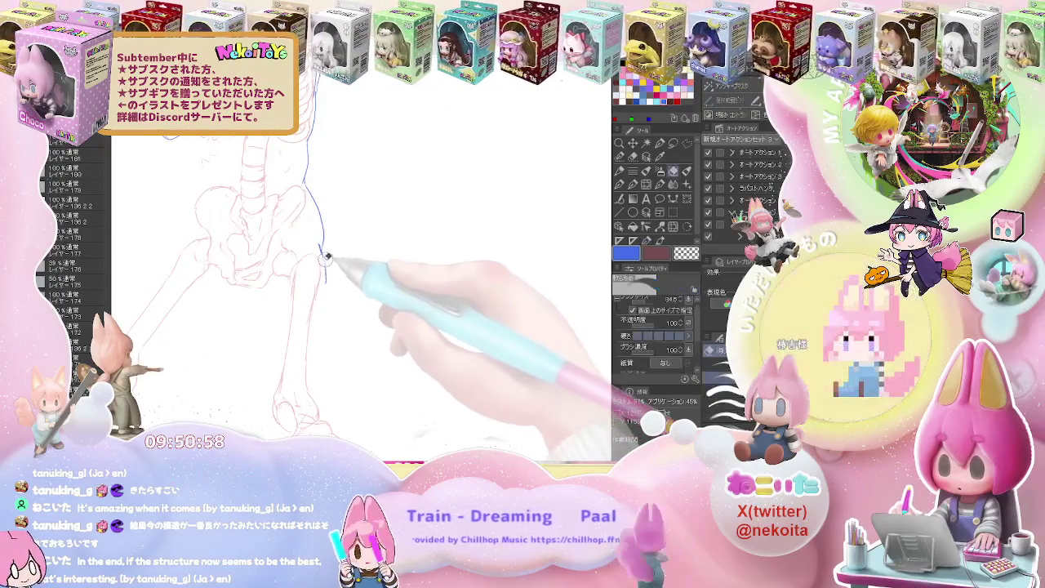
{"action": "scroll", "coordinate": [327, 229], "scroll_direction": "up", "scroll_amount": 2}
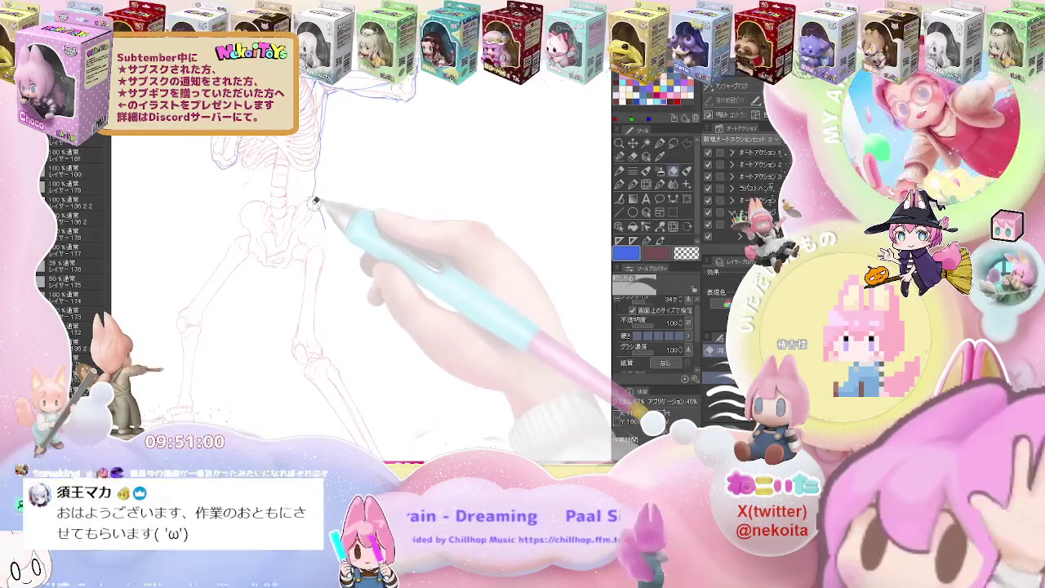
{"action": "key", "text": "p"}
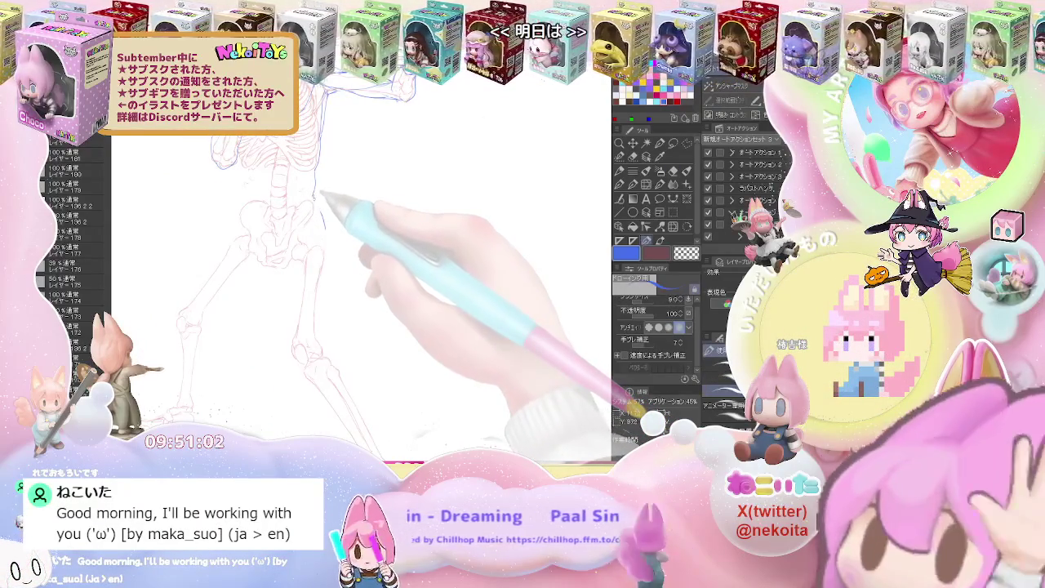
{"action": "key", "text": "e"}
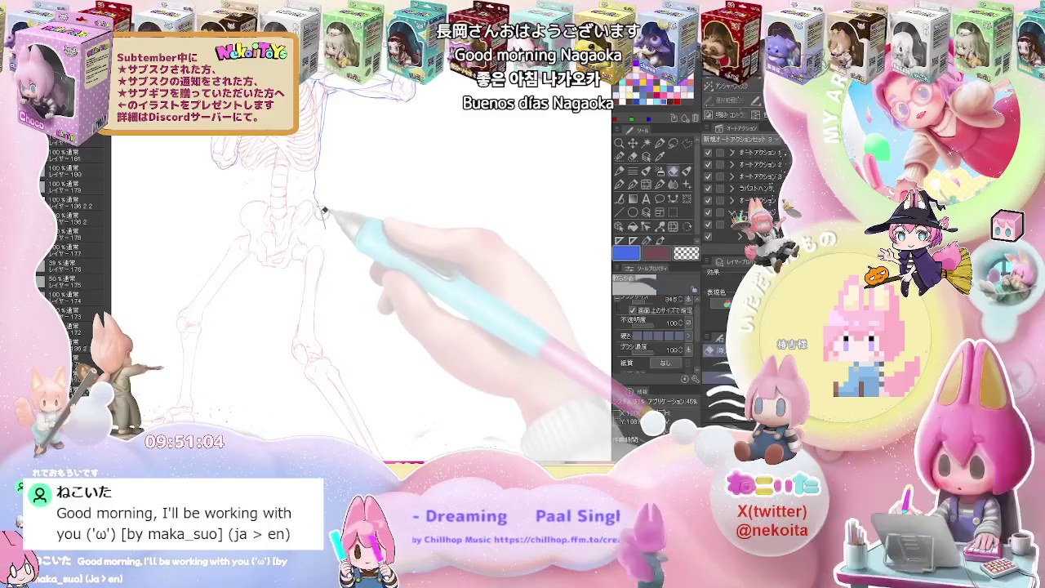
{"action": "key", "text": "p"}
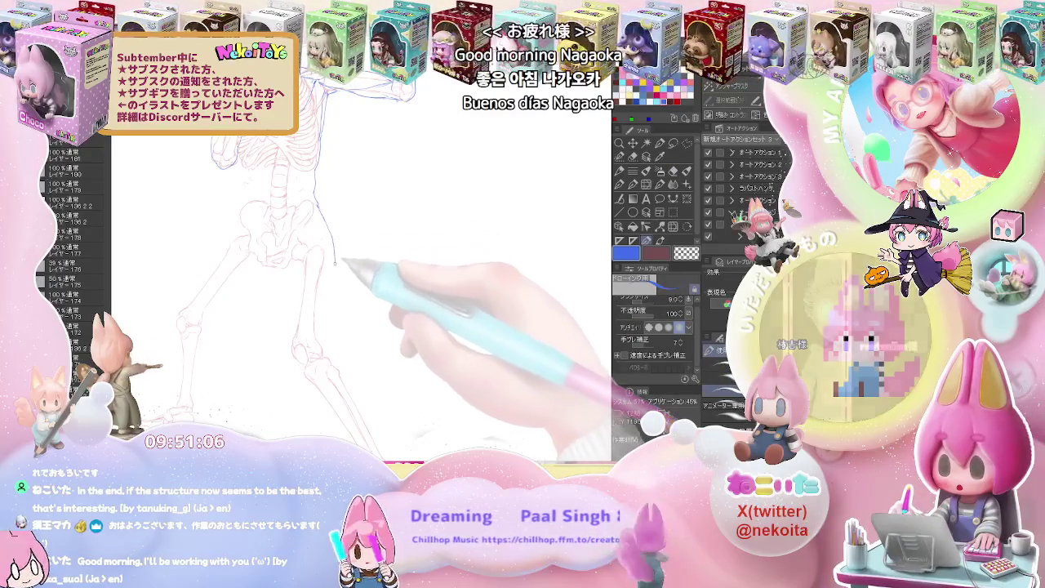
{"action": "key", "text": "e"}
{"action": "key", "text": "p"}
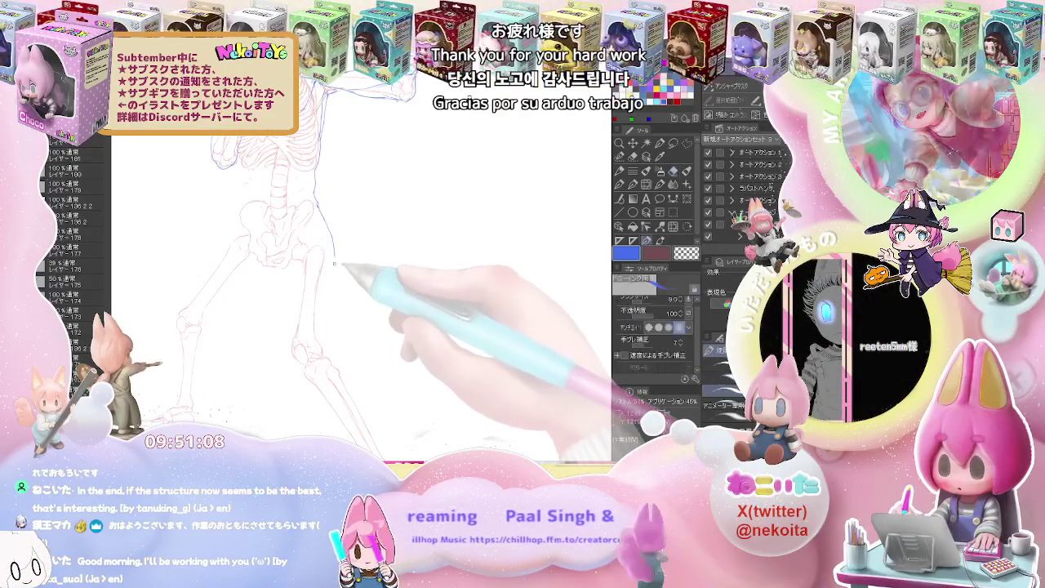
Draw the blue outline down the figure's side over the hip and upper thigh.
{"action": "key", "text": "e"}
{"action": "key", "text": "p"}
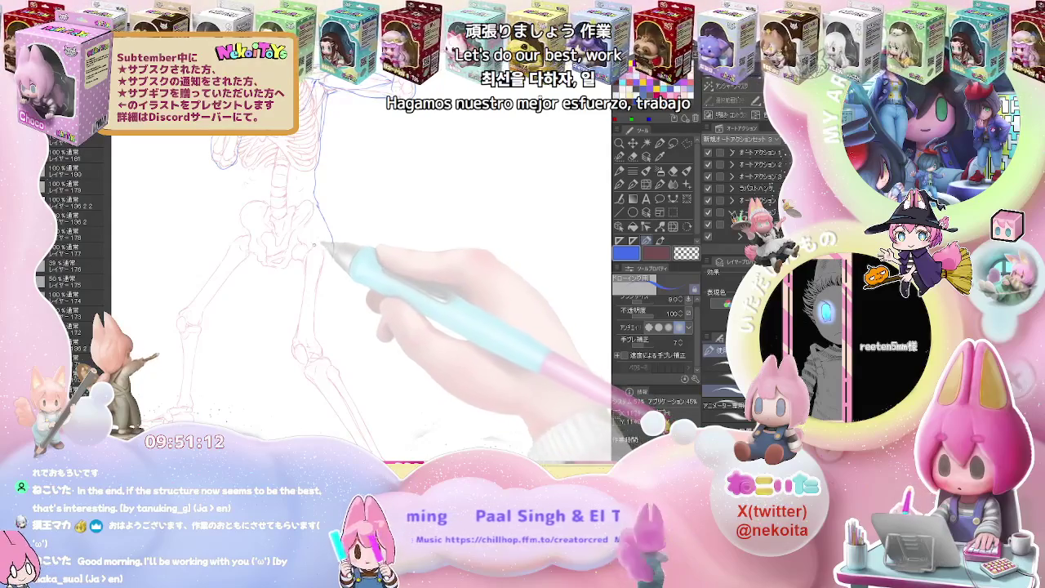
{"action": "key", "text": "e"}
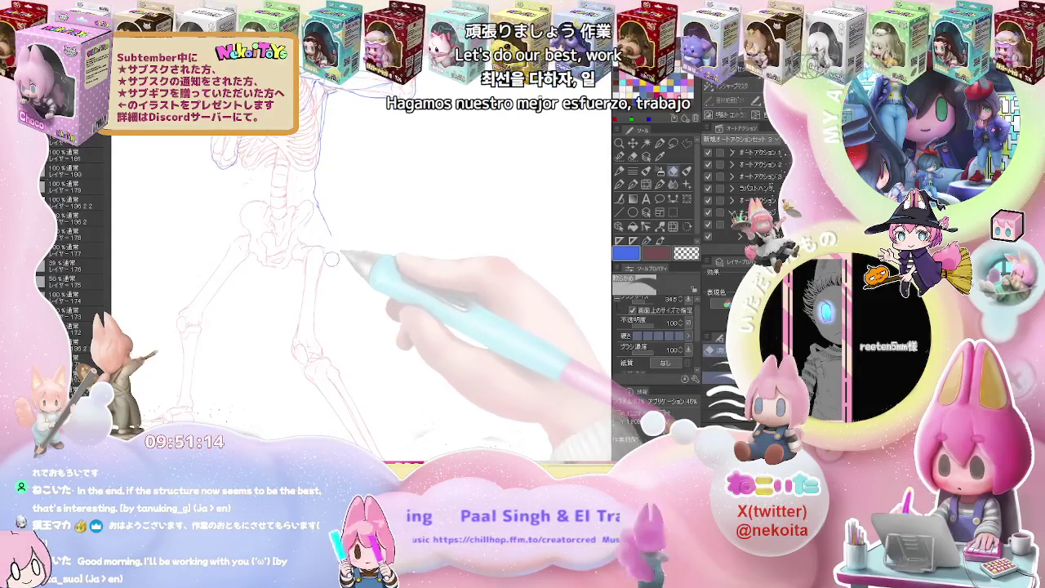
{"action": "key", "text": "p"}
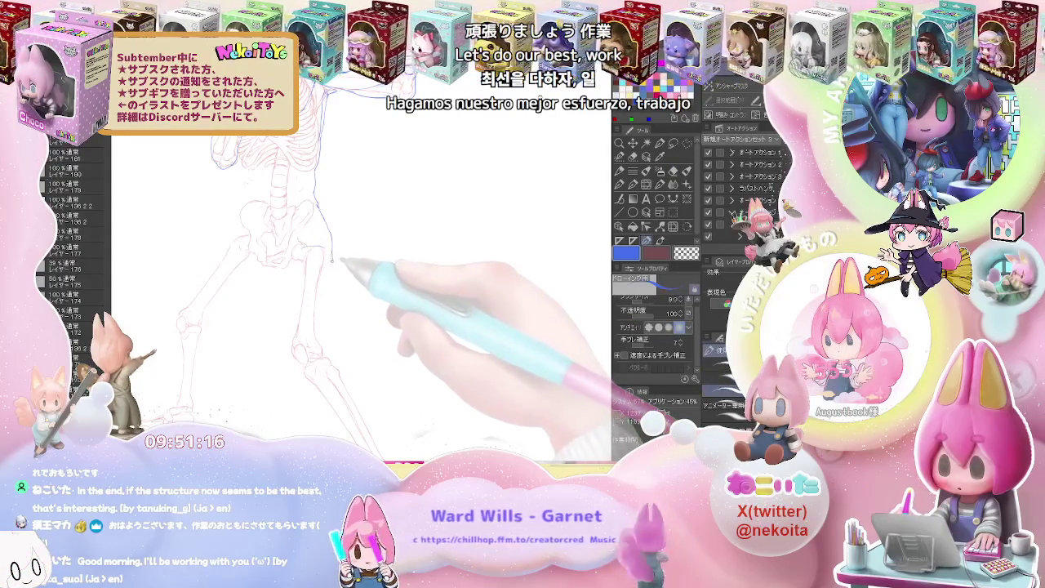
{"action": "key", "text": "e"}
{"action": "key", "text": "p"}
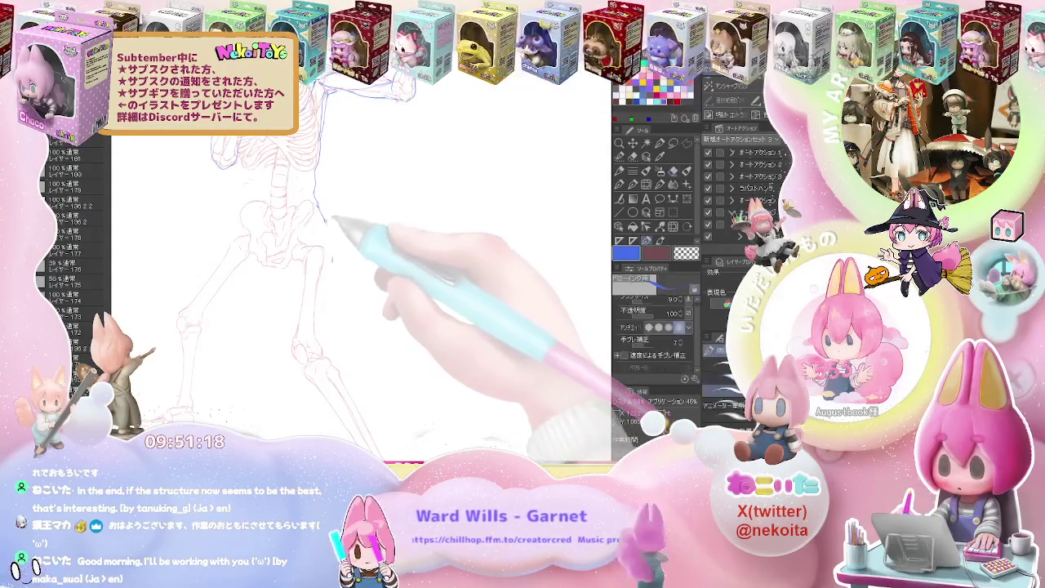
{"action": "key", "text": "e"}
{"action": "key", "text": "p"}
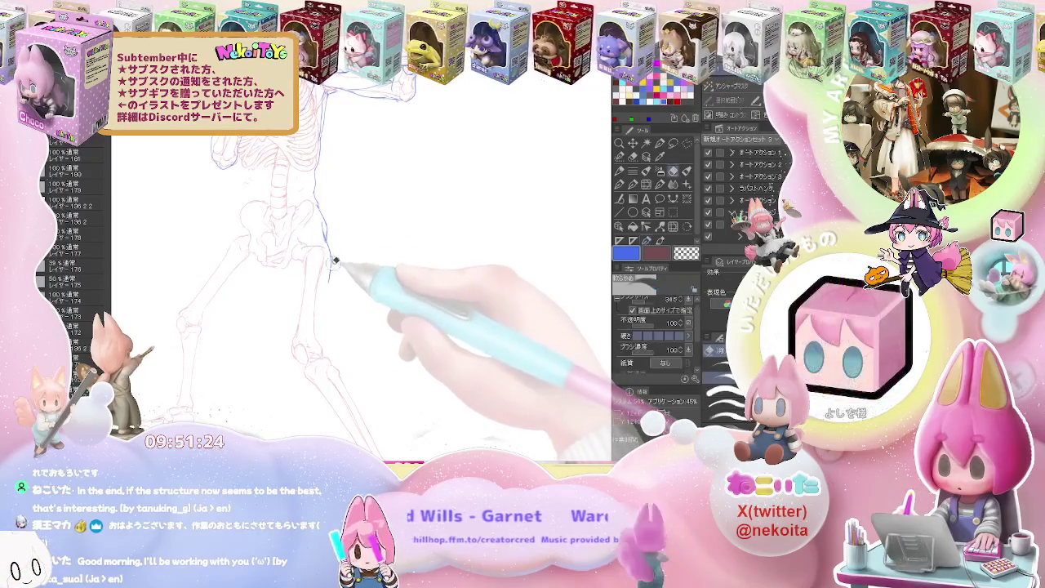
{"action": "left_click_drag", "start_coordinate": [330, 254], "coordinate": [331, 333]}
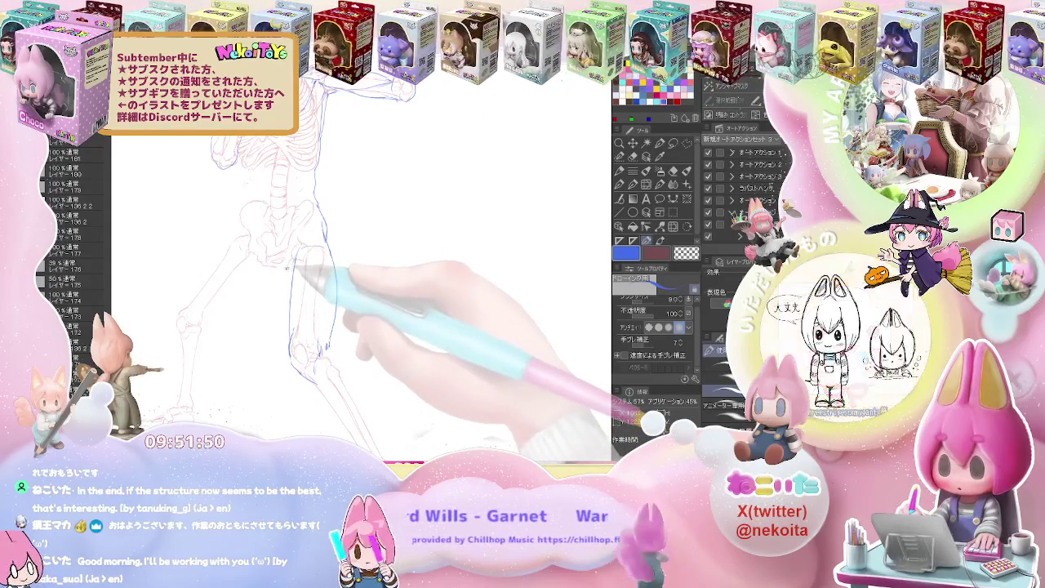
{"action": "key", "text": "e"}
{"action": "key", "text": "p"}
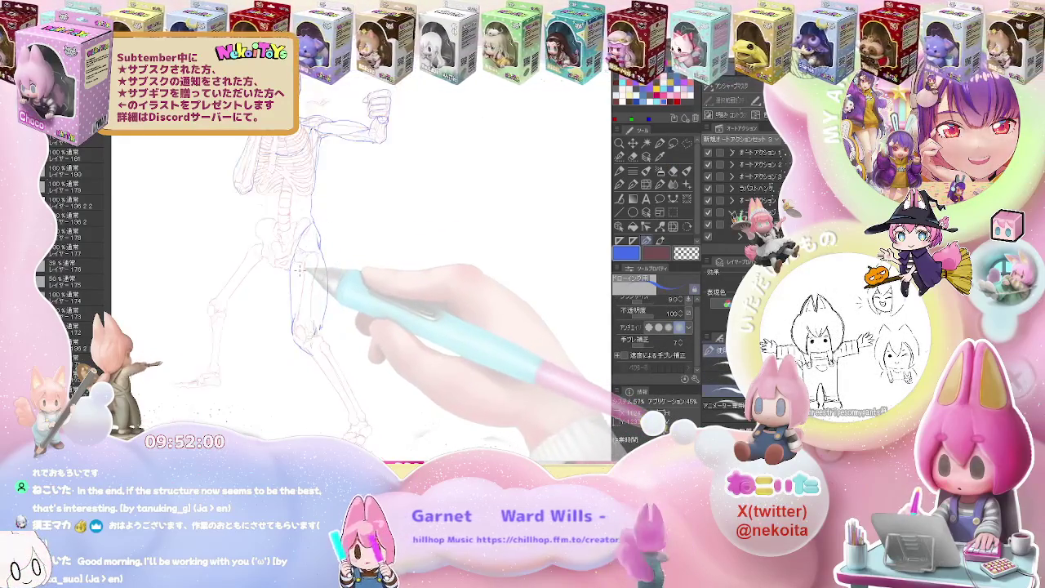
Trace blue muscle contours over the pelvis, erasing stray strokes.
{"action": "key", "text": "ctrl+minus"}
{"action": "key", "text": "ctrl+plus"}
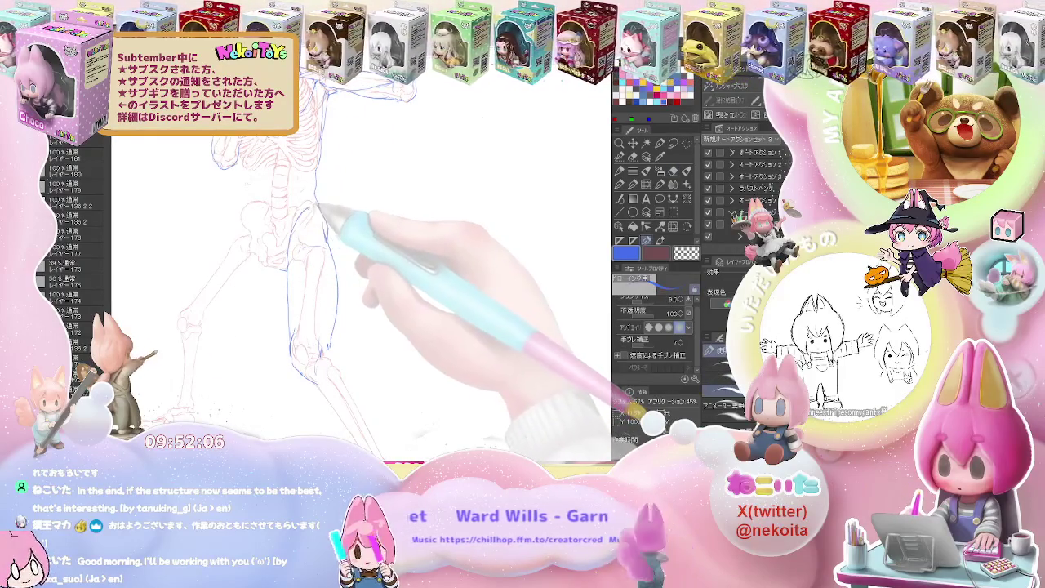
{"action": "key", "text": "e"}
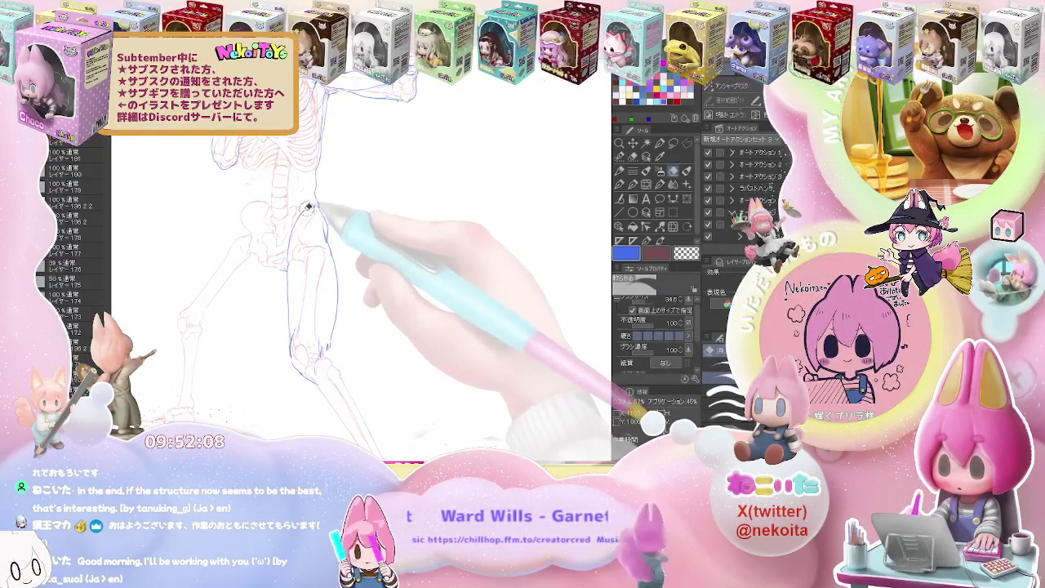
{"action": "key", "text": "p"}
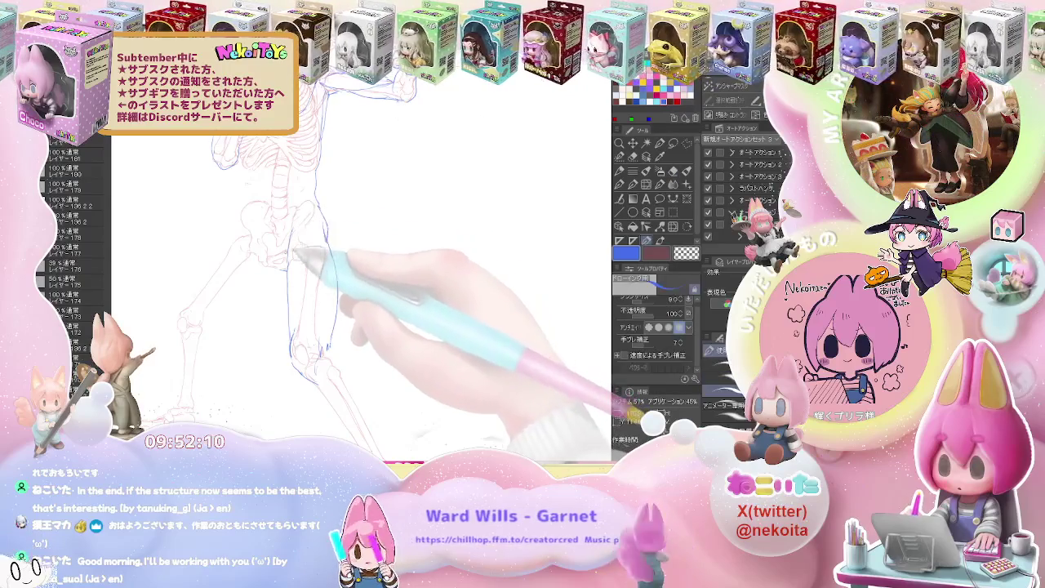
{"action": "key", "text": "e"}
{"action": "key", "text": "p"}
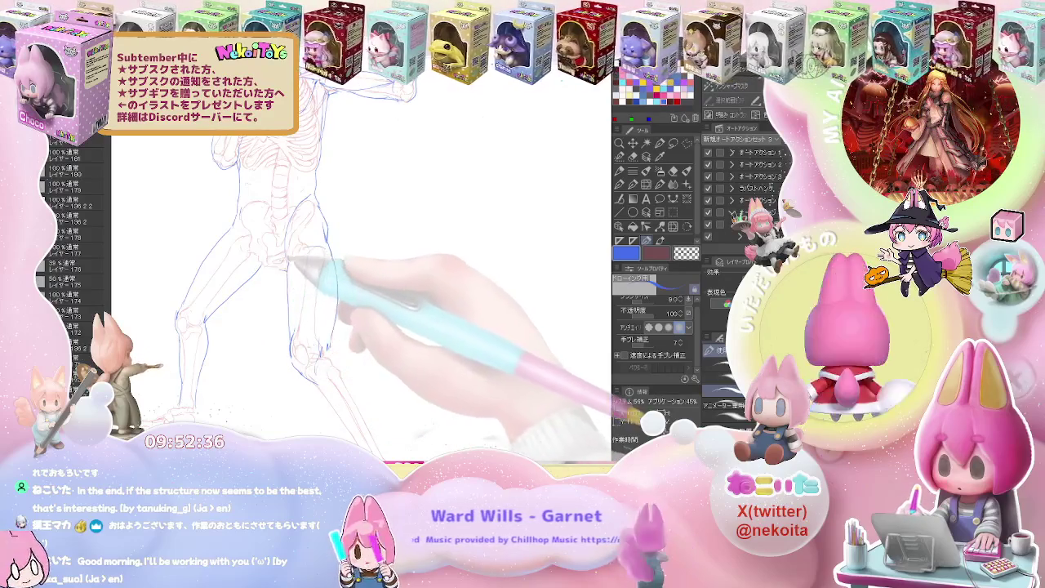
Continue the blue leg contours past the knees toward the shins, cleaning up stray lines.
{"action": "key", "text": "e"}
{"action": "key", "text": "p"}
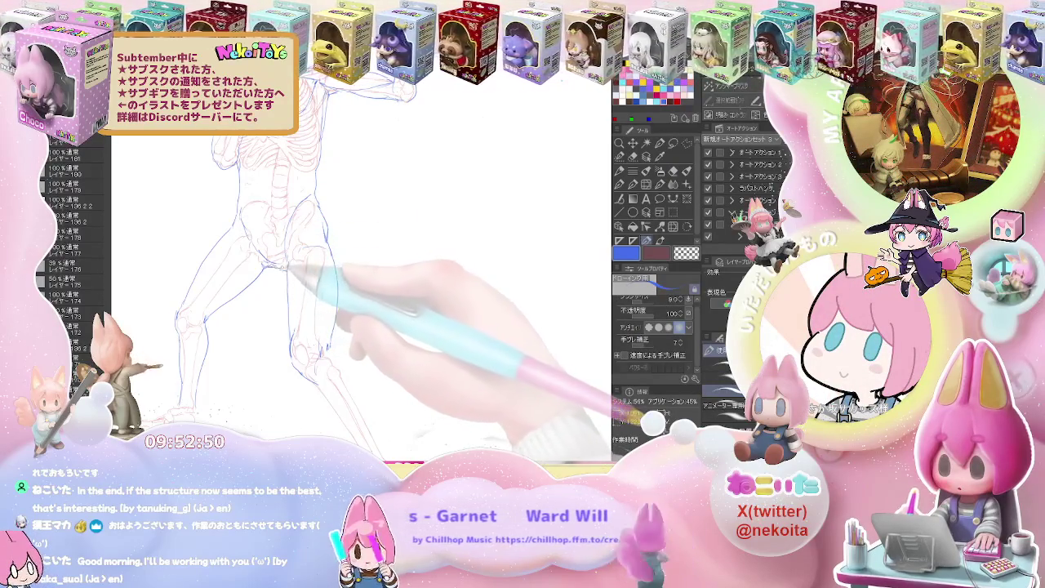
{"action": "key", "text": "e"}
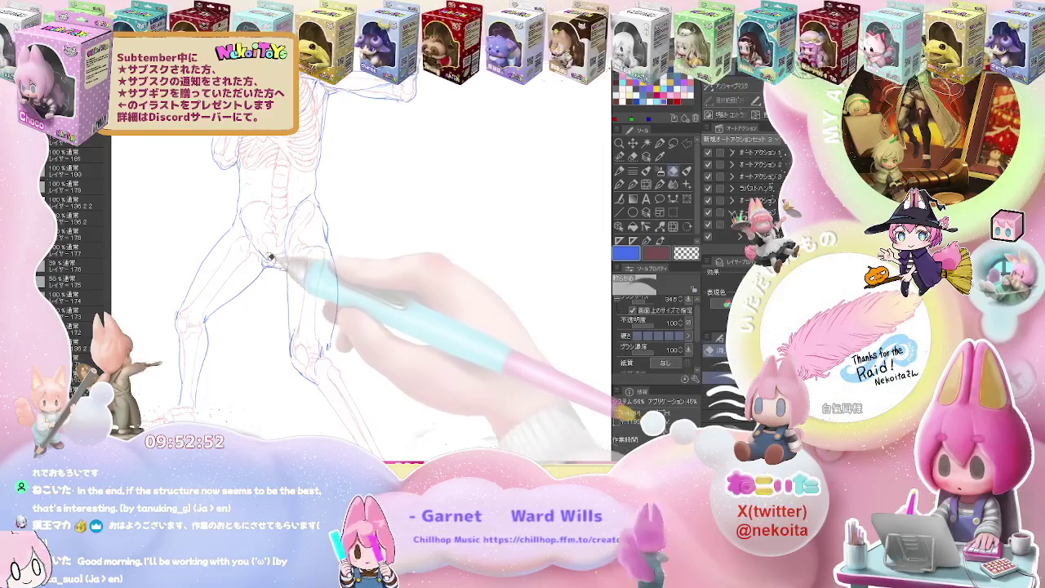
{"action": "key", "text": "p"}
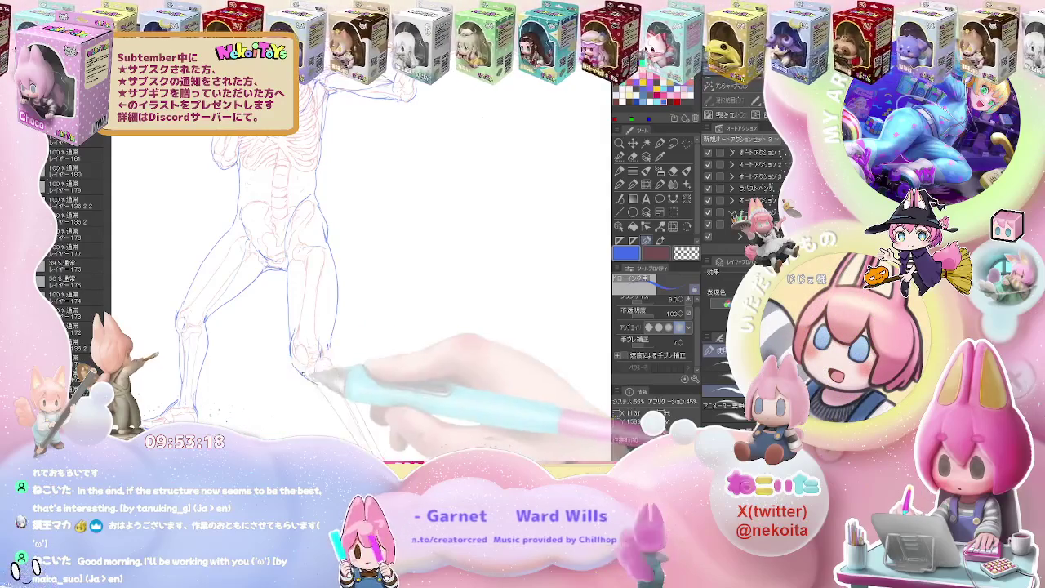
{"action": "scroll", "coordinate": [245, 311], "scroll_direction": "up", "scroll_amount": 3}
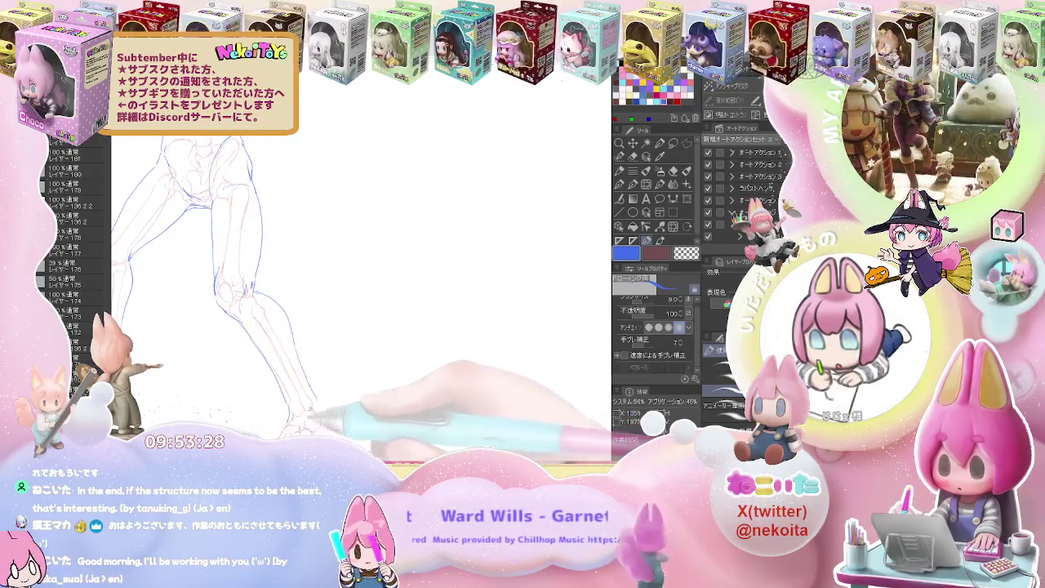
Redraw the blue chest and punching-arm muscle lines, erasing stray strokes.
{"action": "key", "text": "ctrl+minus"}
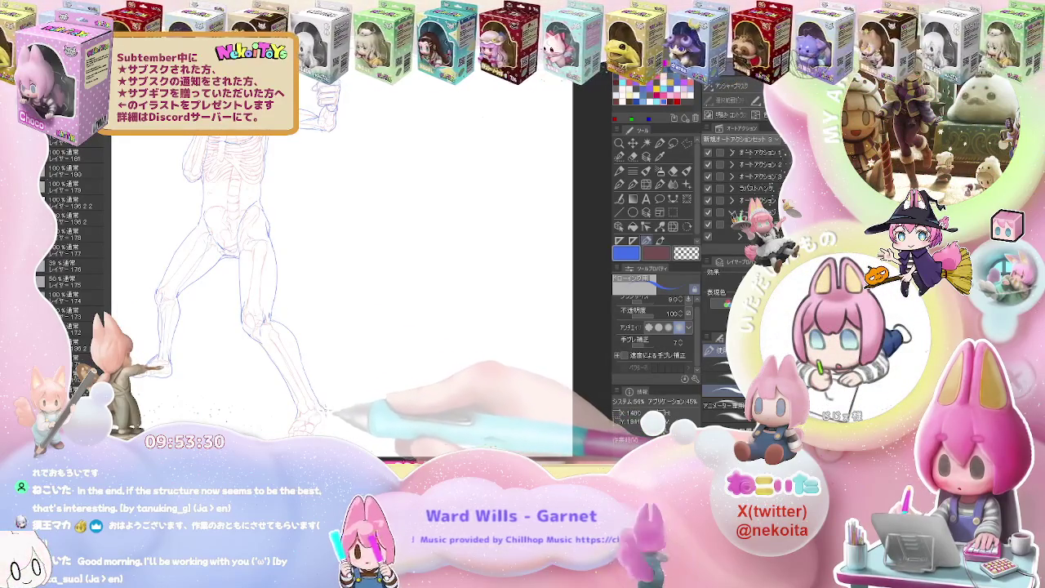
{"action": "key", "text": "ctrl+minus"}
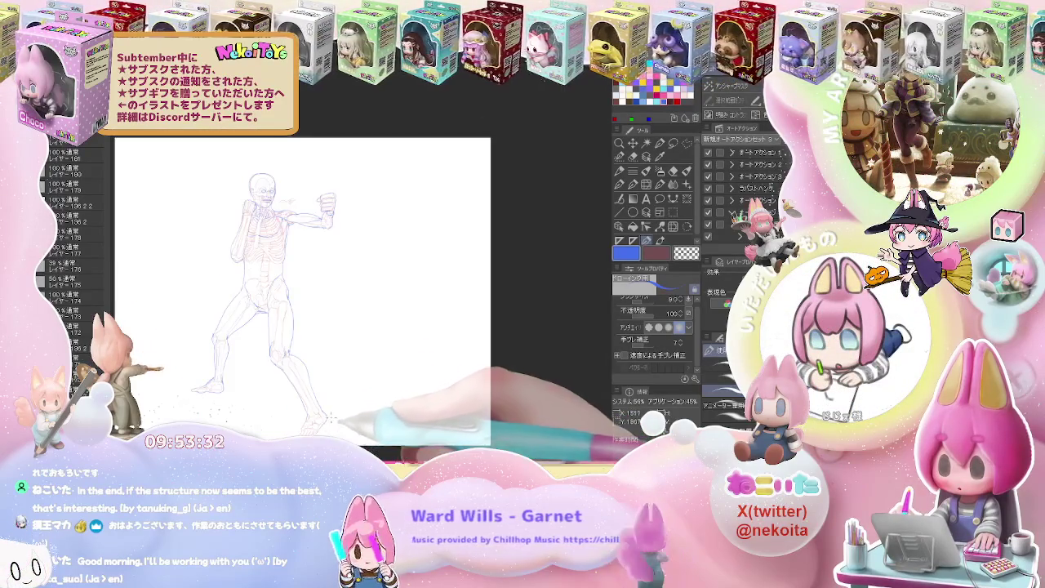
{"action": "key", "text": "ctrl+minus"}
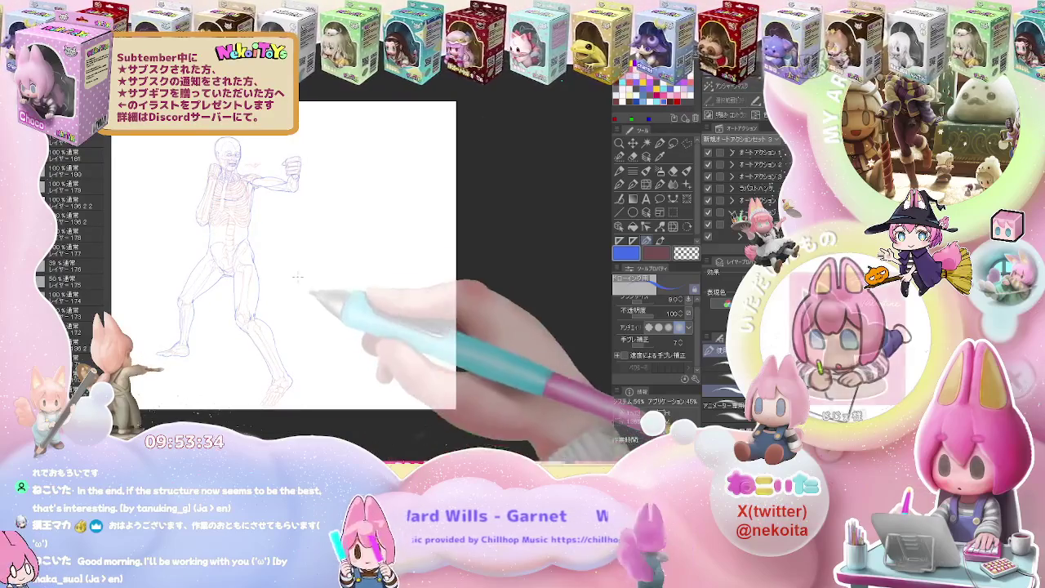
{"action": "key", "text": "ctrl+plus"}
{"action": "key", "text": "ctrl+plus"}
{"action": "key", "text": "ctrl+plus"}
{"action": "key", "text": "e"}
{"action": "key", "text": "p"}
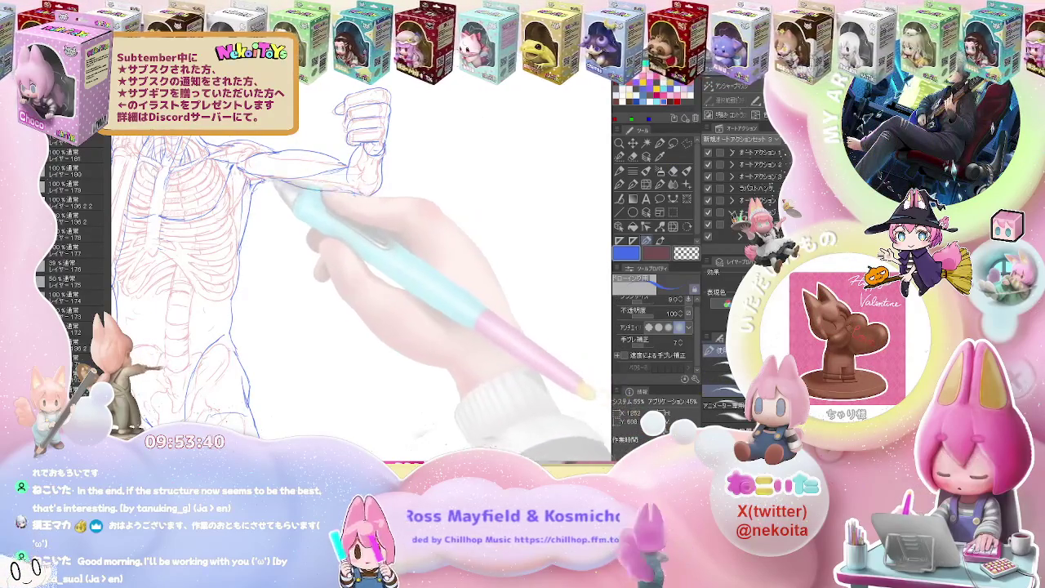
{"action": "key", "text": "ctrl+minus"}
{"action": "key", "text": "minus"}
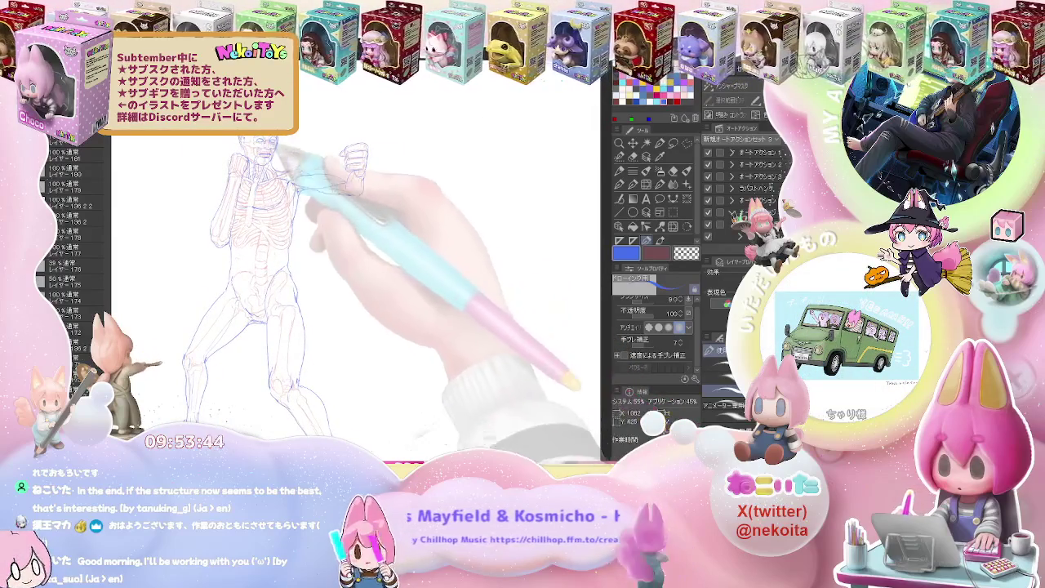
{"action": "key", "text": "ctrl+plus"}
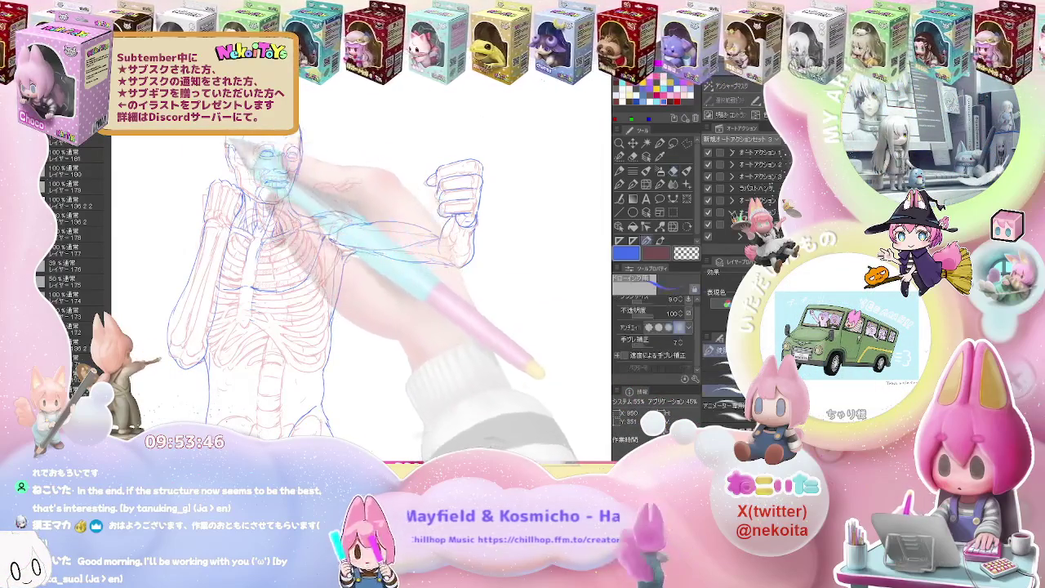
{"action": "key", "text": "e"}
{"action": "key", "text": "p"}
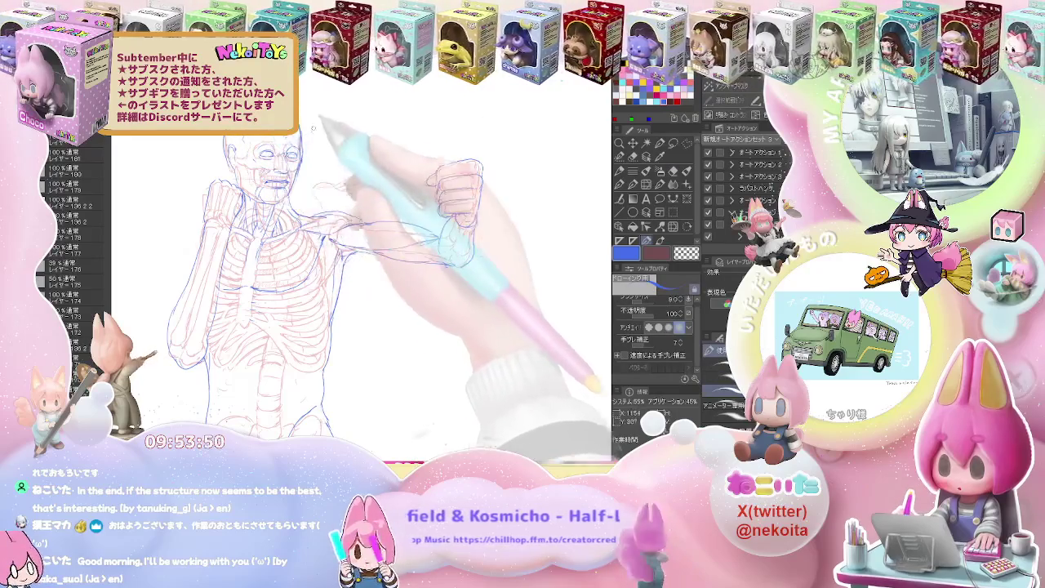
Refine the blue neck and shoulder lines near the face, then view the whole figure.
{"action": "key", "text": "e"}
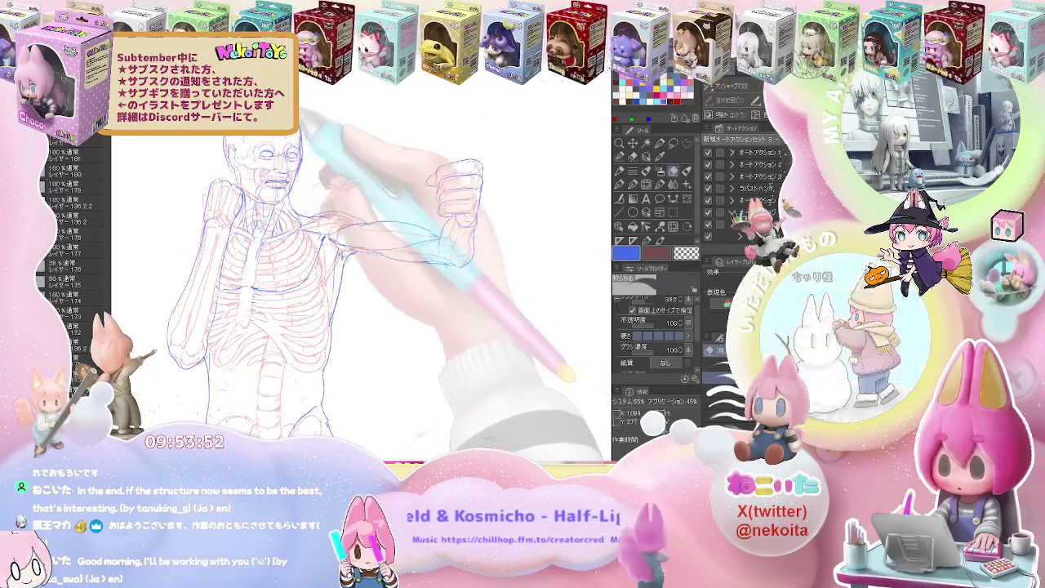
{"action": "scroll", "coordinate": [283, 146], "scroll_direction": "up", "scroll_amount": 2}
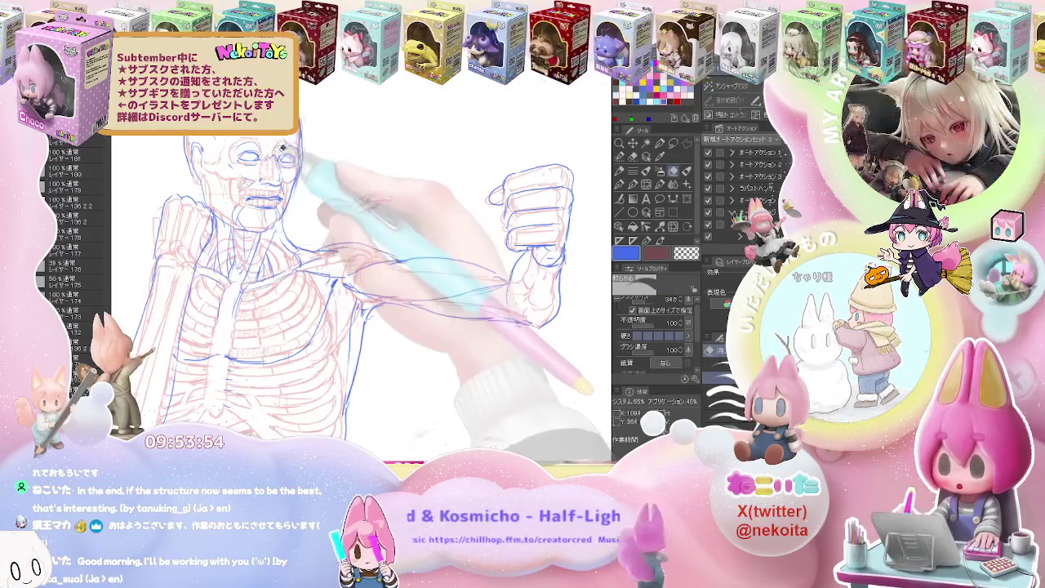
{"action": "key", "text": "p"}
{"action": "key", "text": "e"}
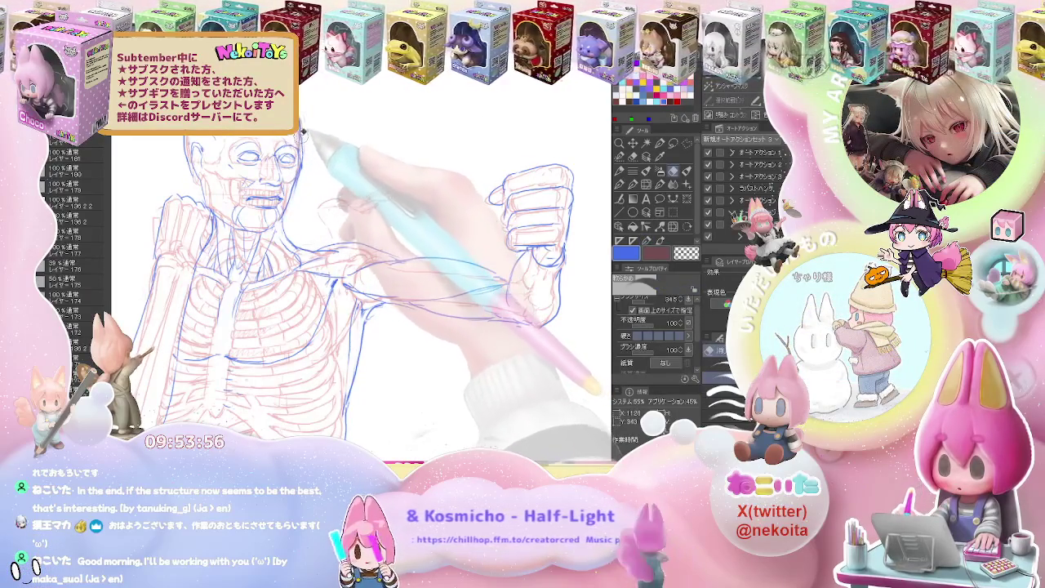
{"action": "key", "text": "p"}
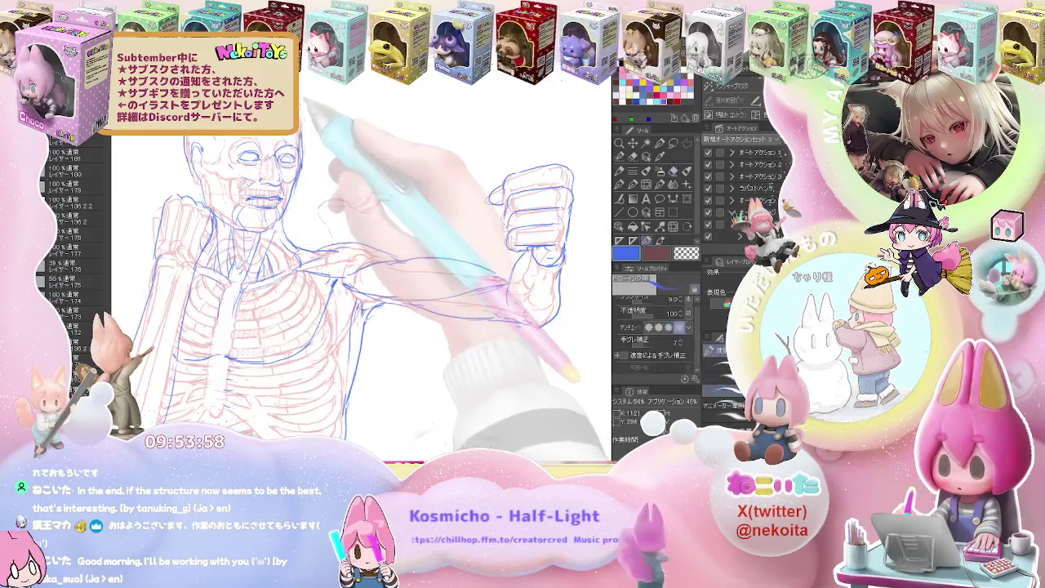
{"action": "key", "text": "e"}
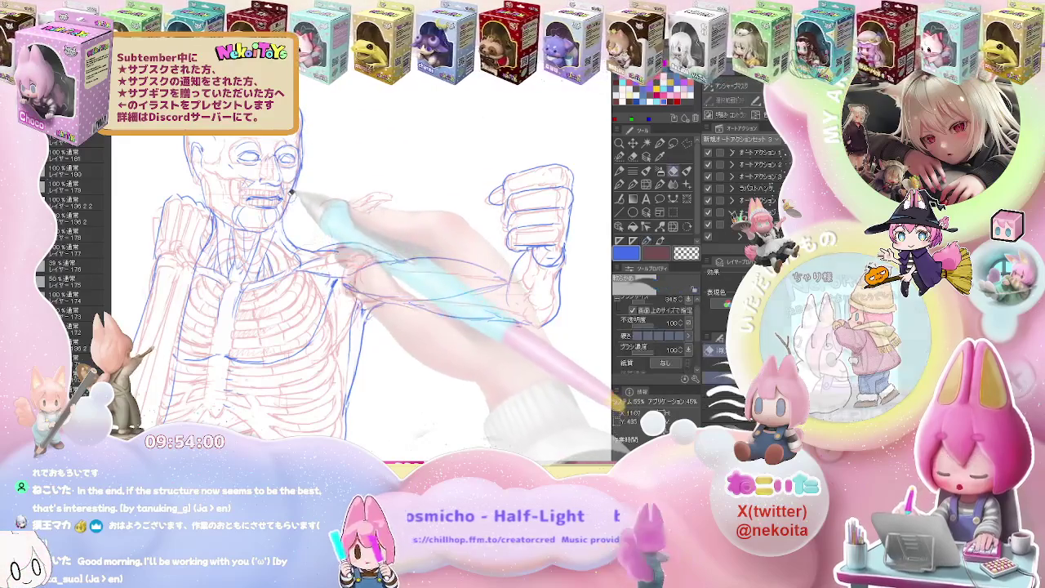
{"action": "key", "text": "p"}
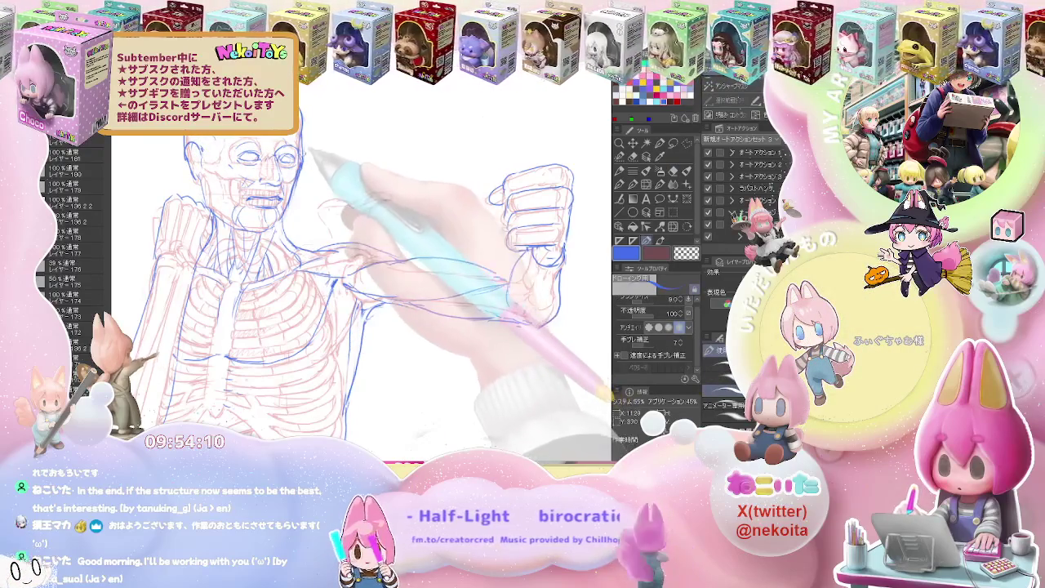
{"action": "key", "text": "ctrl+0"}
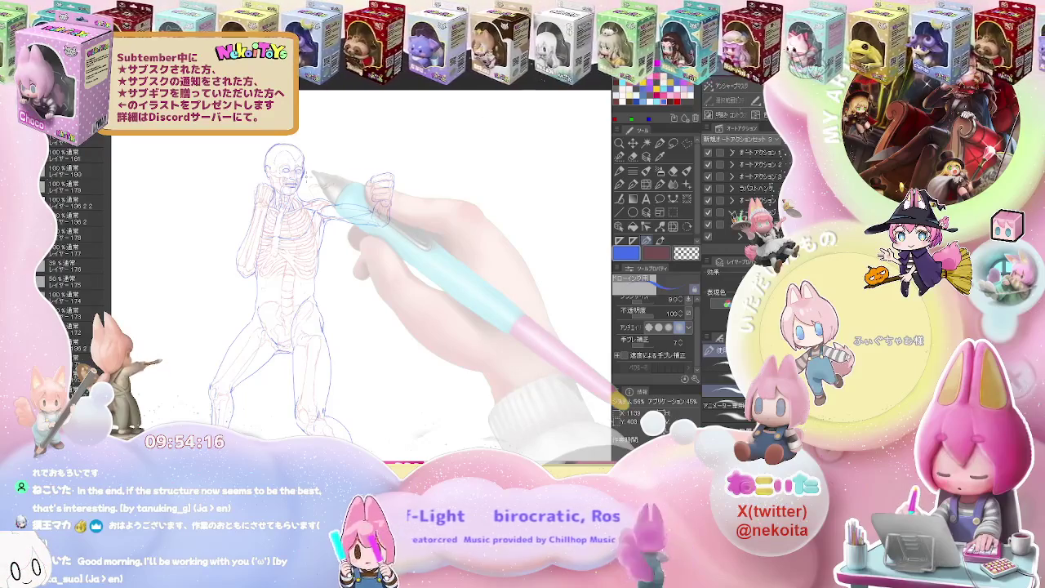
Correct the blue muscle lines on the torso and raised arm.
{"action": "key", "text": "j"}
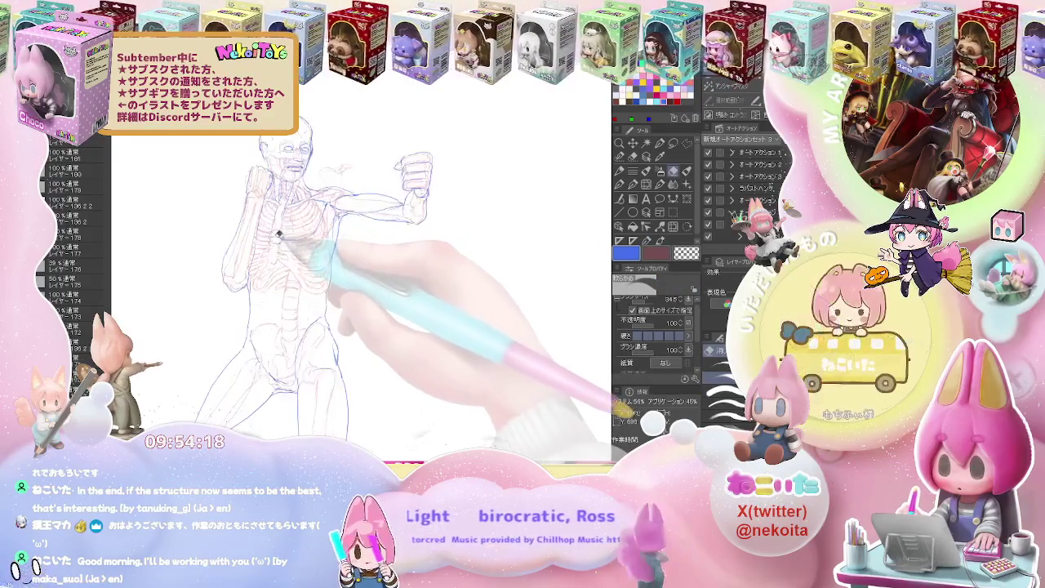
{"action": "key", "text": "ctrl+plus"}
{"action": "key", "text": "p"}
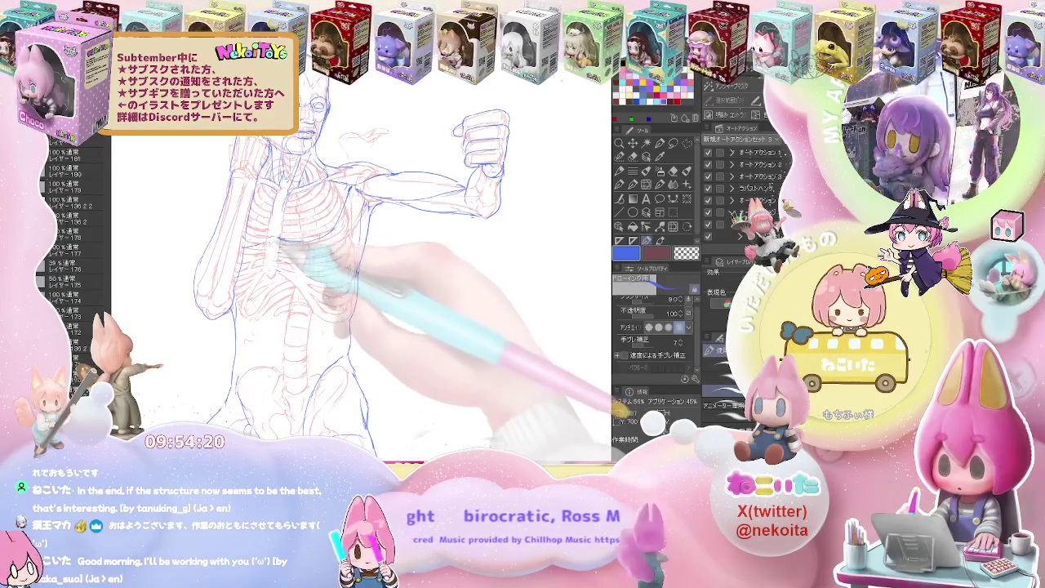
{"action": "key", "text": "ctrl+minus"}
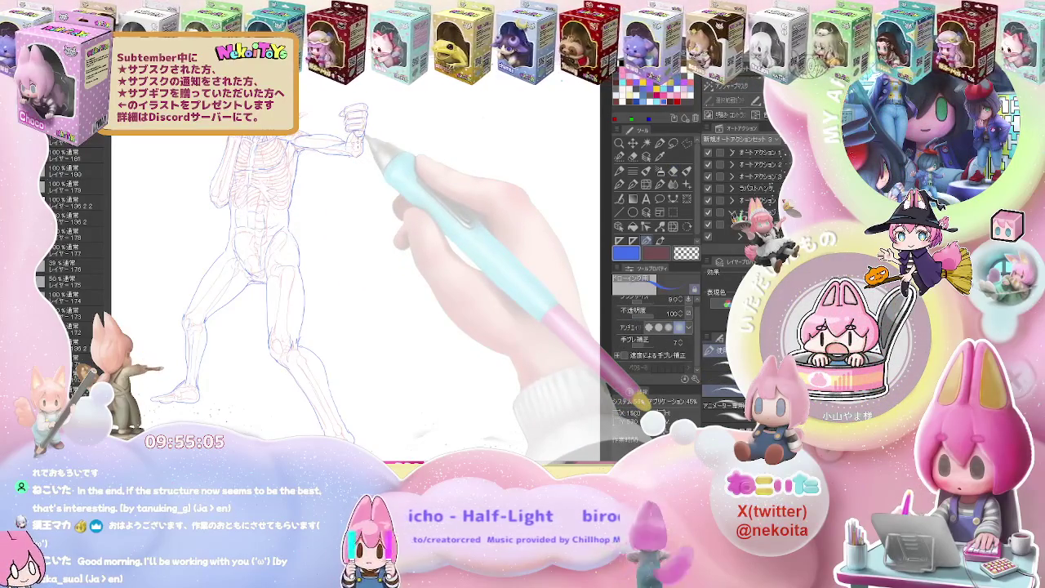
{"action": "key", "text": "ctrl+plus"}
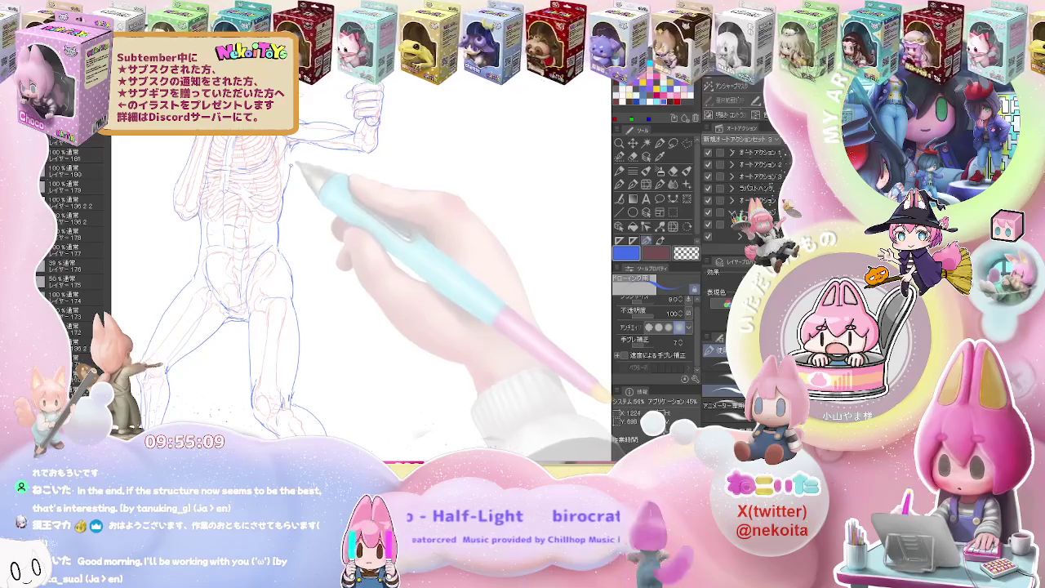
{"action": "key", "text": "e"}
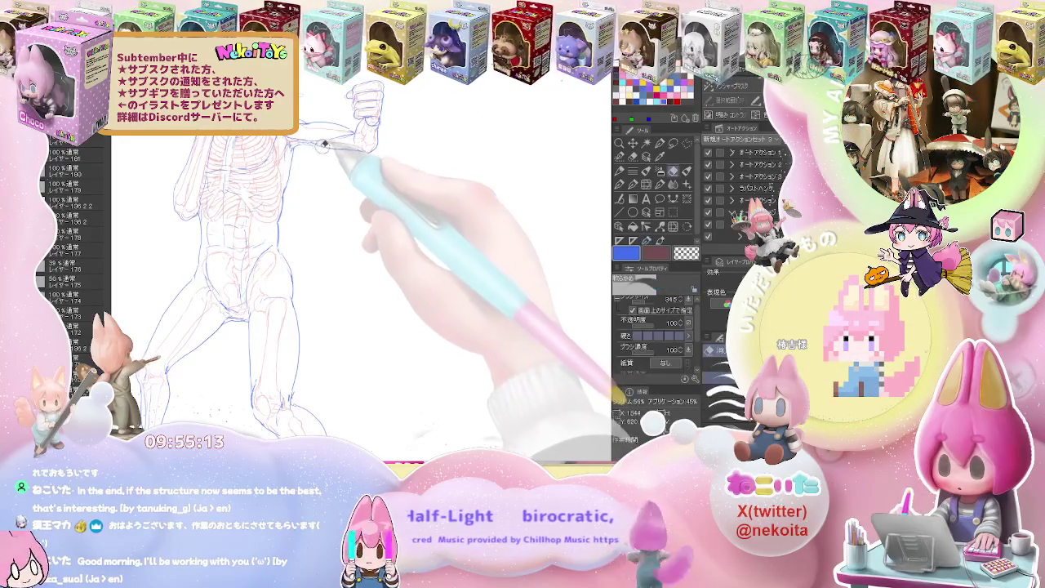
{"action": "key", "text": "p"}
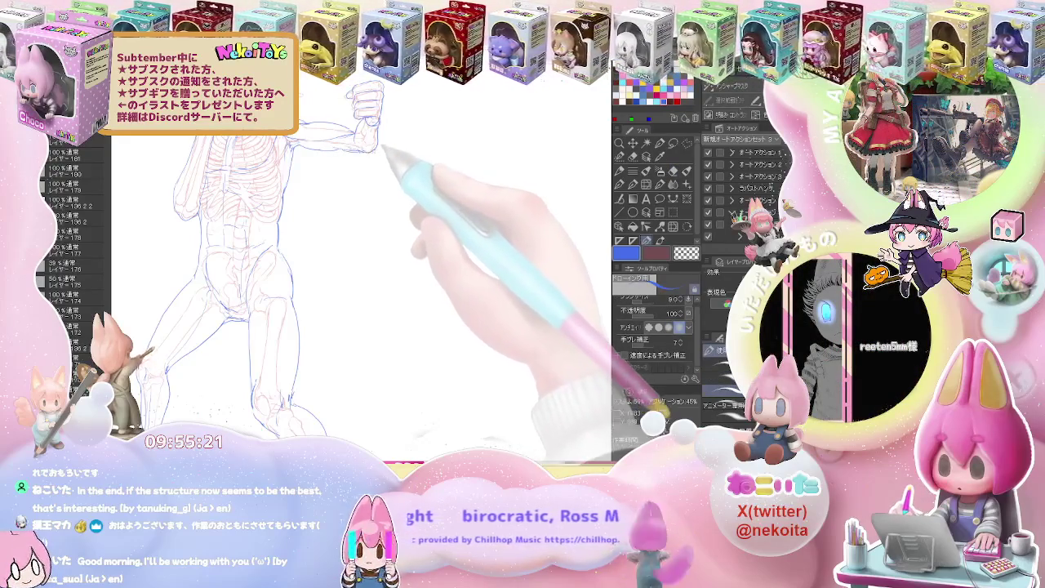
Refine the blue muscle contours around the lower leg, ankle and foot.
{"action": "key", "text": "-"}
{"action": "scroll", "coordinate": [388, 141], "scroll_direction": "down", "scroll_amount": 2}
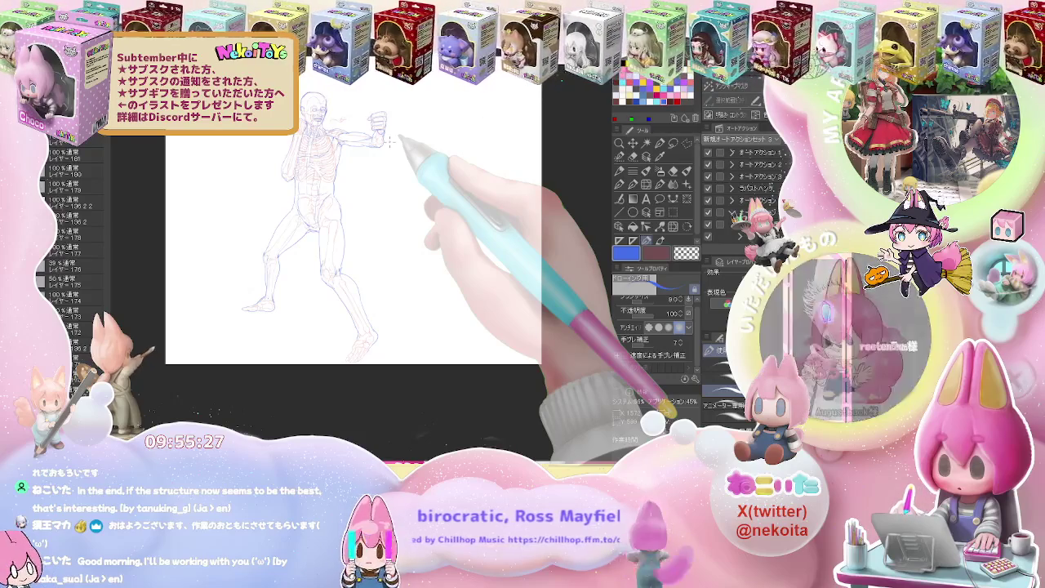
{"action": "left_click_drag", "start_coordinate": [413, 308], "coordinate": [370, 266]}
{"action": "scroll", "coordinate": [371, 266], "scroll_direction": "up", "scroll_amount": 3}
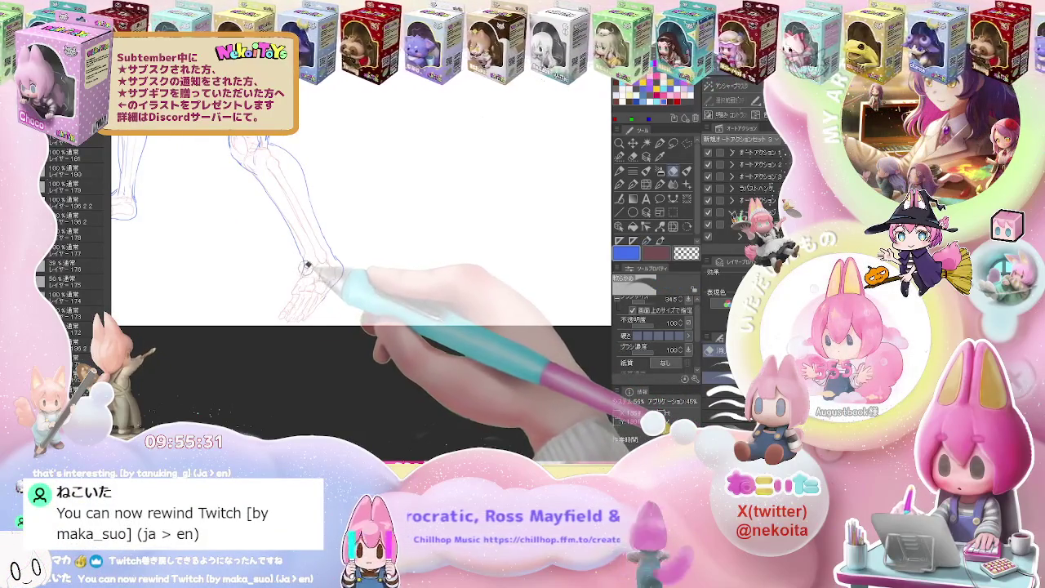
{"action": "key", "text": "p"}
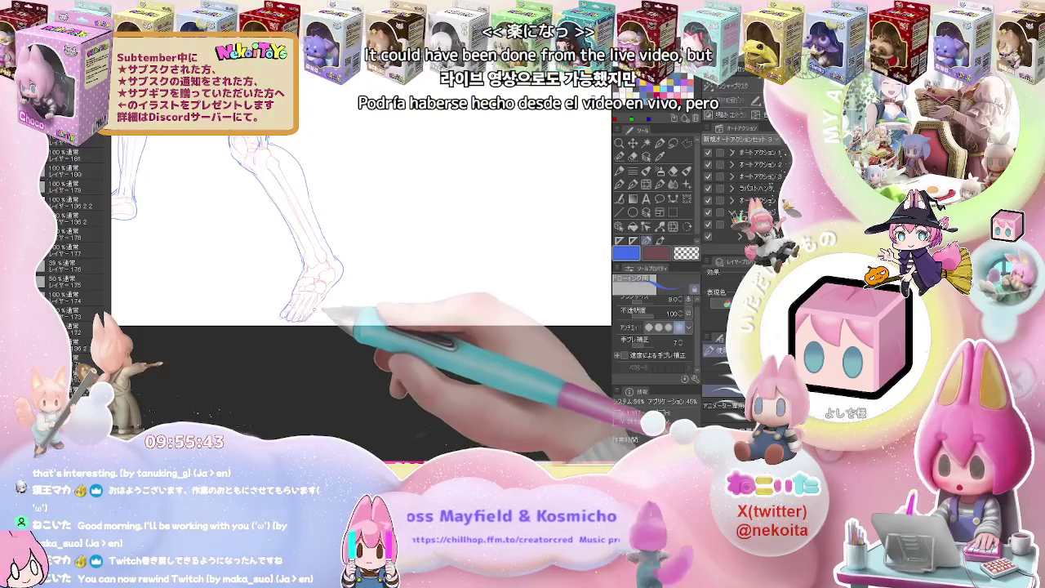
{"action": "key", "text": "ctrl+minus"}
{"action": "key", "text": "ctrl+minus"}
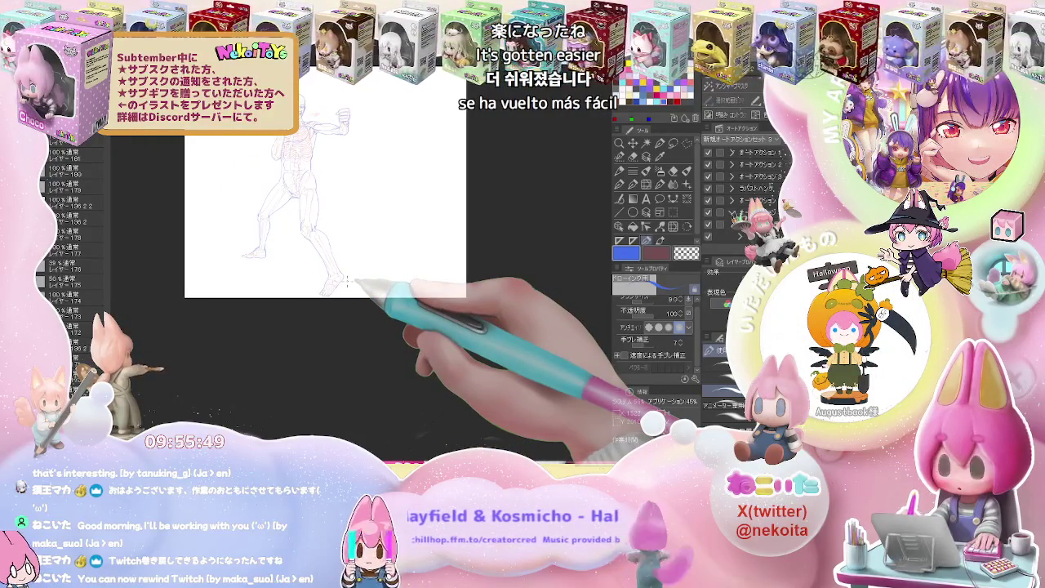
{"action": "key", "text": "ctrl+plus"}
{"action": "key", "text": "ctrl+plus"}
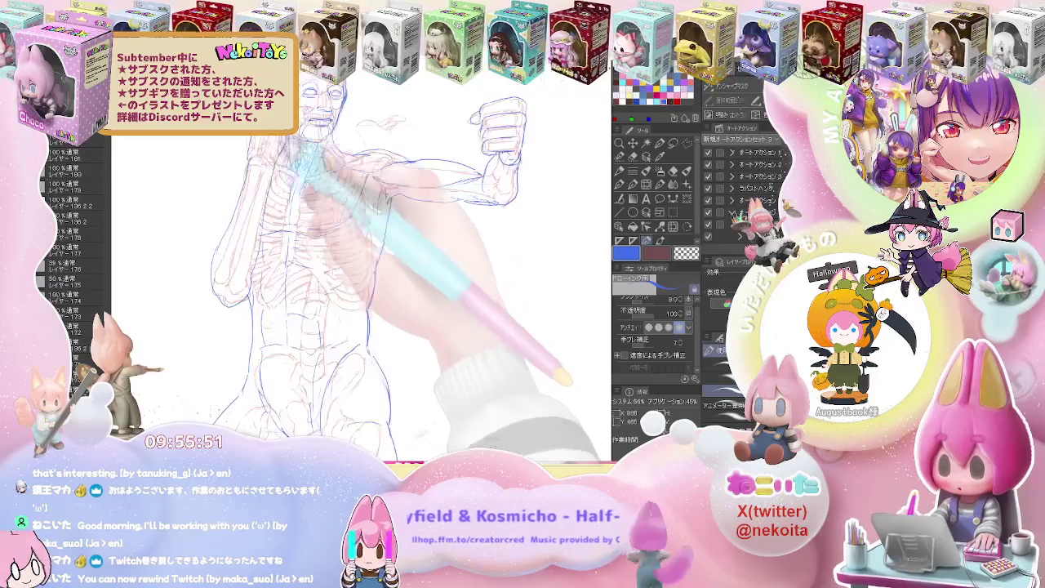
{"action": "key", "text": "ctrl+plus"}
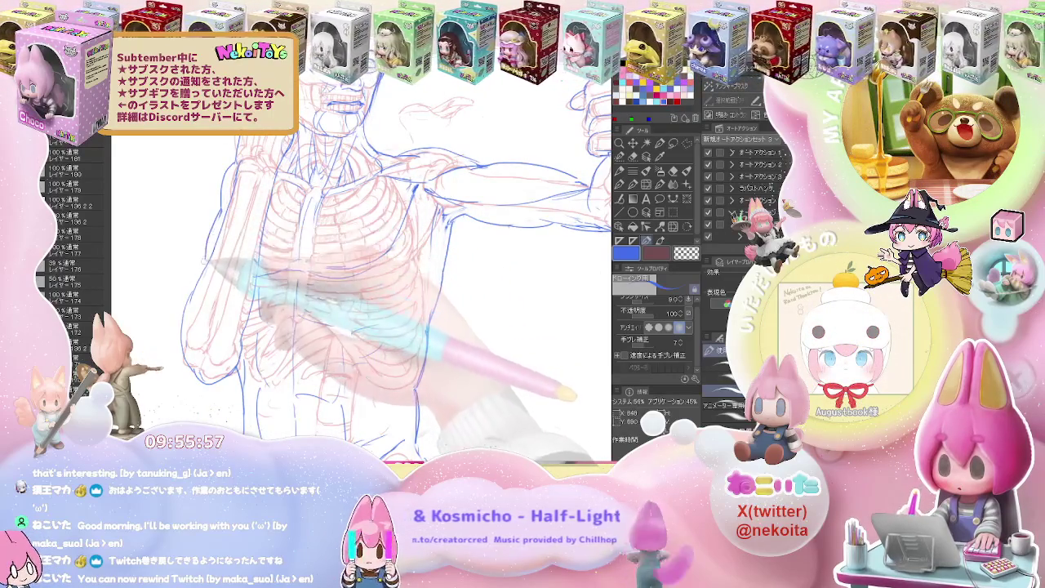
Zoom in on the red skeleton sketch and select the drawing pen.
{"action": "key", "text": "ctrl+minus"}
{"action": "key", "text": "ctrl+minus"}
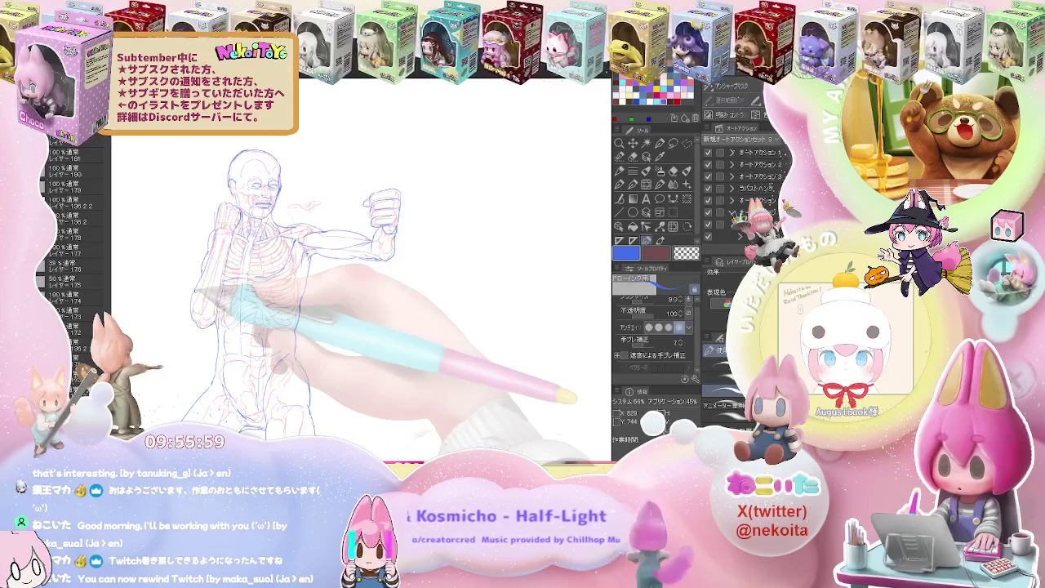
{"action": "key", "text": "ctrl+minus"}
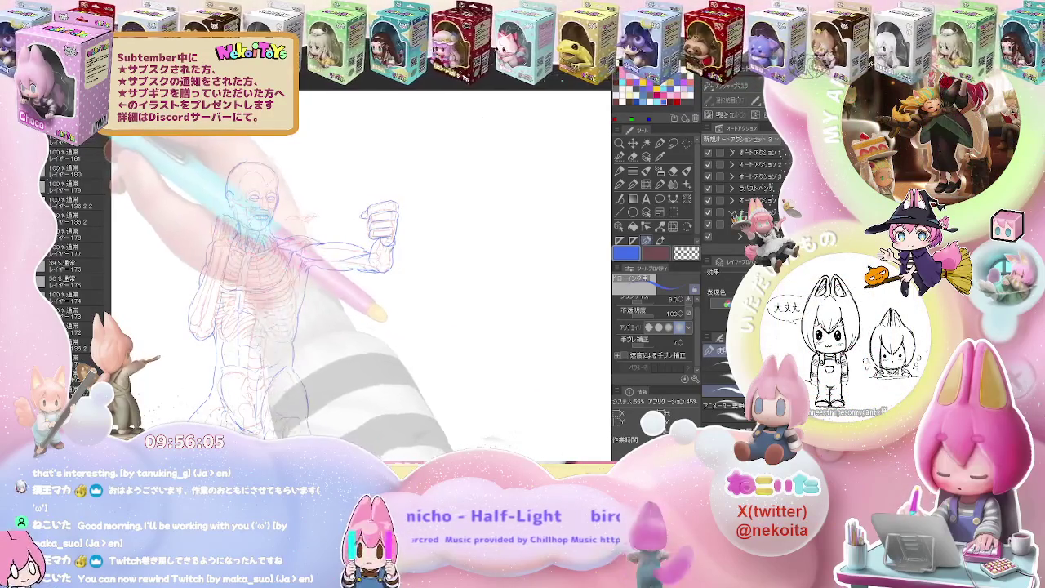
{"action": "key", "text": "ctrl+plus"}
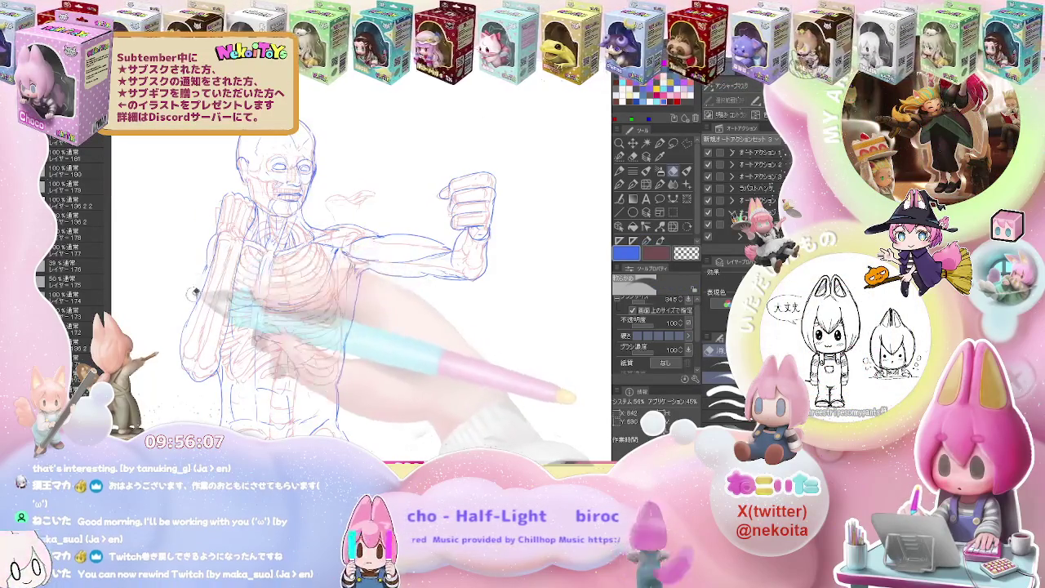
{"action": "key", "text": "p"}
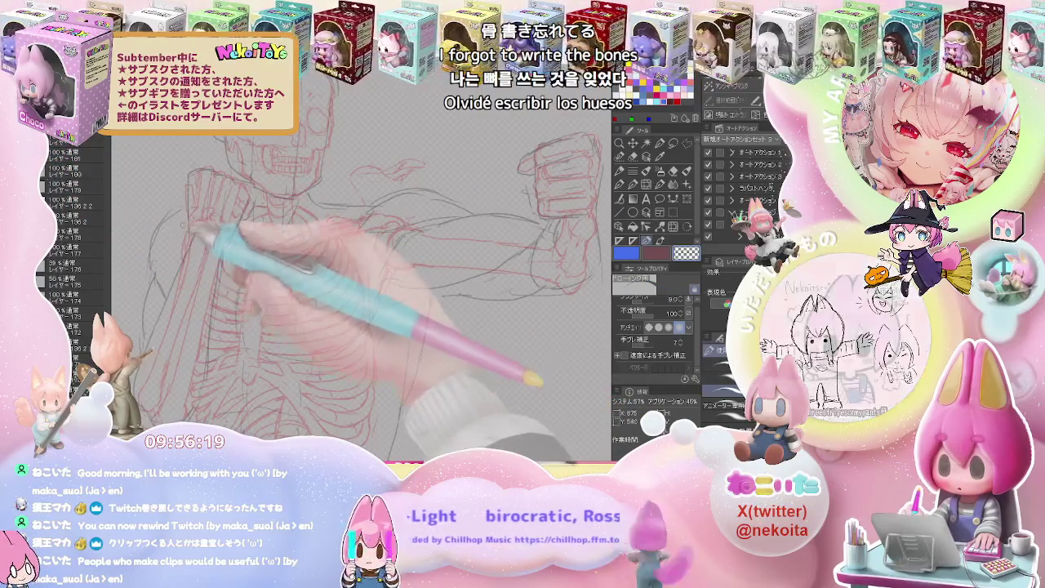
Set the drawing colour to red to add the missing bone strokes through the arm.
{"action": "left_click", "coordinate": [653, 89]}
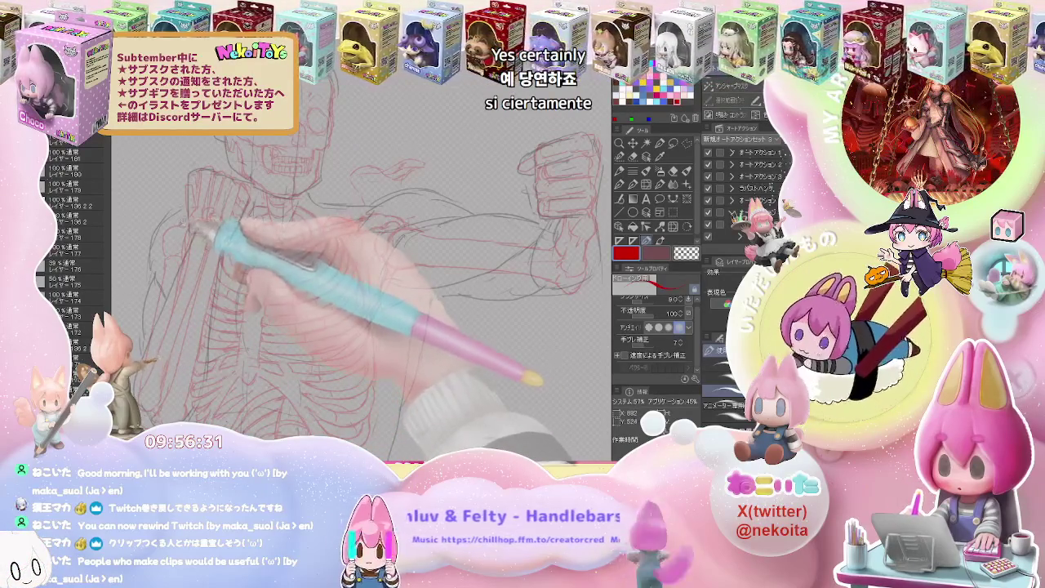
{"action": "key", "text": "ctrl+minus"}
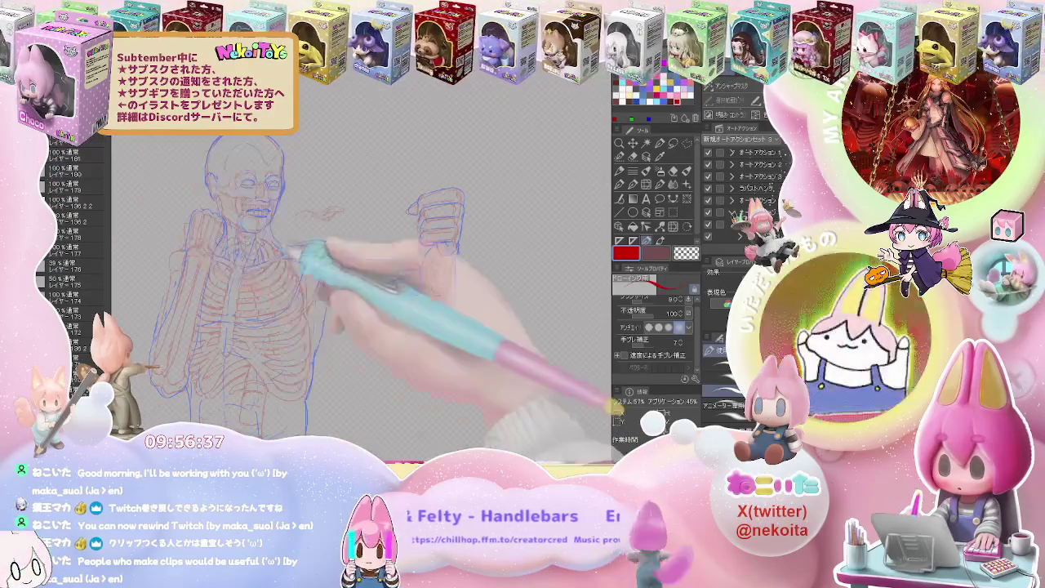
{"action": "key", "text": "ctrl+plus"}
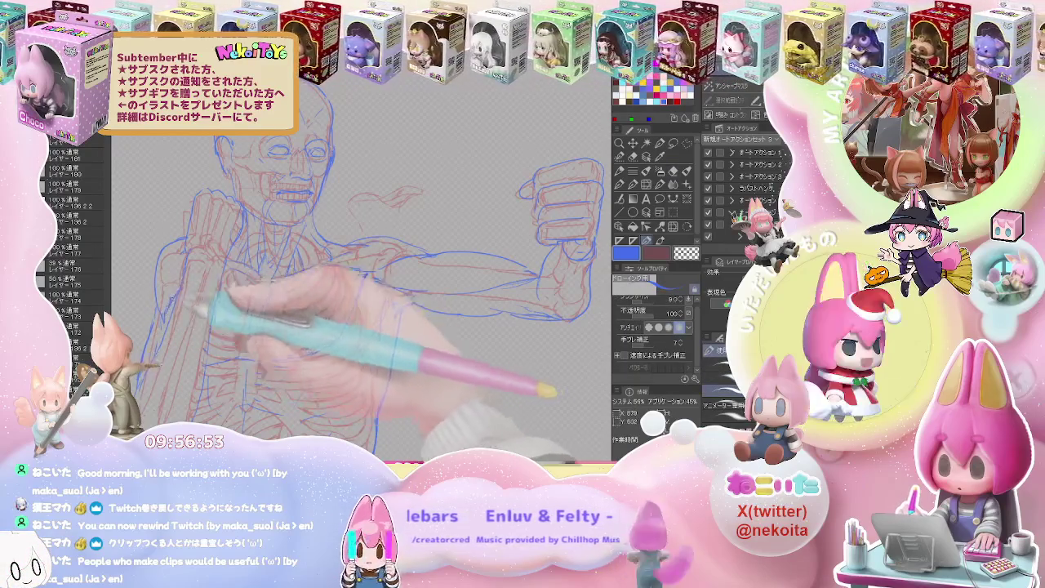
Draw and clean up blue chest muscle outlines, moving down toward the lower torso.
{"action": "scroll", "coordinate": [359, 270], "scroll_direction": "down", "scroll_amount": 1}
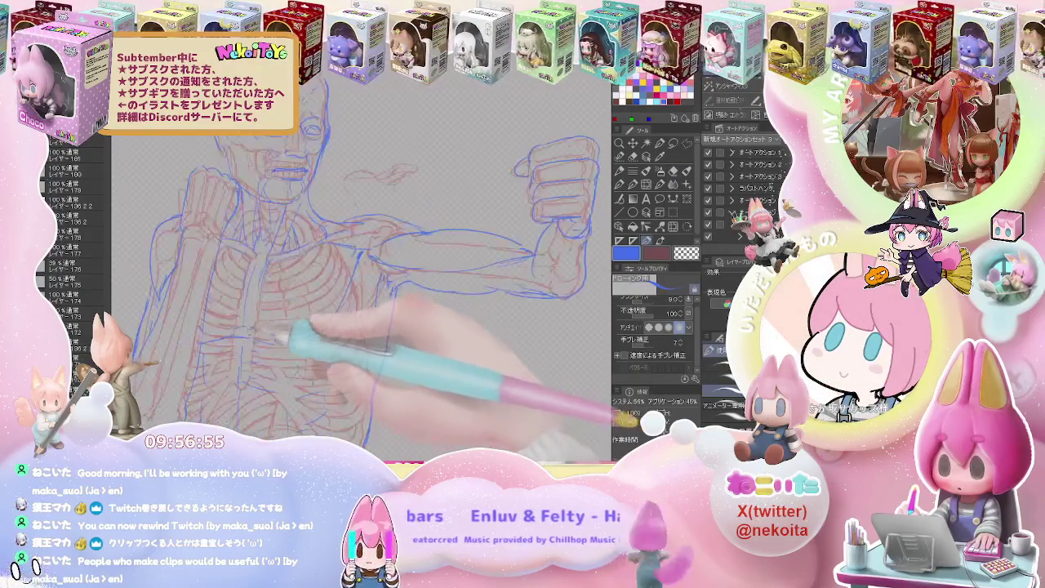
{"action": "key", "text": "e"}
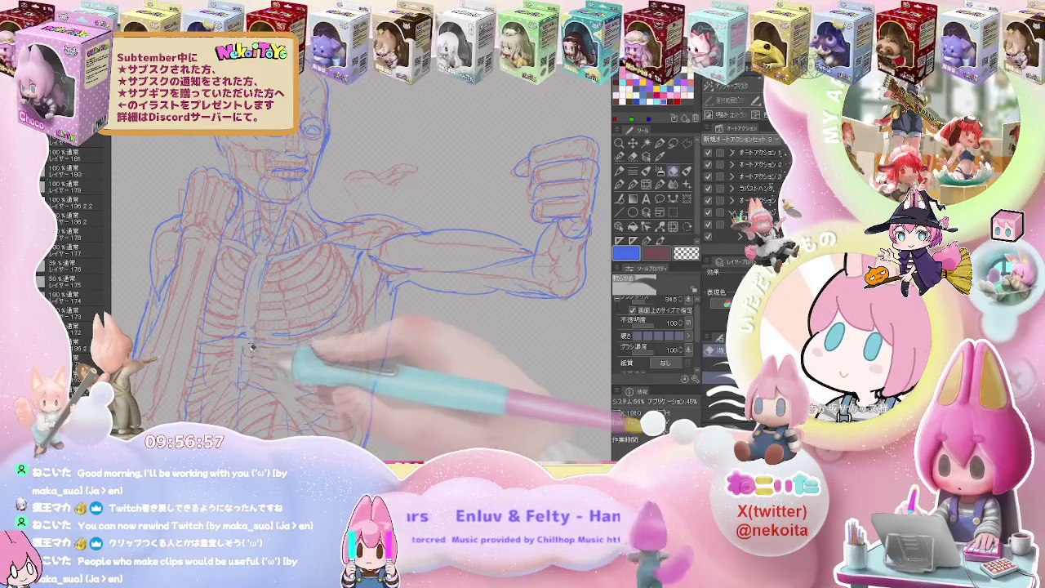
{"action": "key", "text": "p"}
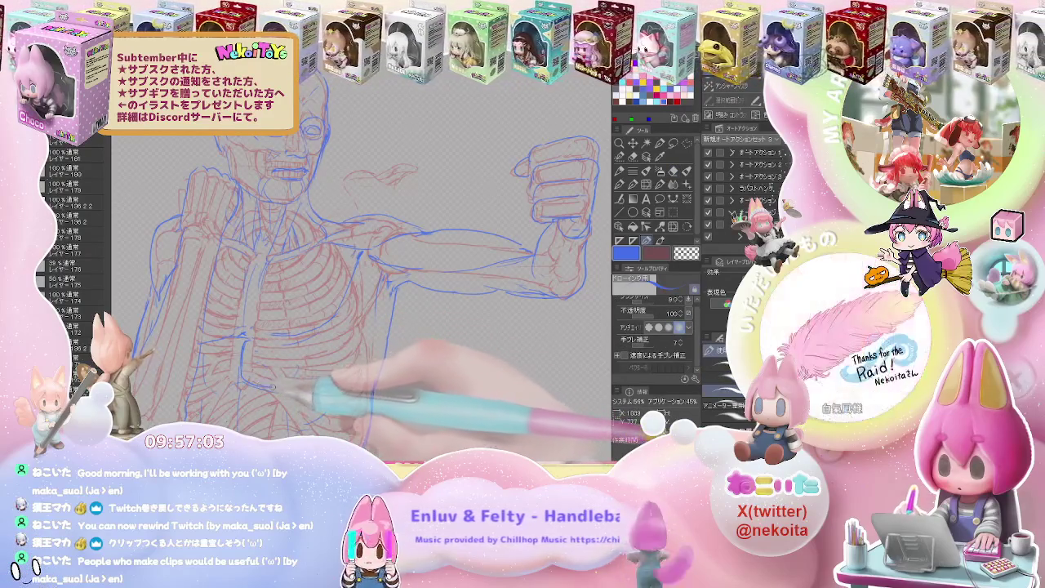
{"action": "key", "text": "e"}
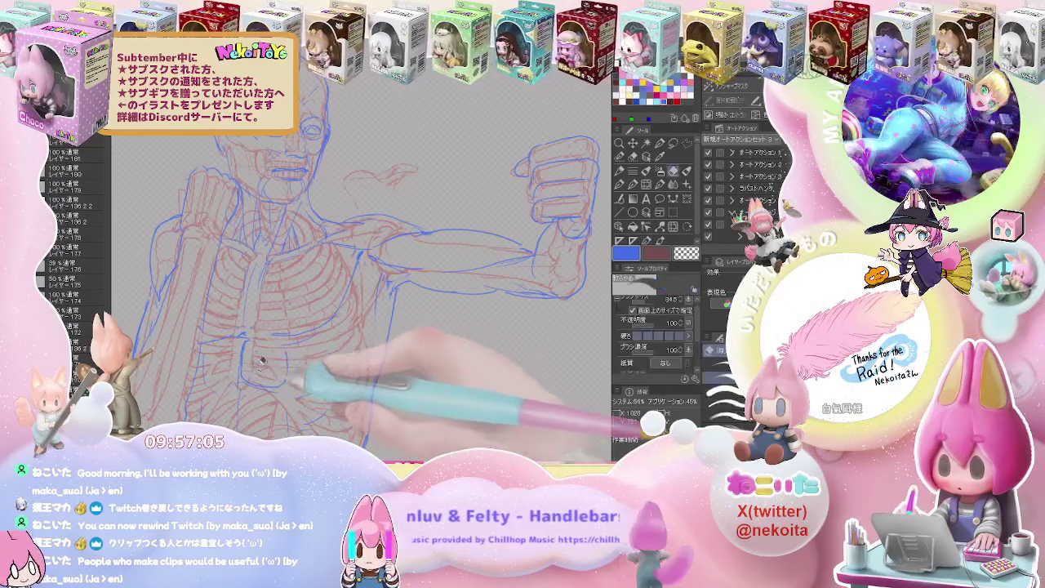
{"action": "key", "text": "p"}
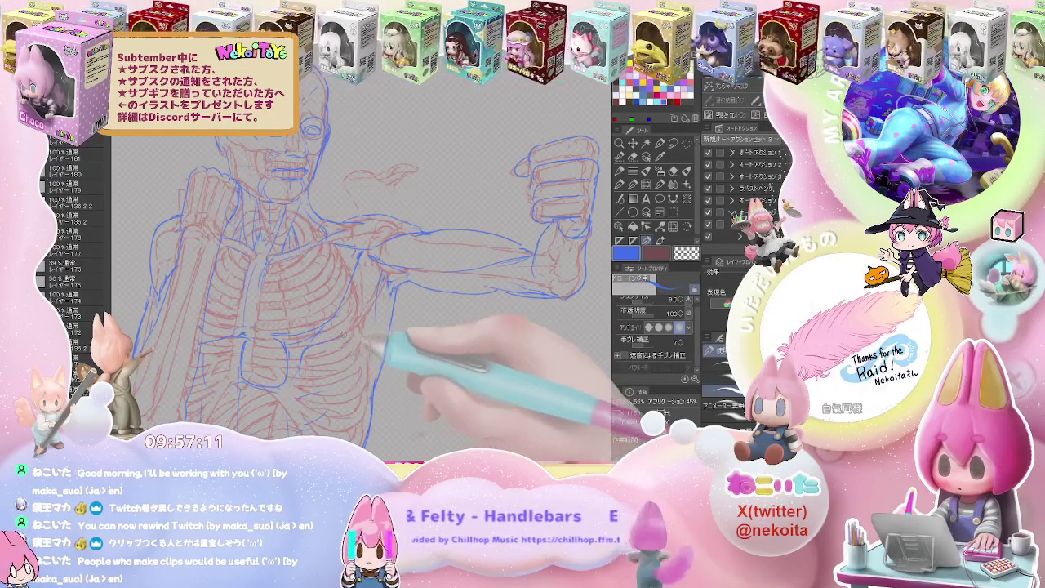
{"action": "left_click_drag", "start_coordinate": [321, 384], "coordinate": [306, 327]}
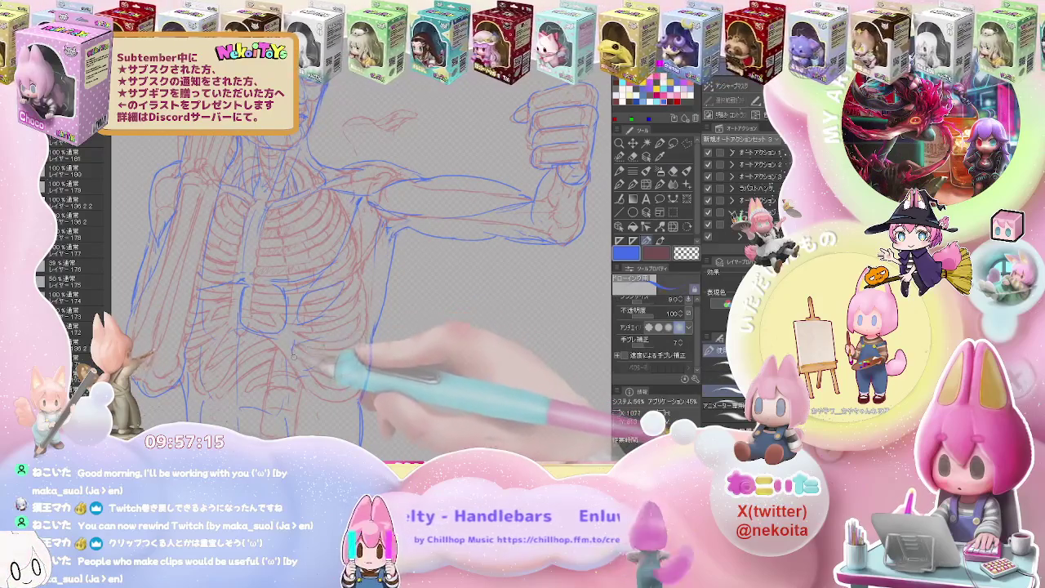
{"action": "key", "text": "e"}
{"action": "key", "text": "p"}
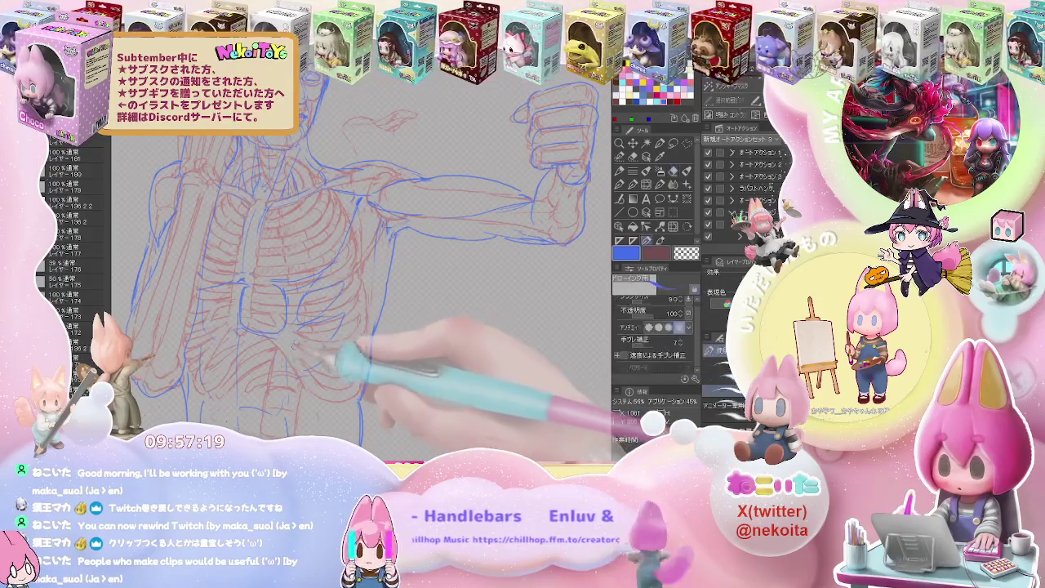
{"action": "key", "text": "e"}
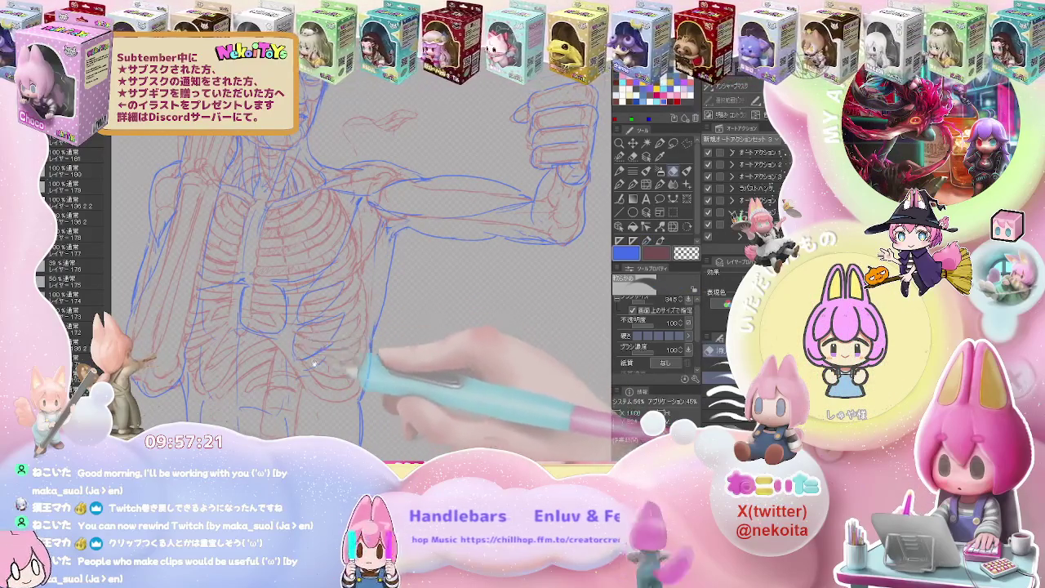
{"action": "key", "text": "p"}
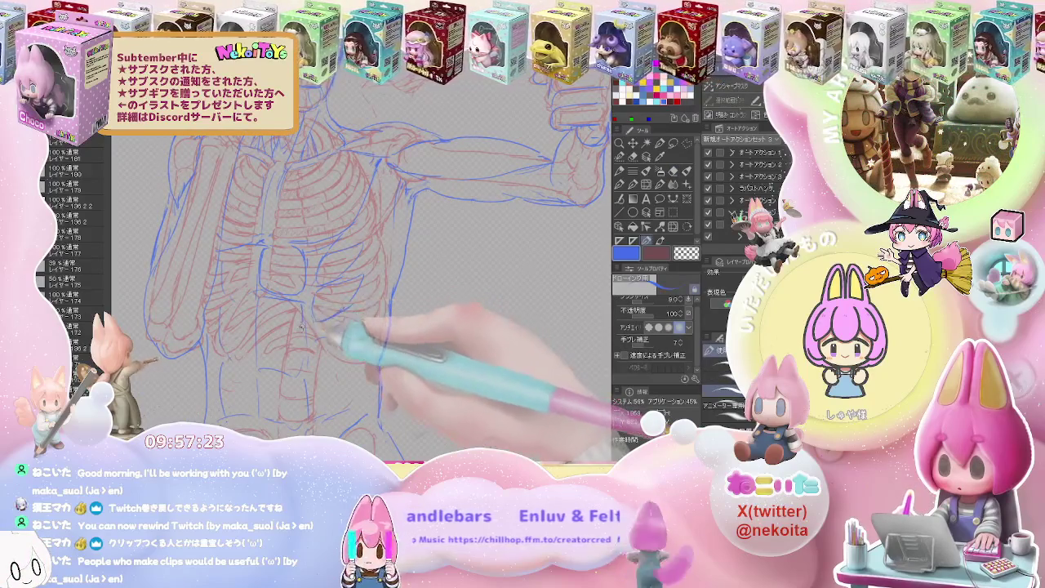
Refine the blue abdomen muscle lines, erasing misplaced strokes.
{"action": "key", "text": "e"}
{"action": "key", "text": "p"}
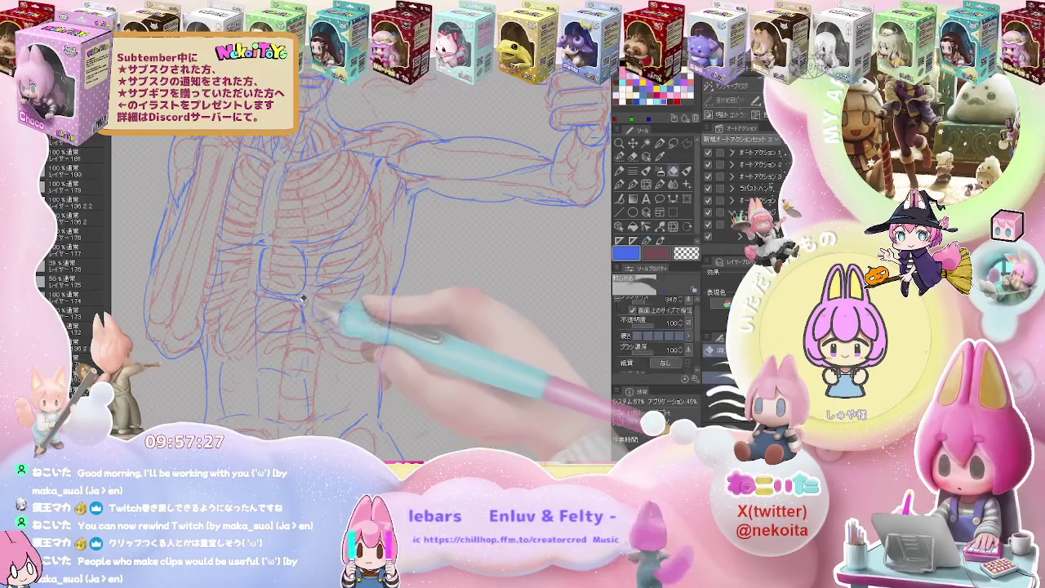
{"action": "key", "text": "e"}
{"action": "key", "text": "p"}
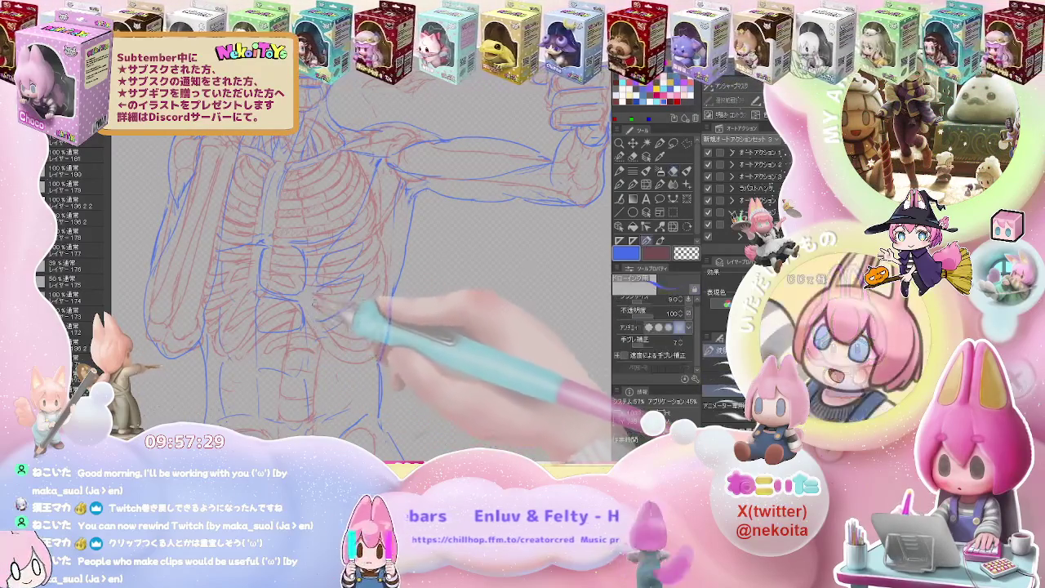
{"action": "key", "text": "e"}
{"action": "key", "text": "p"}
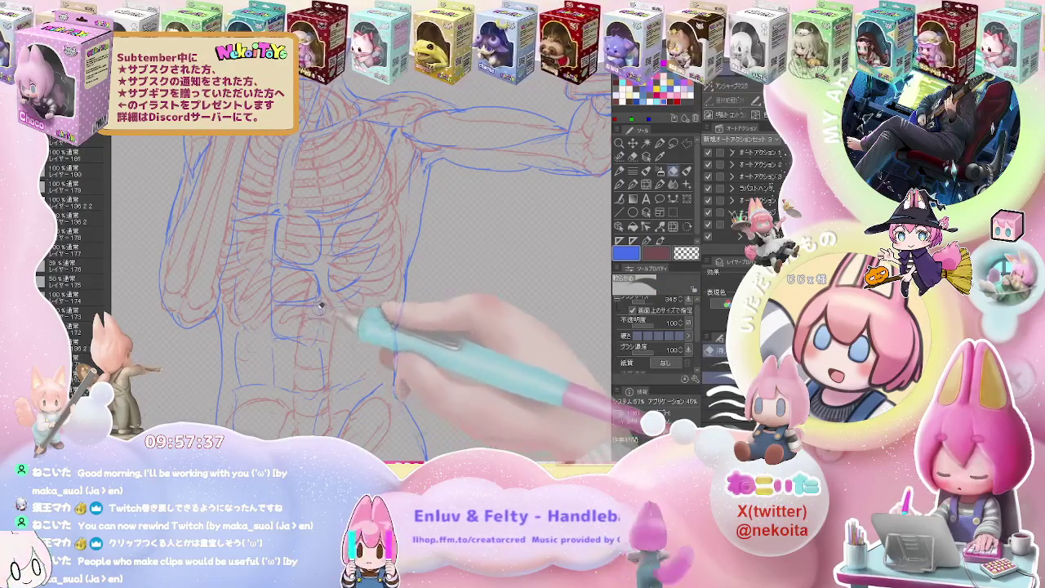
{"action": "key", "text": "e"}
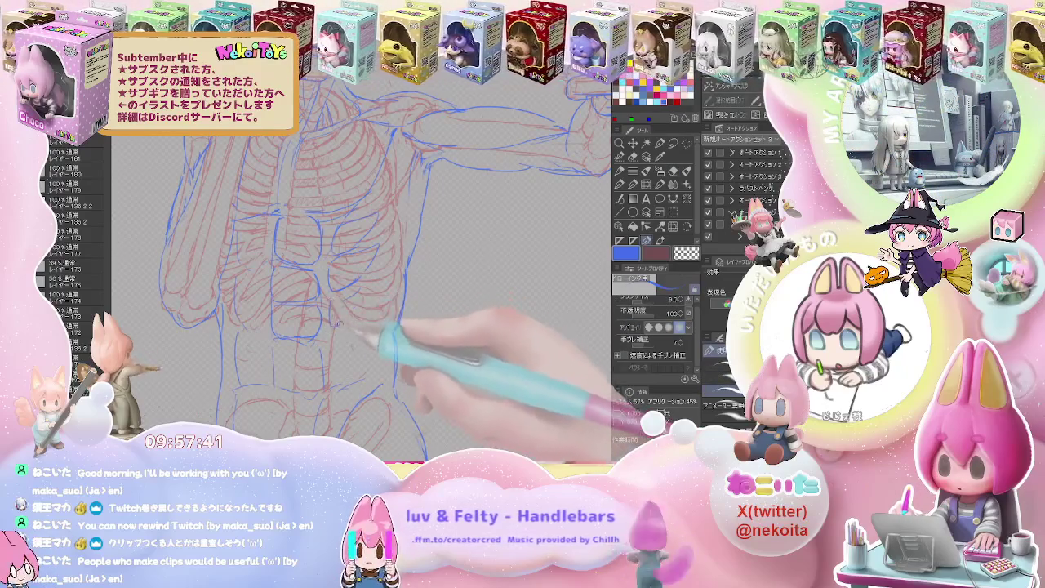
{"action": "key", "text": "e"}
{"action": "key", "text": "p"}
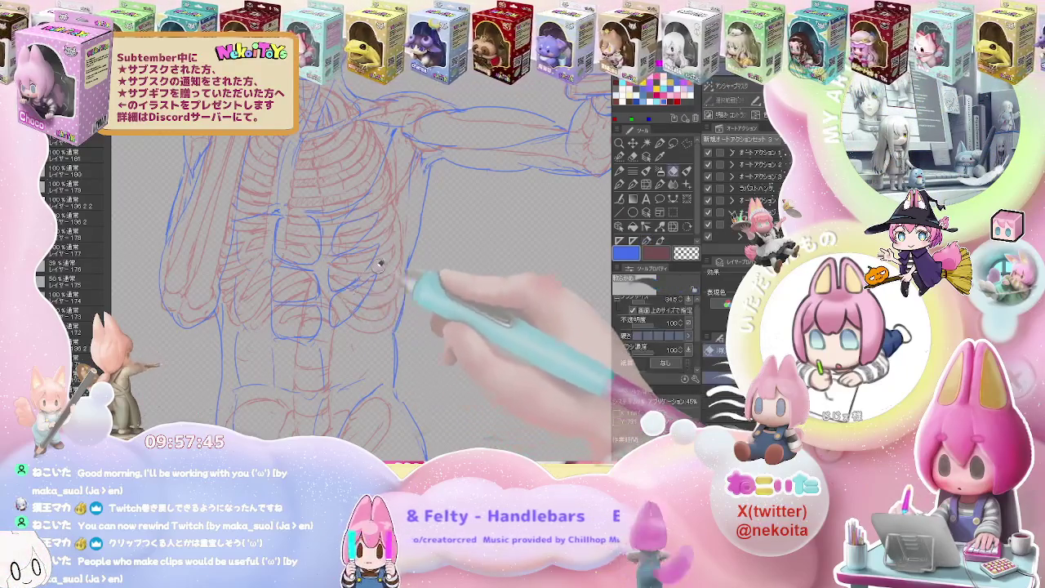
Touch up the blue outlines on the fist, hips and legs, then check the whole figure.
{"action": "mouse_move", "coordinate": [425, 217]}
{"action": "left_mouse_down"}
{"action": "mouse_move", "coordinate": [373, 303]}
{"action": "mouse_move", "coordinate": [359, 306]}
{"action": "left_mouse_up"}
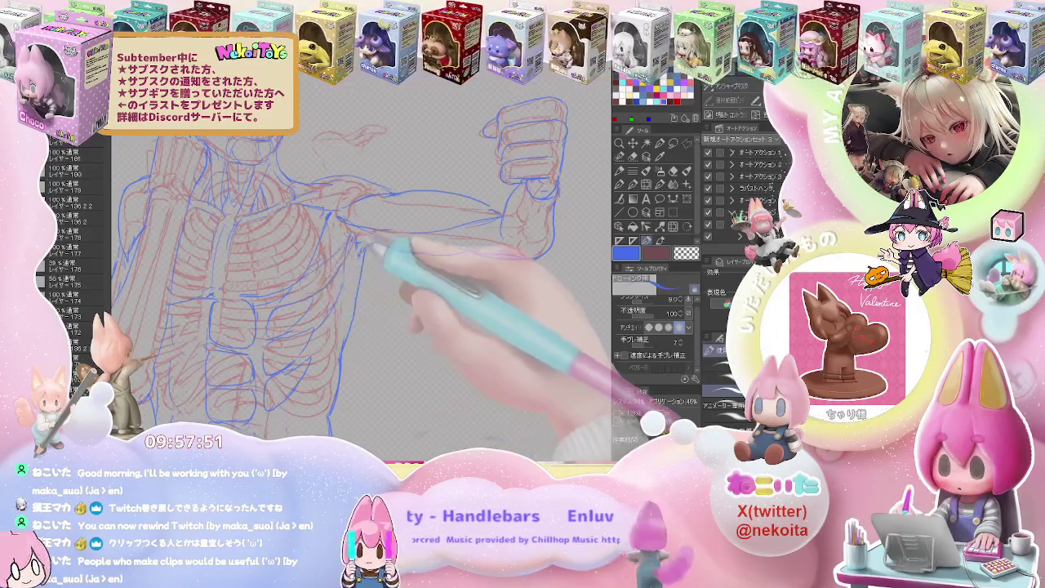
{"action": "key", "text": "ctrl+minus"}
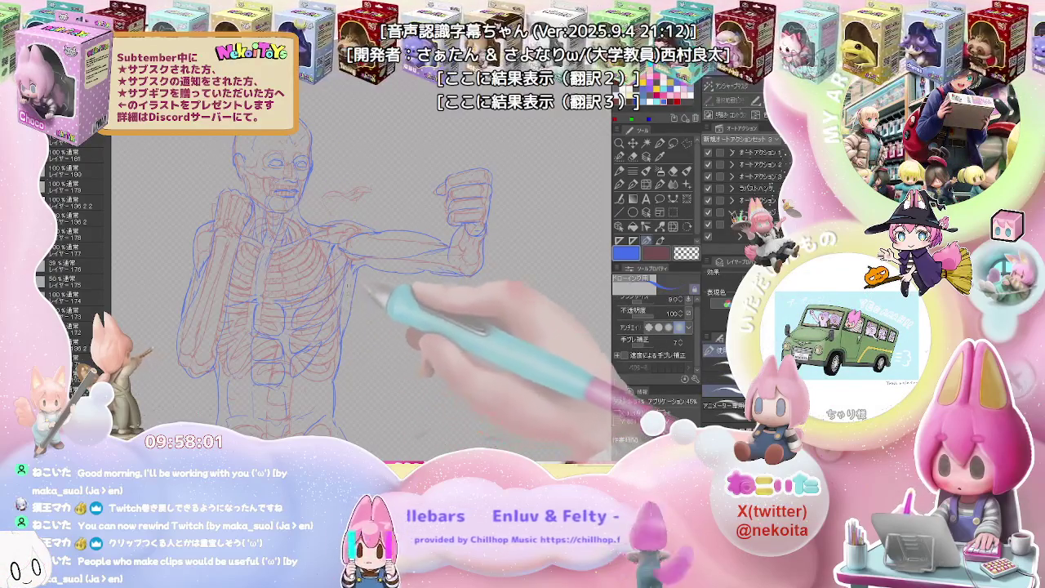
{"action": "left_click_drag", "start_coordinate": [324, 350], "coordinate": [336, 313]}
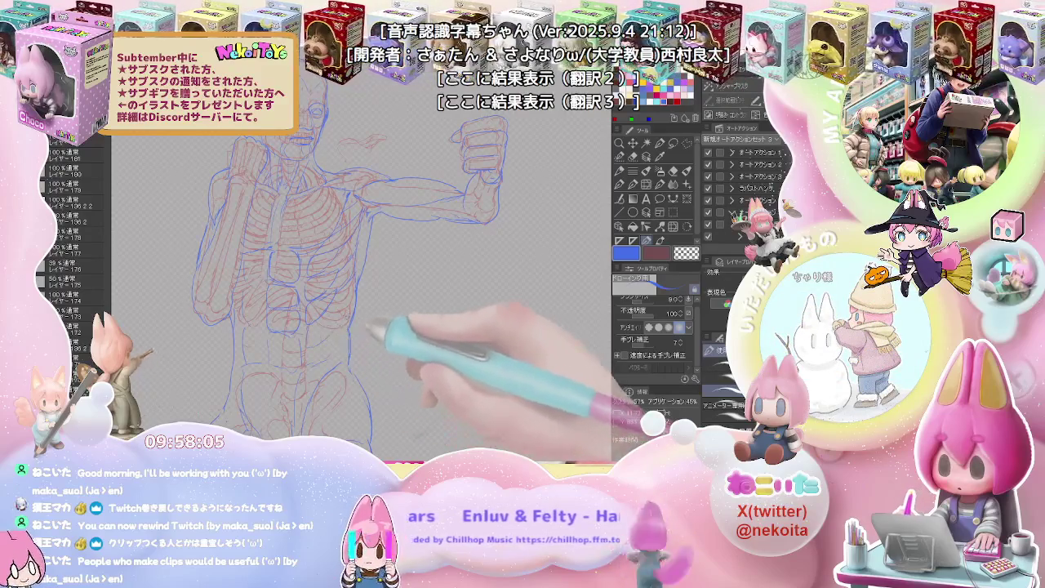
{"action": "key", "text": "e"}
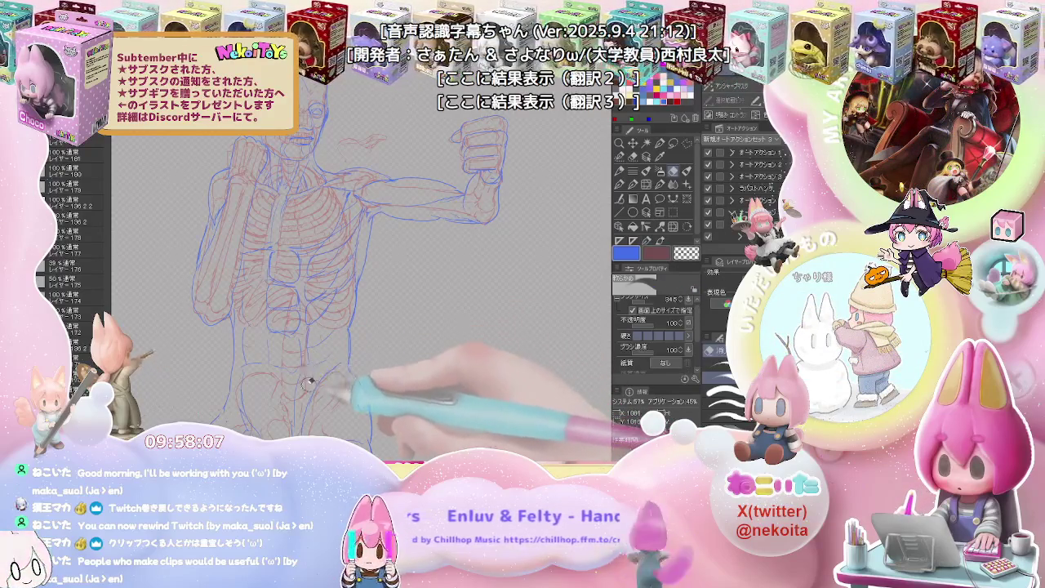
{"action": "key", "text": "p"}
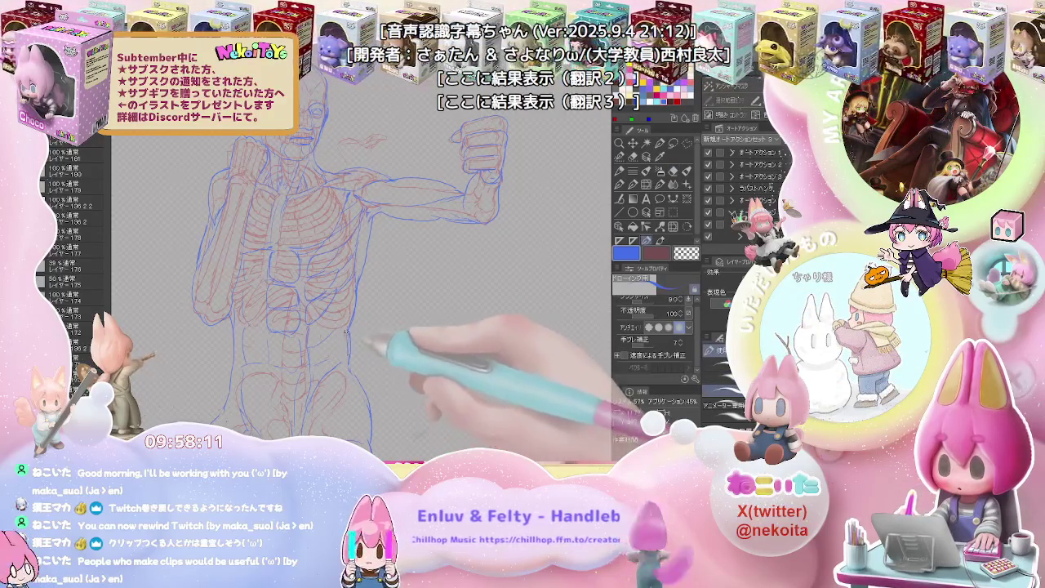
{"action": "key", "text": "ctrl+minus"}
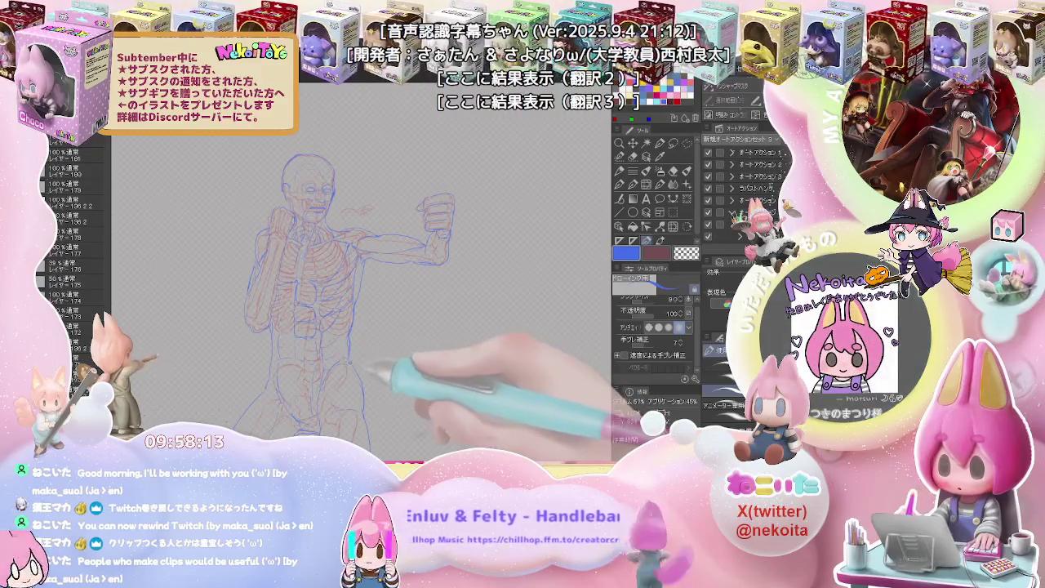
{"action": "key", "text": "ctrl+plus"}
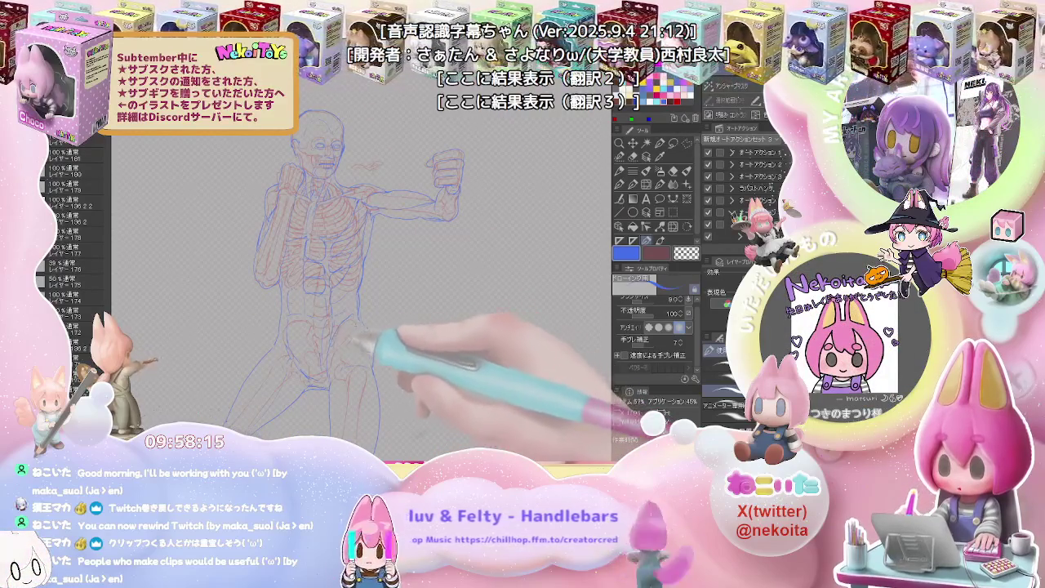
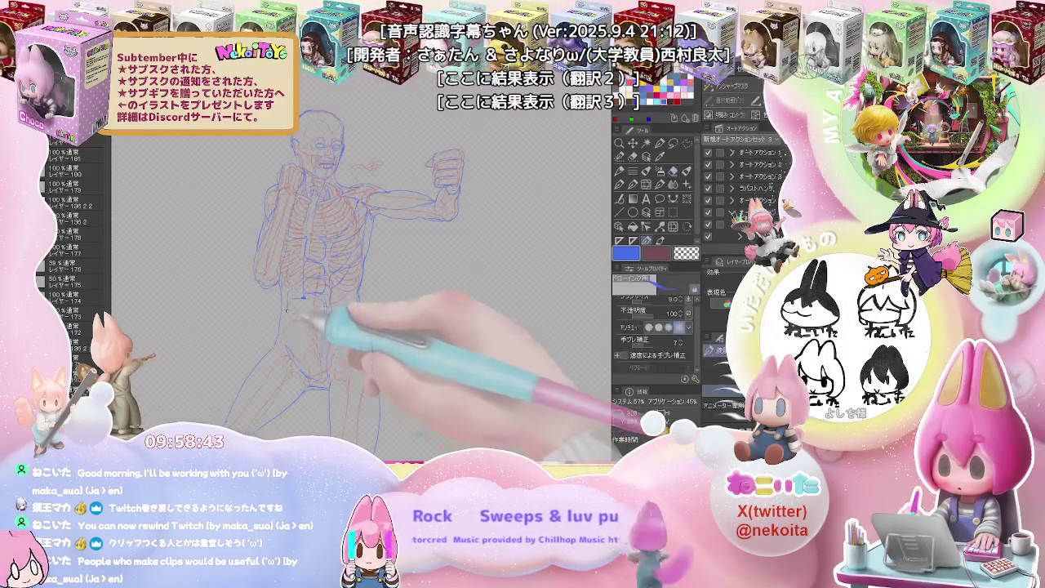
Erase stray lines and redraw the blue torso outline of the boxing figure.
{"action": "key", "text": "e"}
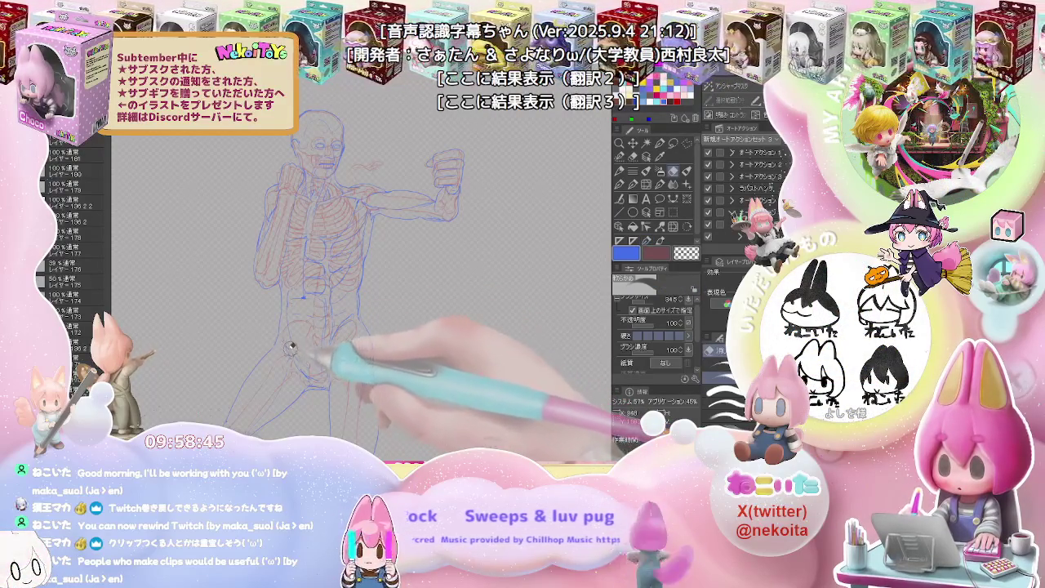
{"action": "key", "text": "p"}
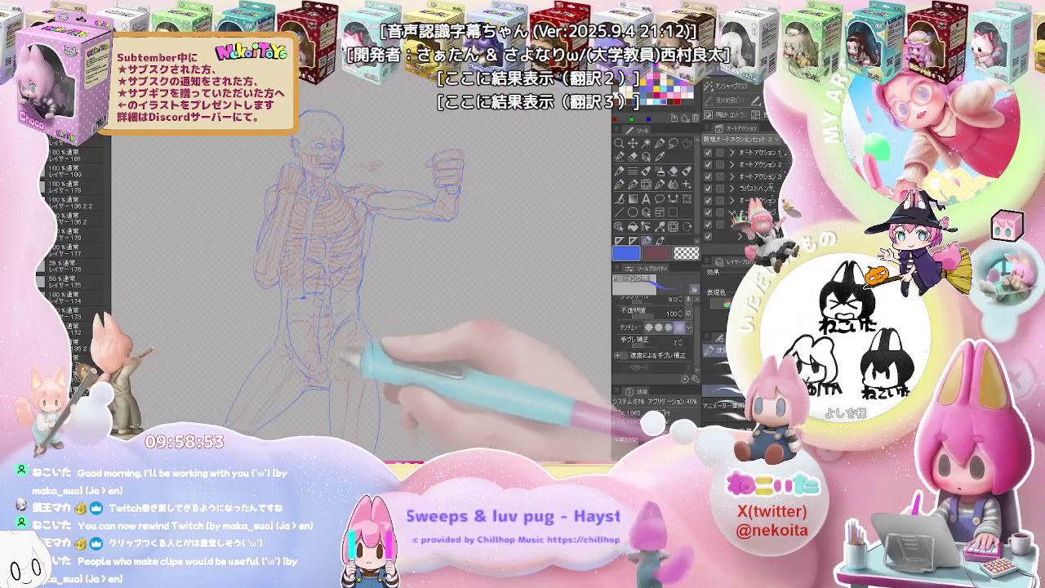
{"action": "key", "text": "e"}
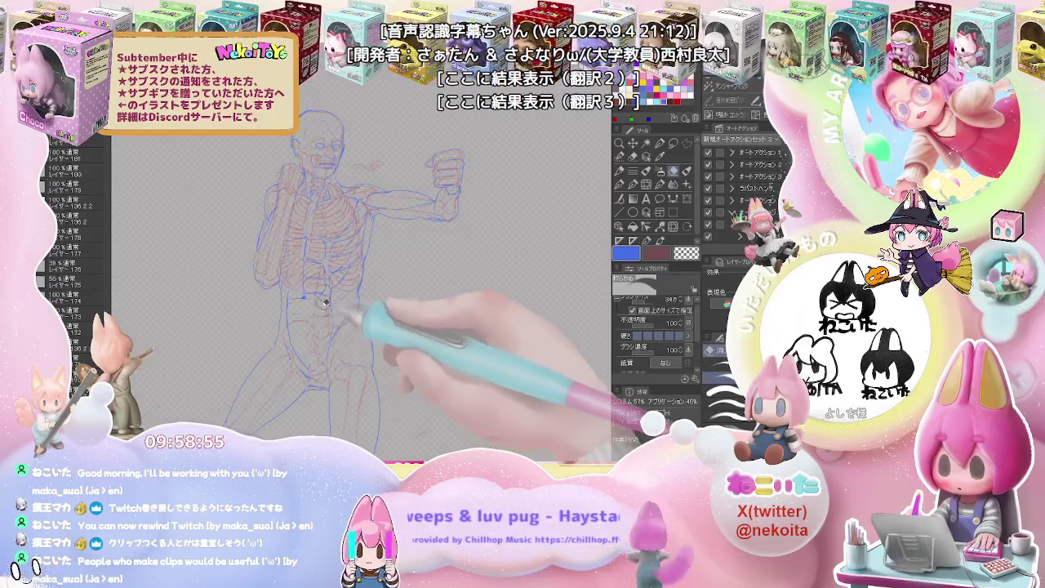
{"action": "key", "text": "p"}
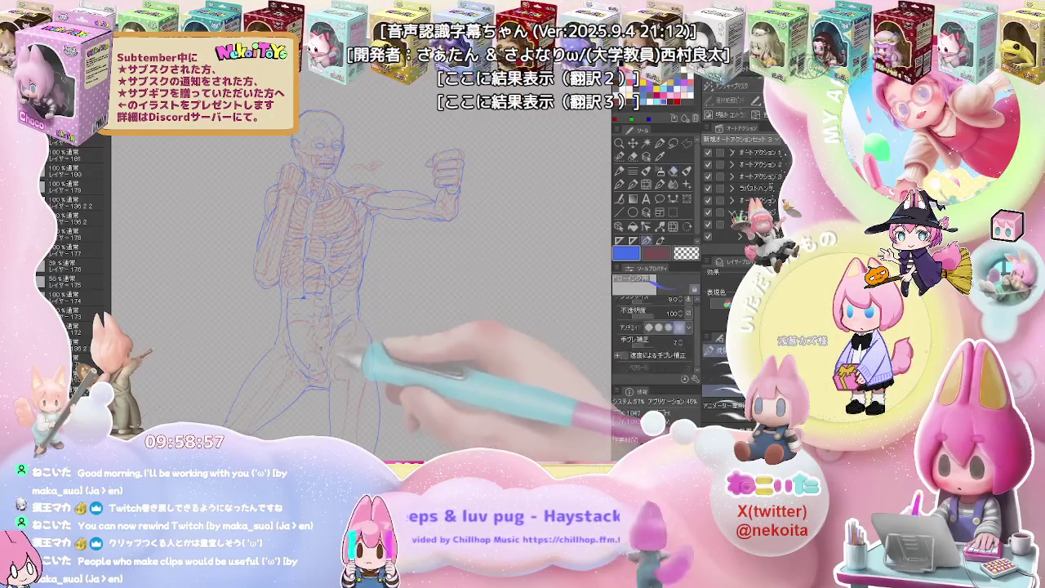
{"action": "key", "text": "e"}
{"action": "key", "text": "p"}
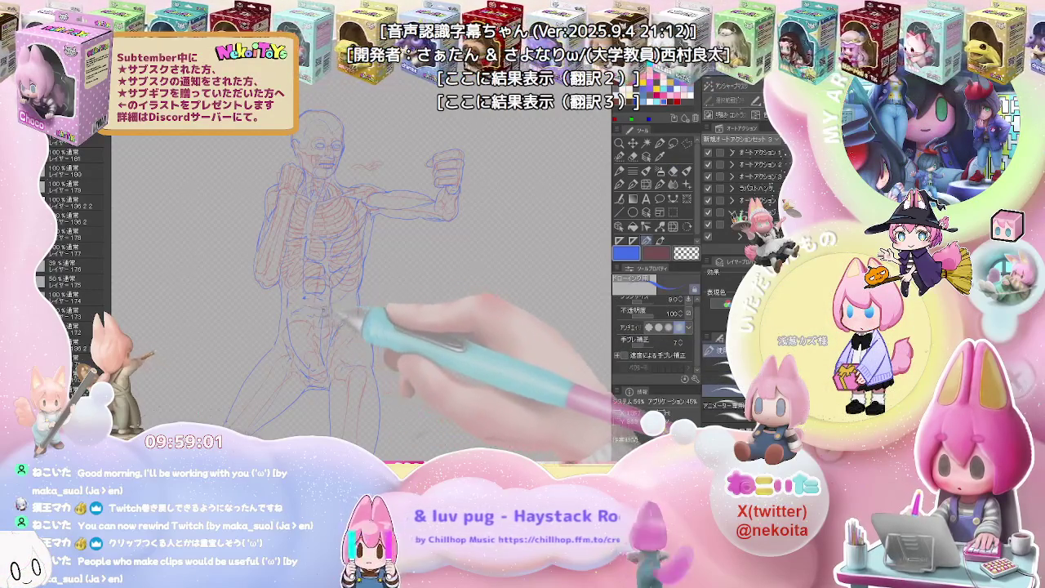
{"action": "key", "text": "e"}
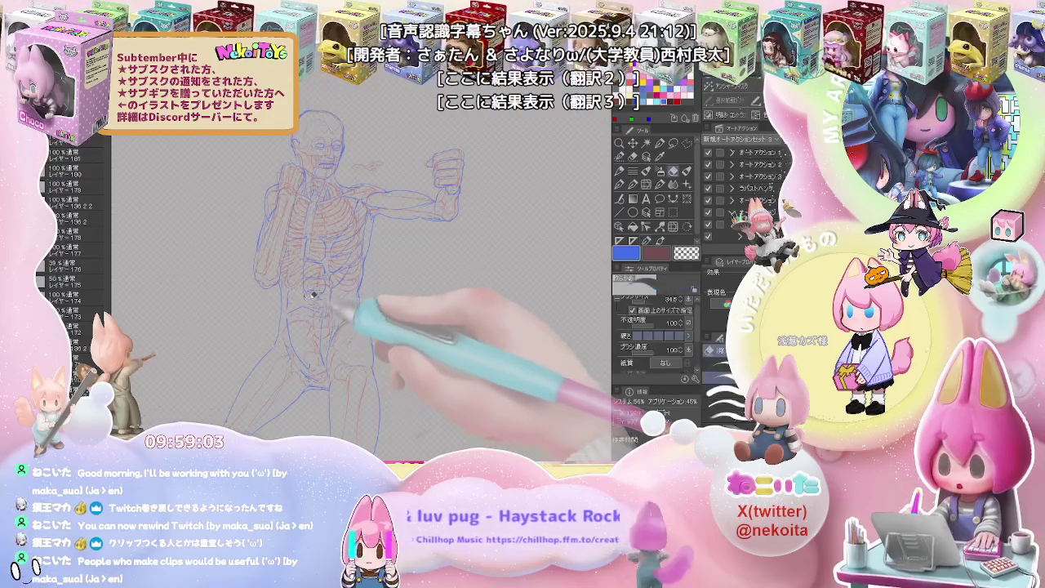
{"action": "key", "text": "p"}
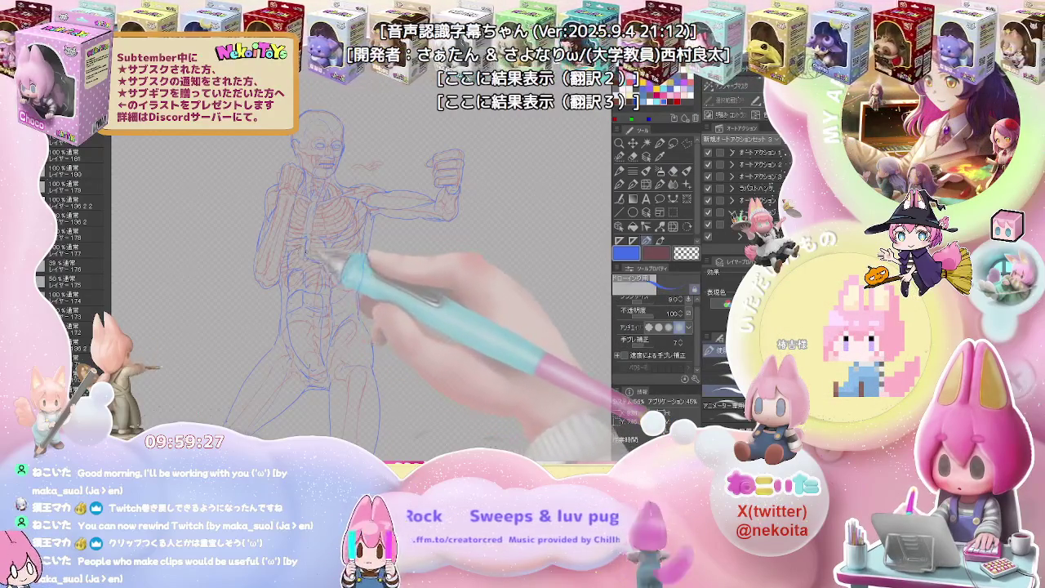
Touch up the blue torso and hip lines, then zoom out to see the whole figure.
{"action": "key", "text": "e"}
{"action": "key", "text": "p"}
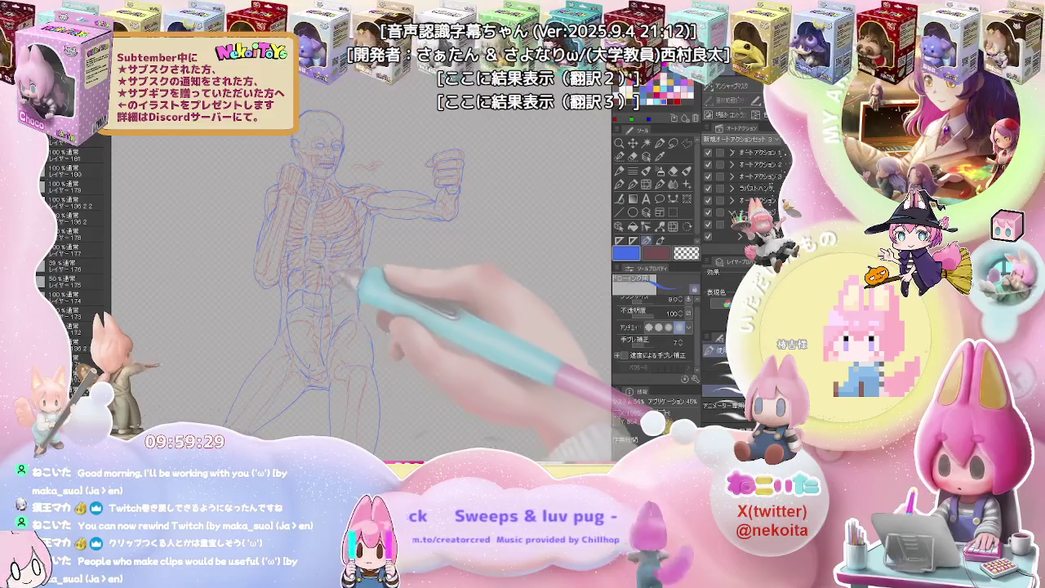
{"action": "key", "text": "e"}
{"action": "key", "text": "p"}
{"action": "key", "text": "e"}
{"action": "key", "text": "p"}
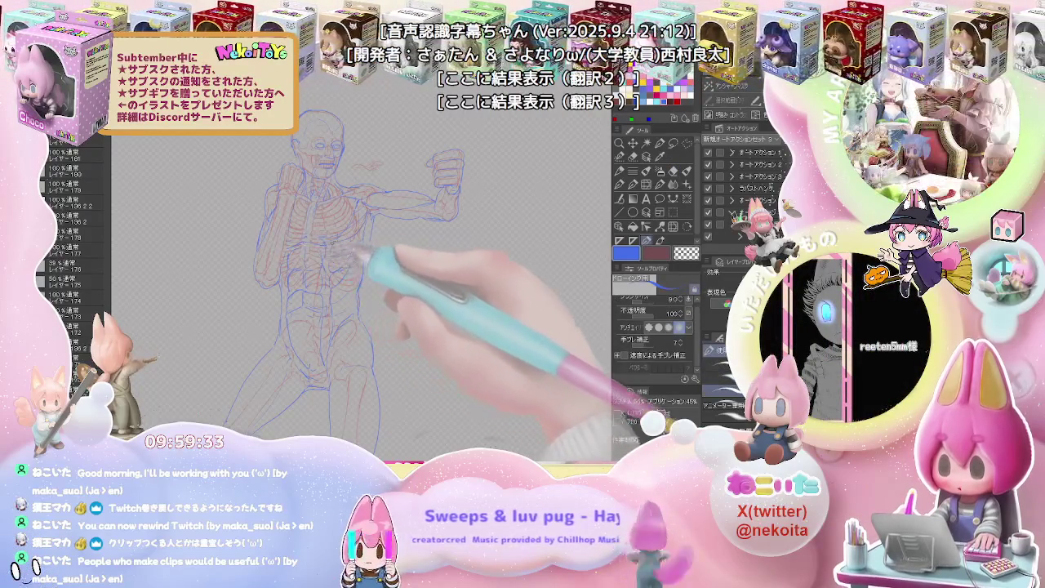
{"action": "key", "text": "e"}
{"action": "key", "text": "p"}
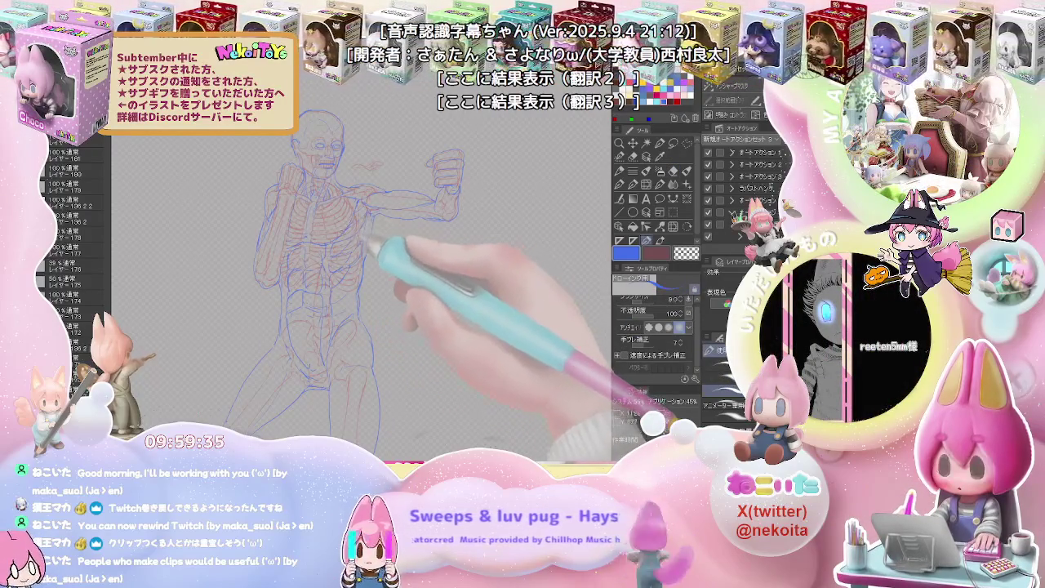
{"action": "key", "text": "ctrl+minus"}
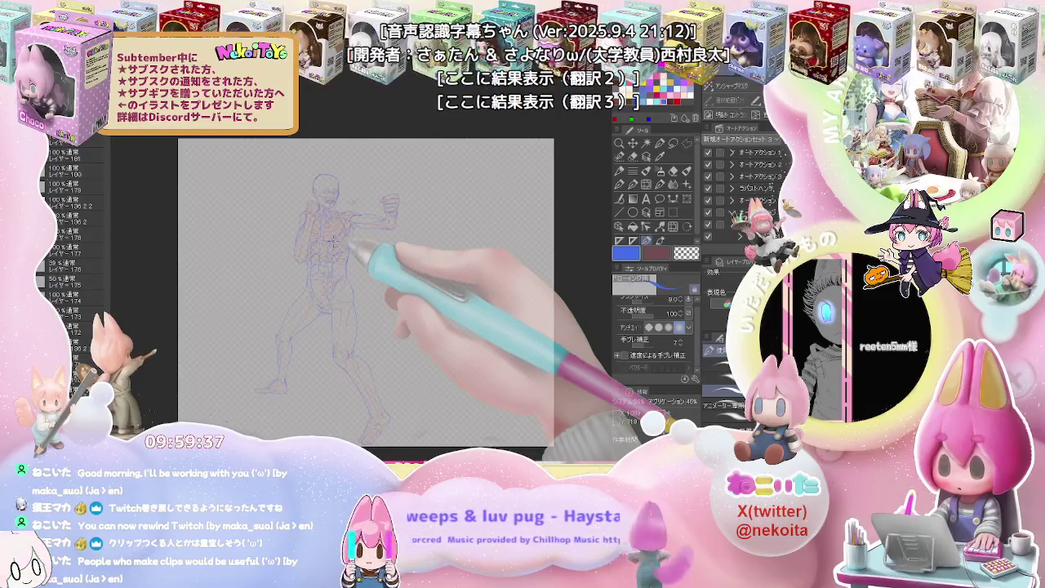
Zoom in on the torso and erase and redraw the blue chest and shoulder lines.
{"action": "scroll", "coordinate": [331, 246], "scroll_direction": "up", "scroll_amount": 3}
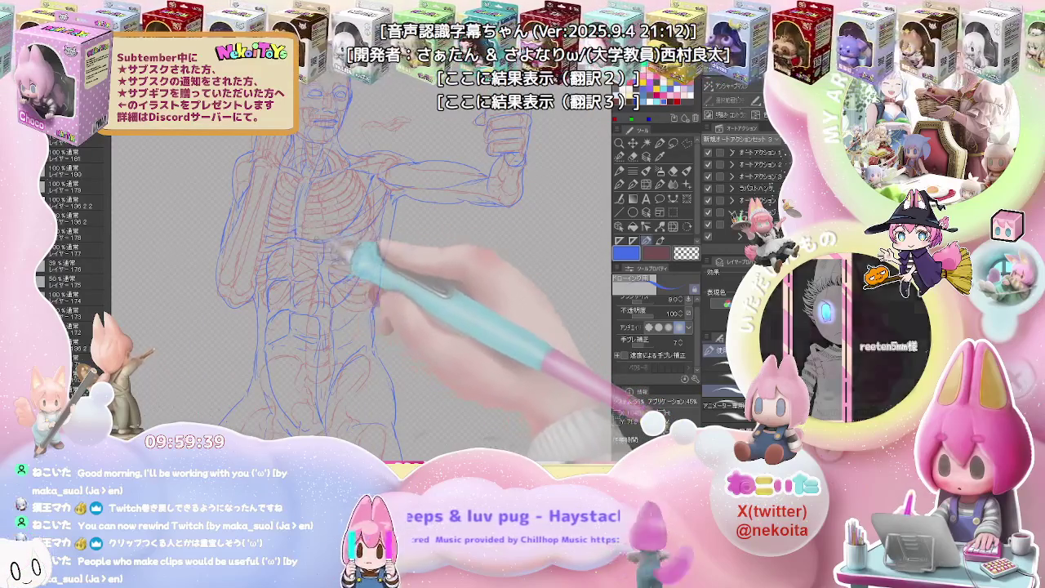
{"action": "scroll", "coordinate": [343, 217], "scroll_direction": "down", "scroll_amount": 2}
{"action": "key", "text": "e"}
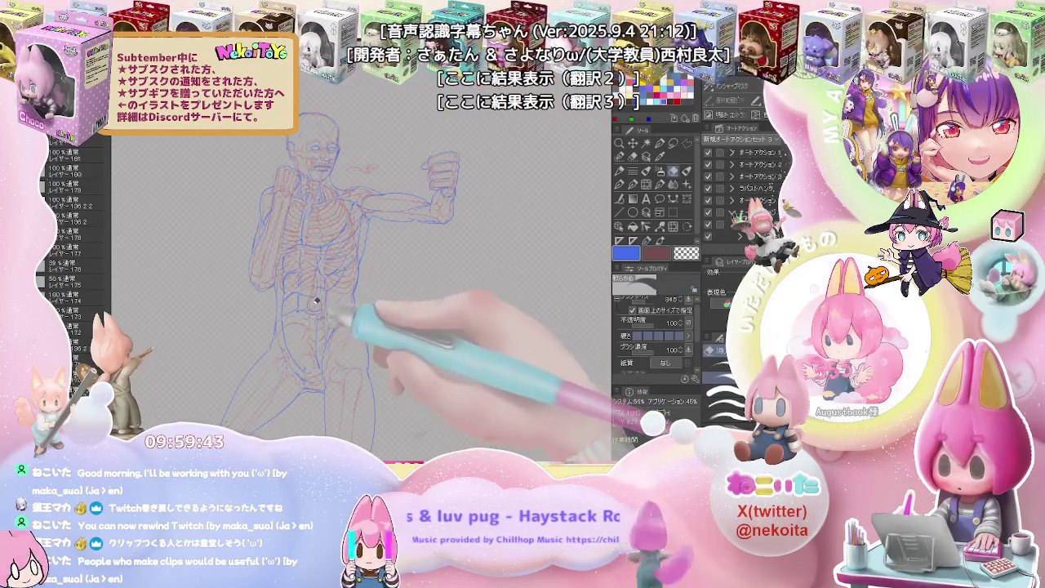
{"action": "key", "text": "p"}
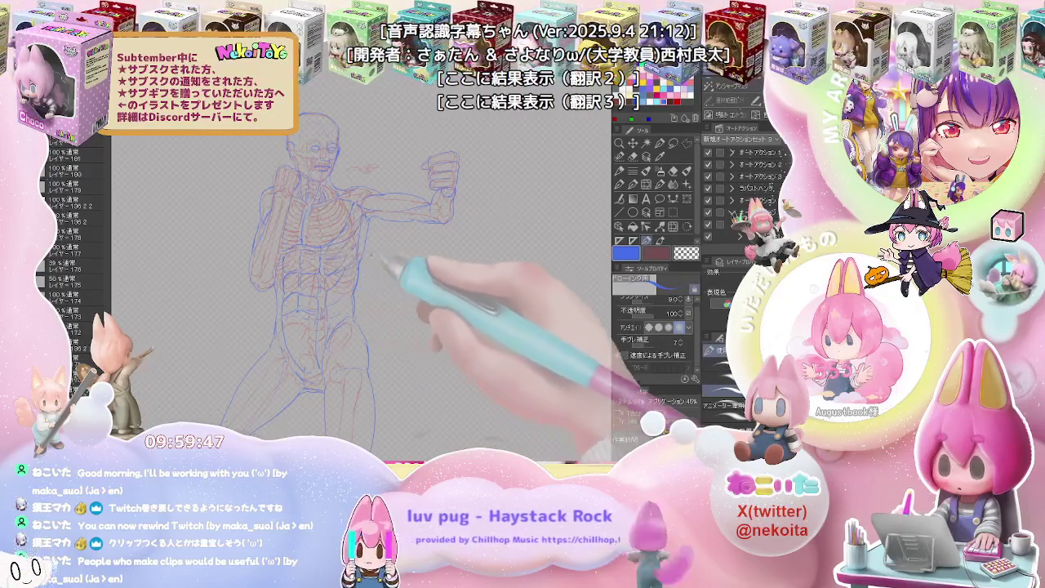
{"action": "left_click_drag", "start_coordinate": [443, 269], "coordinate": [378, 249]}
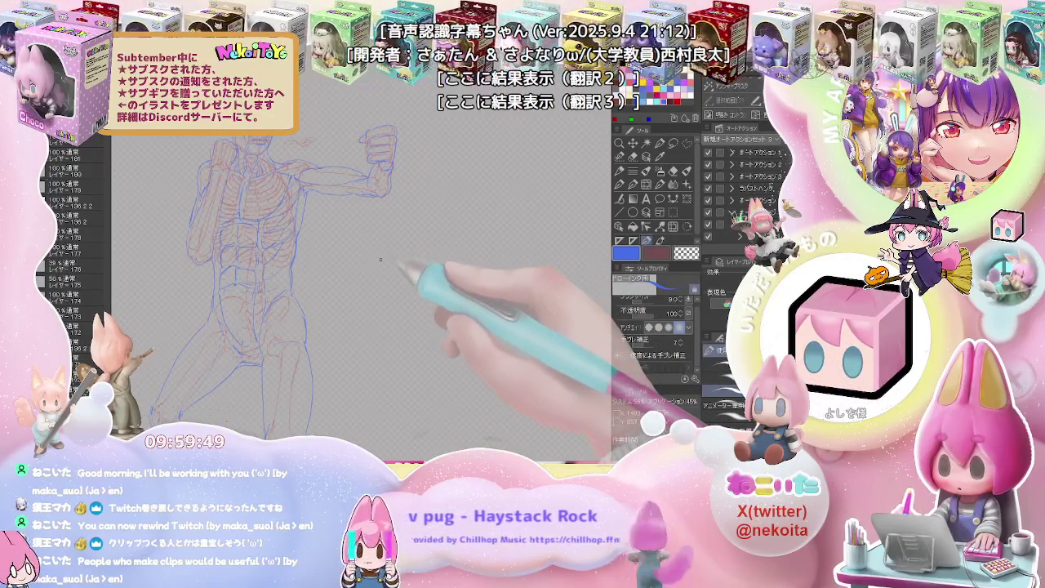
{"action": "key", "text": "ctrl+plus"}
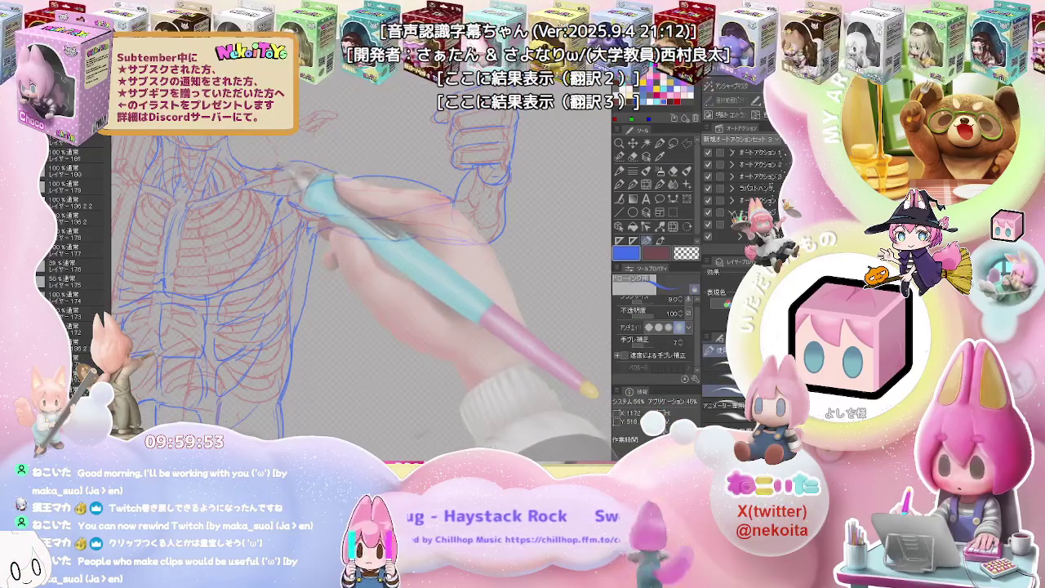
{"action": "key", "text": "e"}
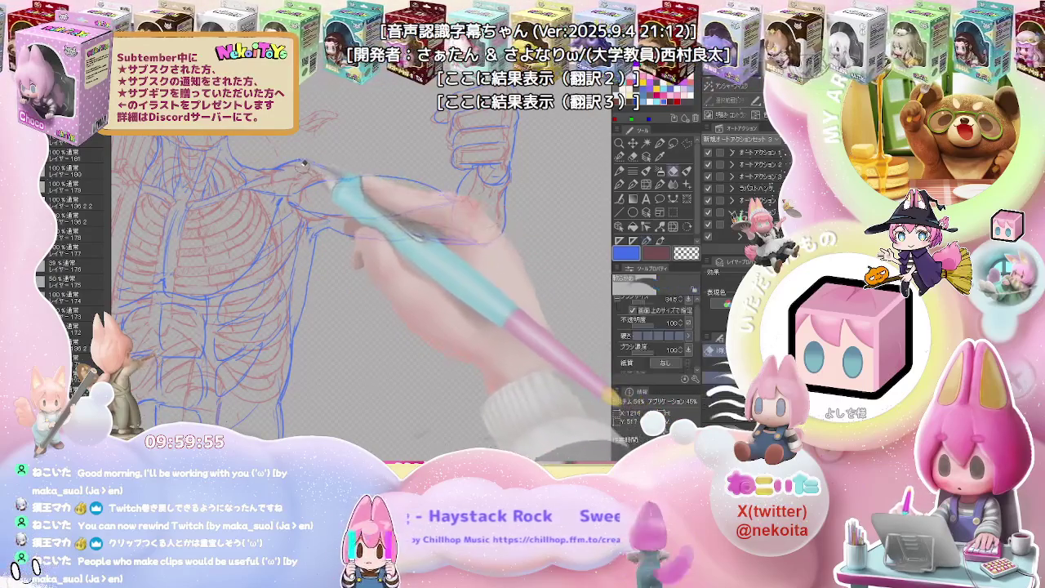
{"action": "key", "text": "p"}
{"action": "key", "text": "ctrl+0"}
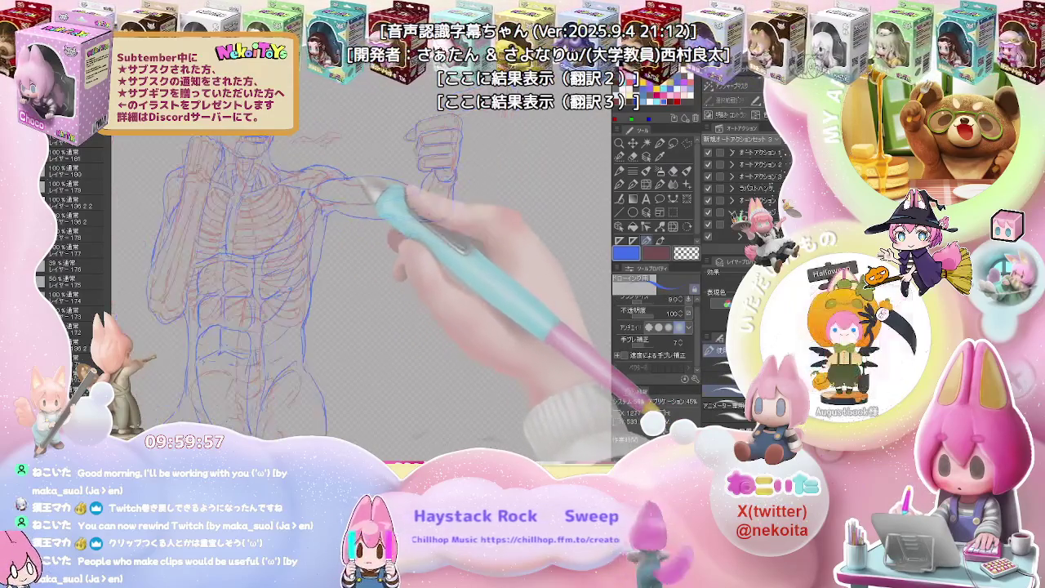
{"action": "left_click_drag", "start_coordinate": [392, 204], "coordinate": [359, 224]}
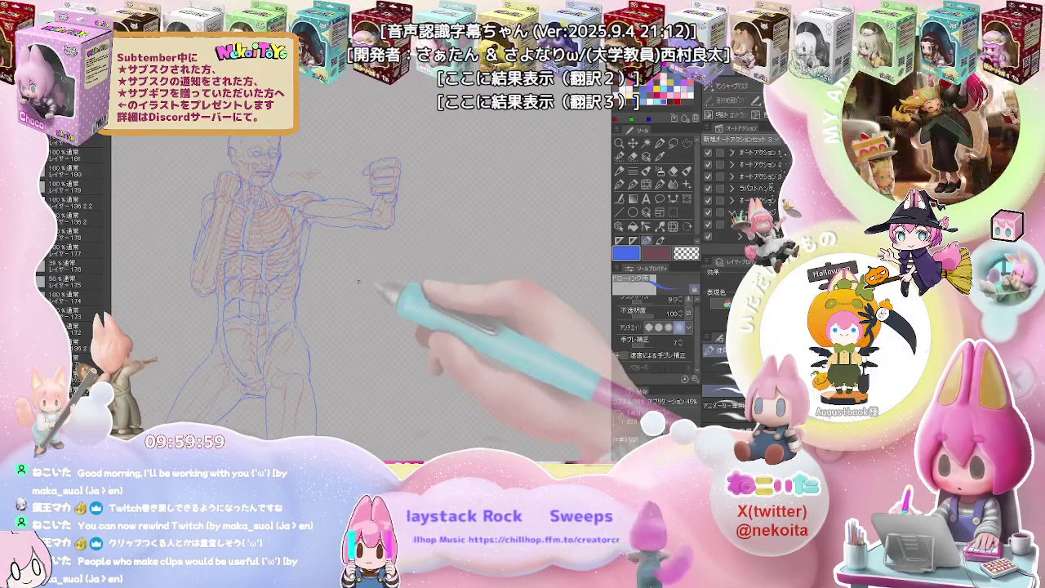
{"action": "key", "text": "ctrl+minus"}
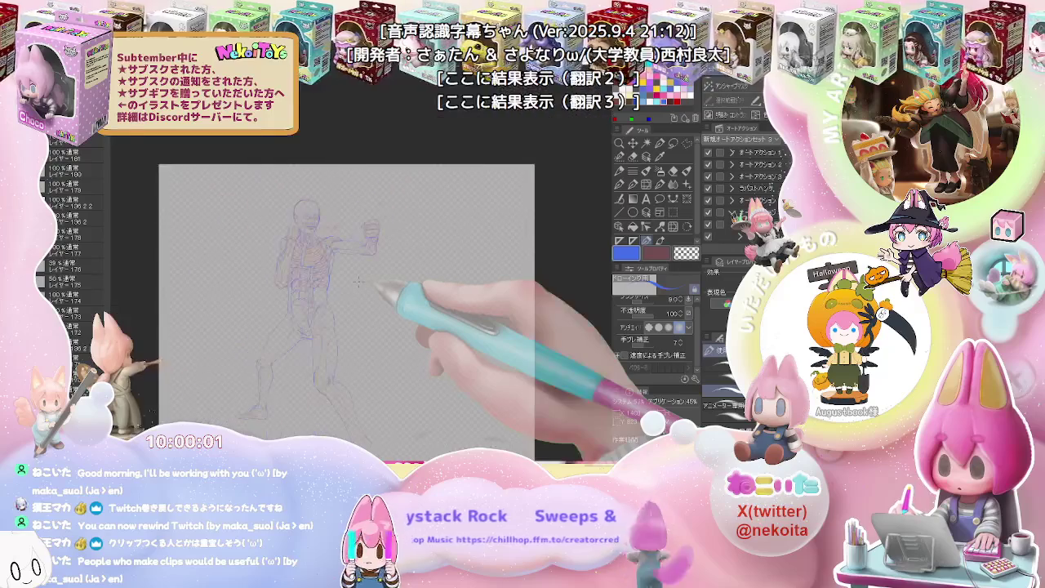
Zoom in and trace the blue hips and thighs over the anatomy reference.
{"action": "key", "text": "ctrl+plus"}
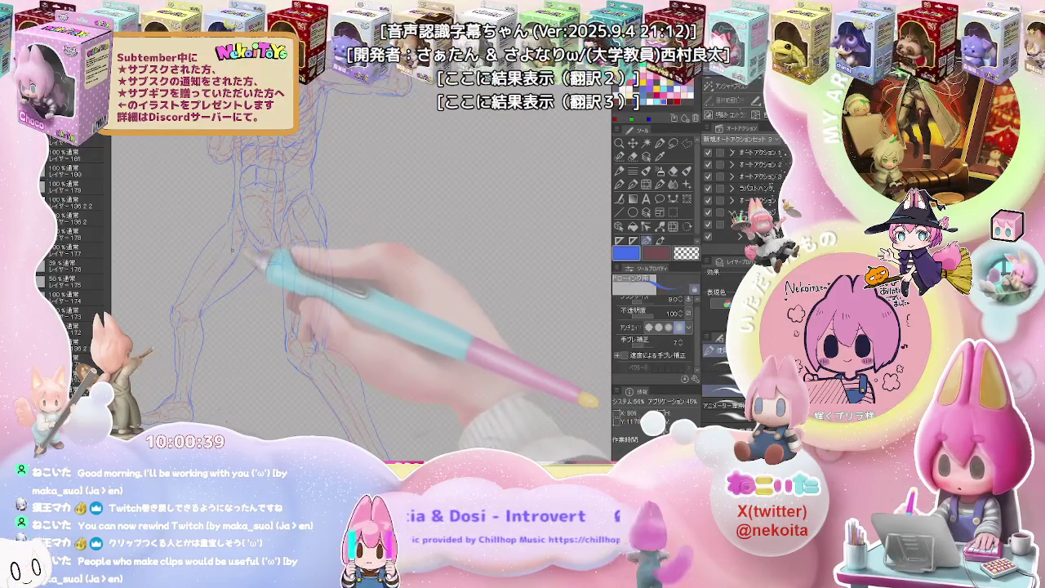
Pen-trace the blue lower legs and feet down from the thighs.
{"action": "key", "text": "e"}
{"action": "key", "text": "p"}
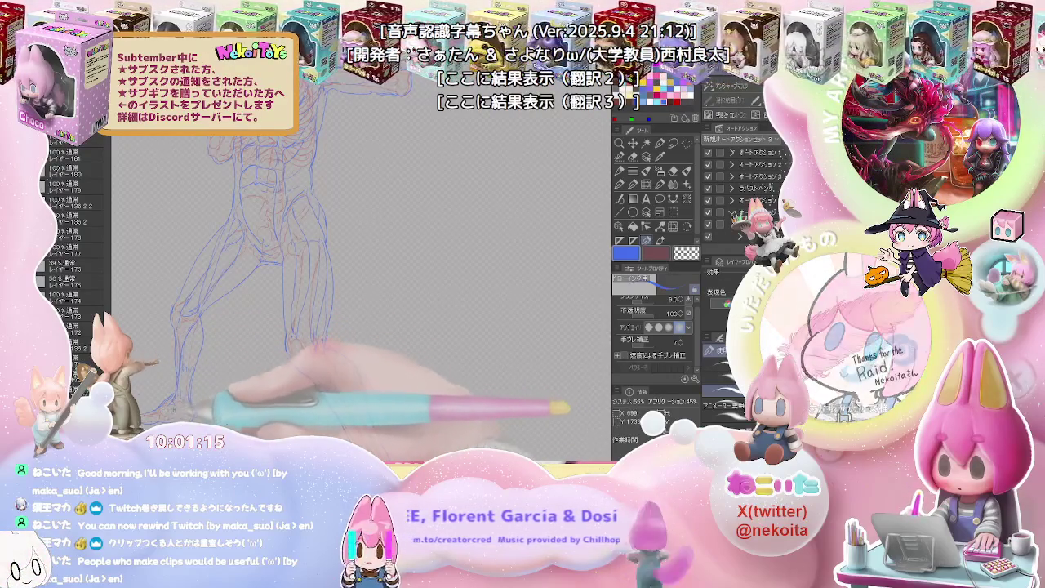
{"action": "scroll", "coordinate": [359, 269], "scroll_direction": "up", "scroll_amount": 3}
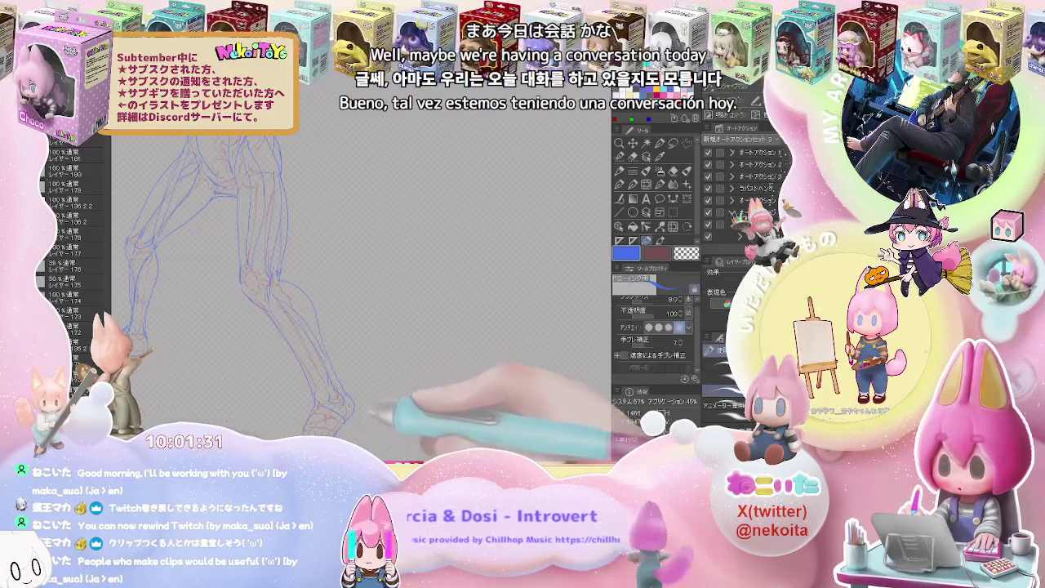
{"action": "key", "text": "ctrl+minus"}
{"action": "key", "text": "ctrl+plus"}
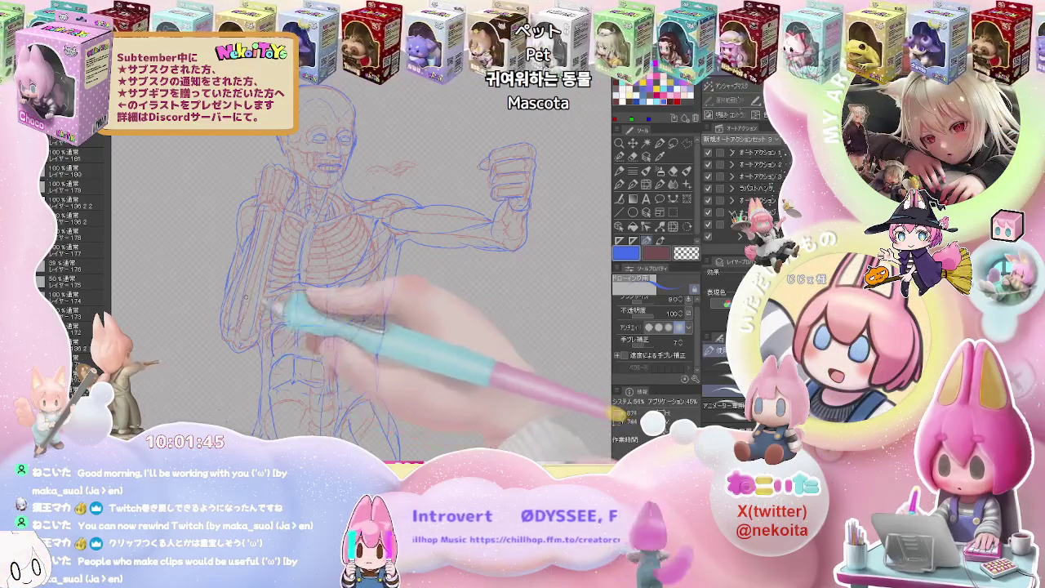
{"action": "left_click_drag", "start_coordinate": [408, 245], "coordinate": [335, 277]}
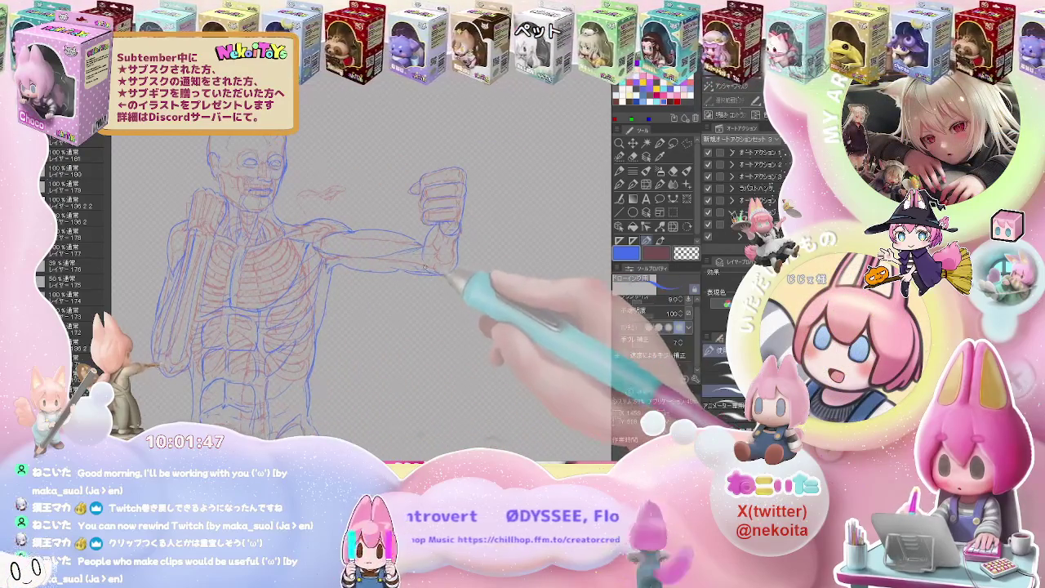
{"action": "left_click_drag", "start_coordinate": [429, 245], "coordinate": [453, 270]}
{"action": "scroll", "coordinate": [472, 277], "scroll_direction": "down", "scroll_amount": 2}
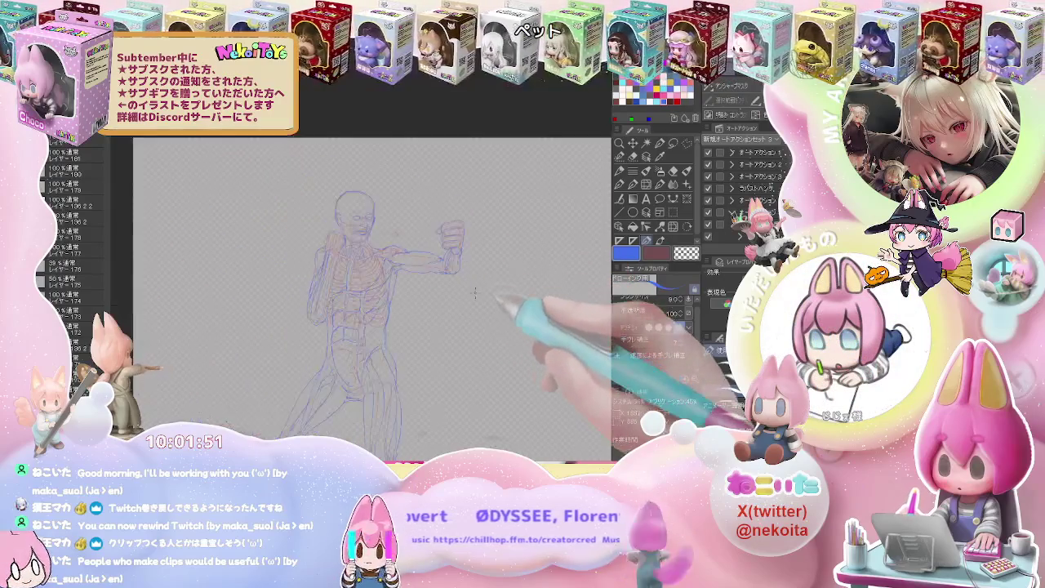
{"action": "scroll", "coordinate": [473, 289], "scroll_direction": "down", "scroll_amount": 2}
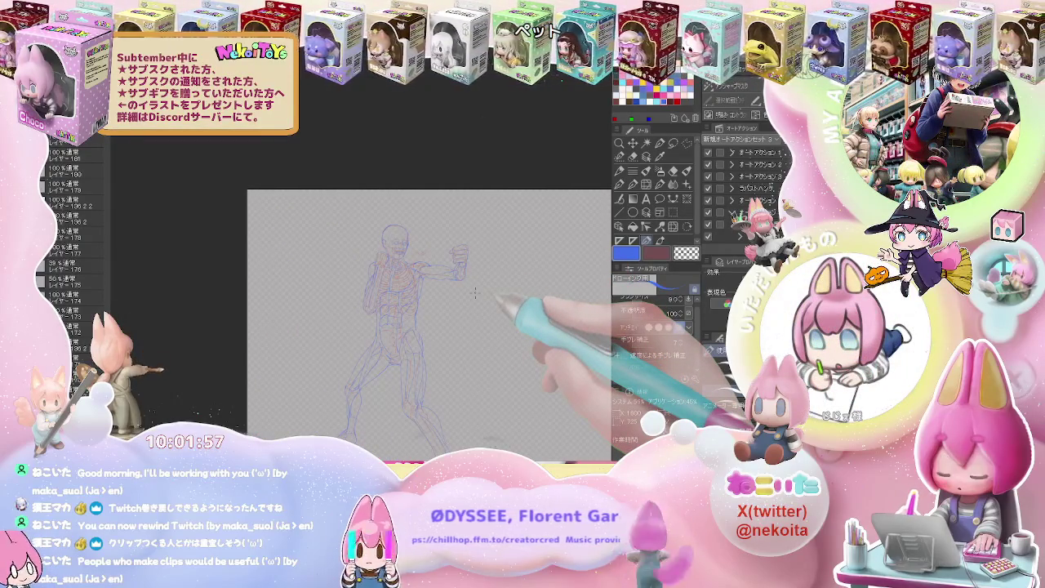
{"action": "scroll", "coordinate": [475, 292], "scroll_direction": "up", "scroll_amount": 2}
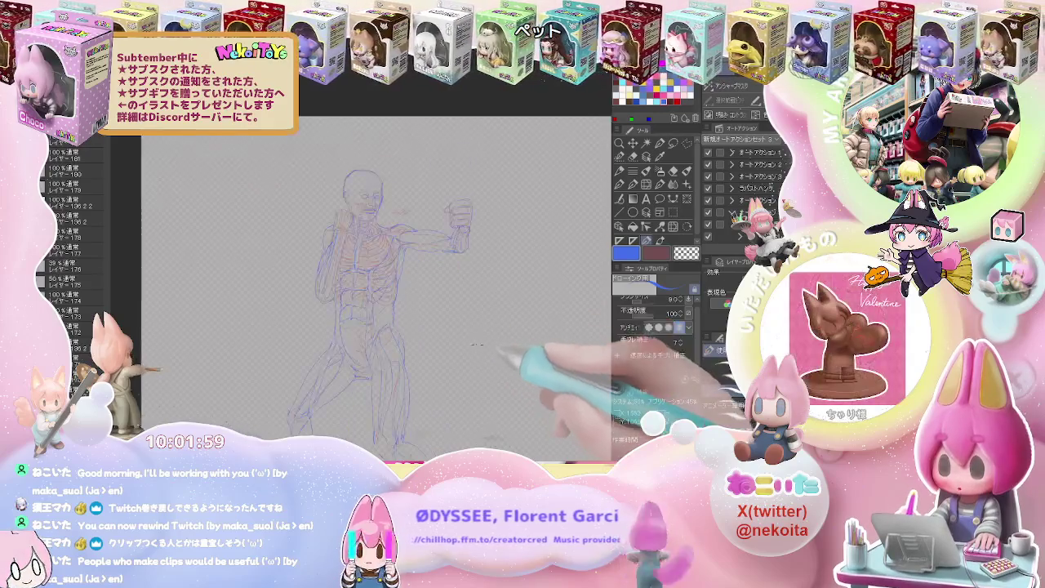
{"action": "scroll", "coordinate": [481, 358], "scroll_direction": "up", "scroll_amount": 1}
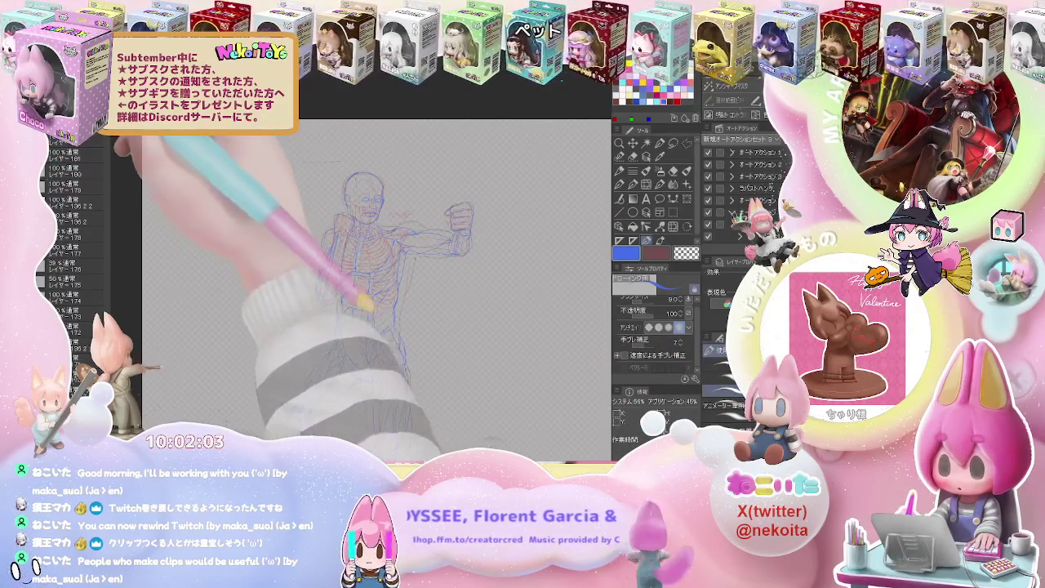
Show the red skeleton layer and pan around to compare it with the blue sketch.
{"action": "left_click", "coordinate": [80, 151]}
{"action": "scroll", "coordinate": [338, 293], "scroll_direction": "up", "scroll_amount": 3}
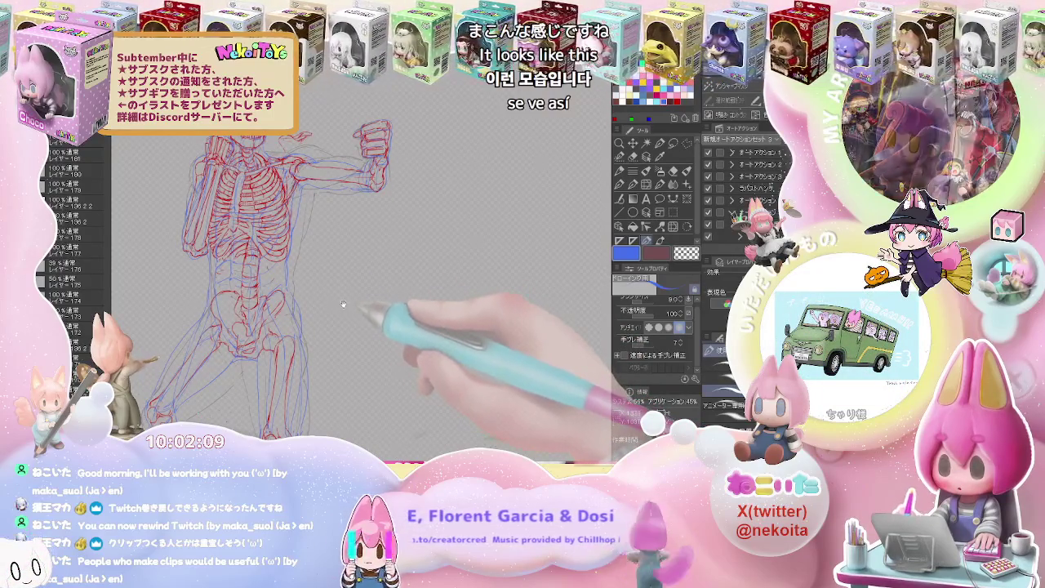
{"action": "left_click_drag", "start_coordinate": [336, 305], "coordinate": [378, 248]}
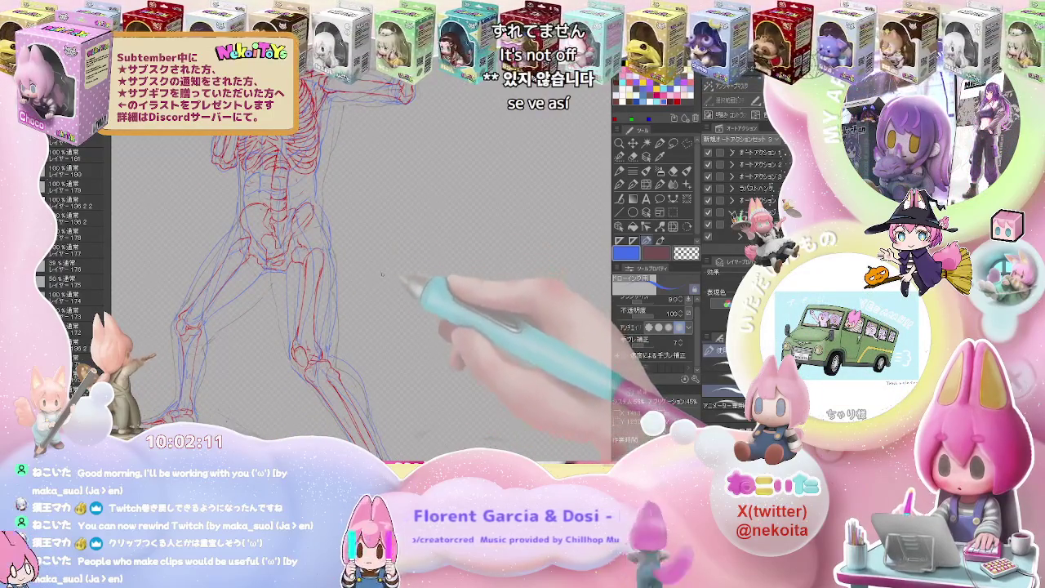
{"action": "left_click_drag", "start_coordinate": [379, 283], "coordinate": [427, 275]}
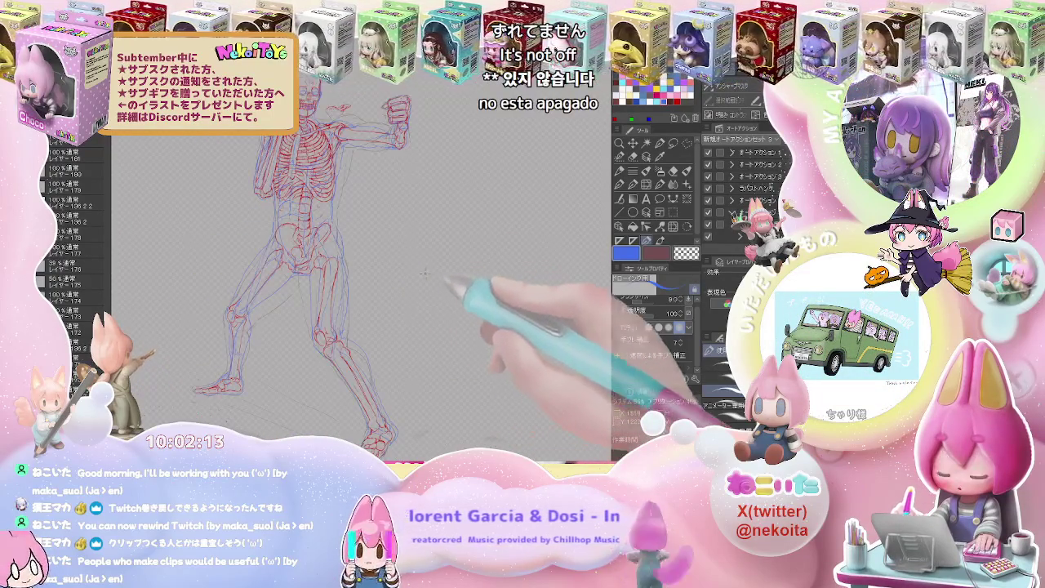
{"action": "scroll", "coordinate": [428, 278], "scroll_direction": "up", "scroll_amount": 2}
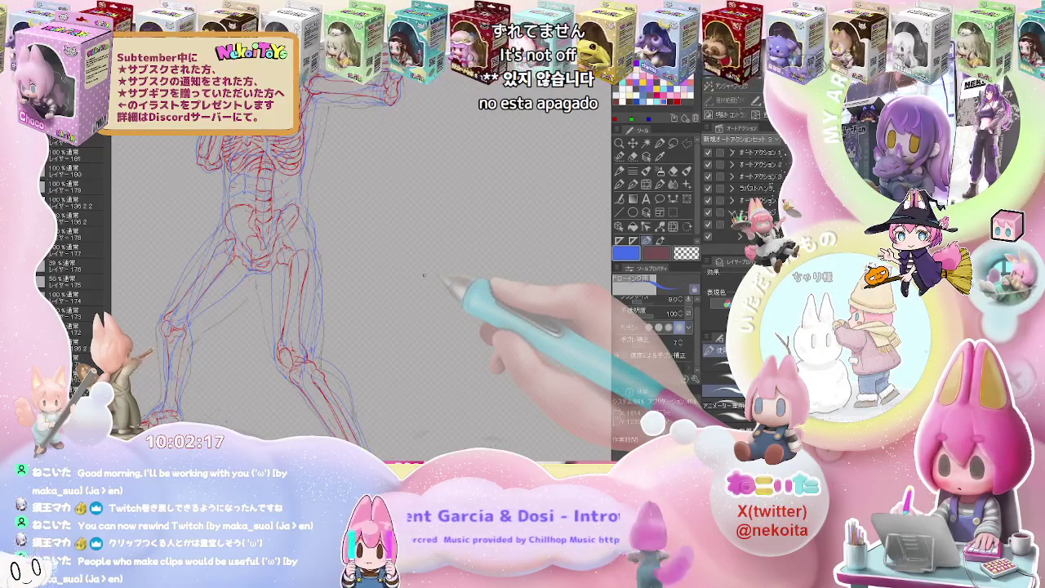
{"action": "scroll", "coordinate": [424, 275], "scroll_direction": "down", "scroll_amount": 2}
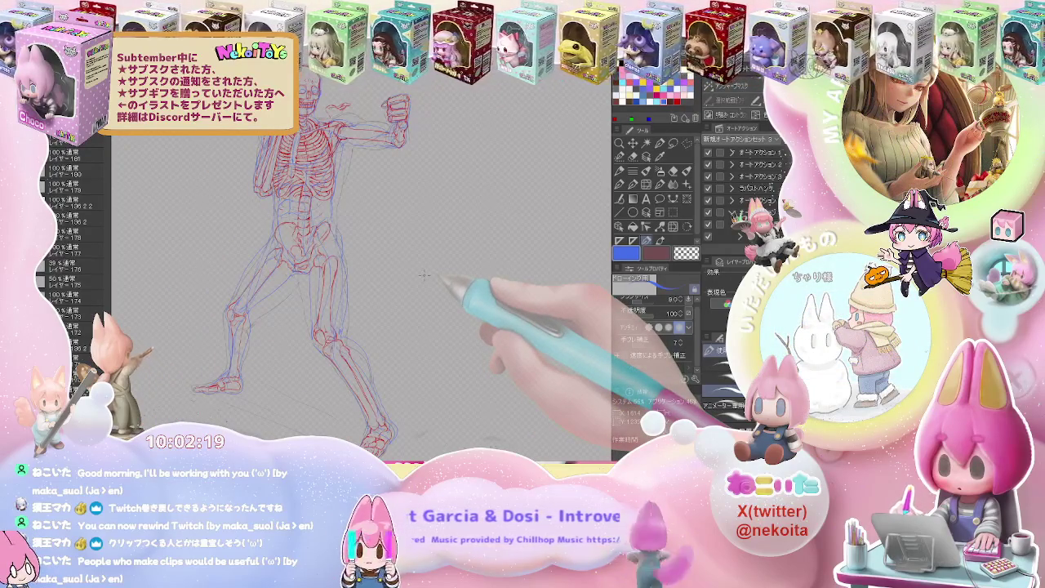
{"action": "left_click_drag", "start_coordinate": [424, 275], "coordinate": [391, 284]}
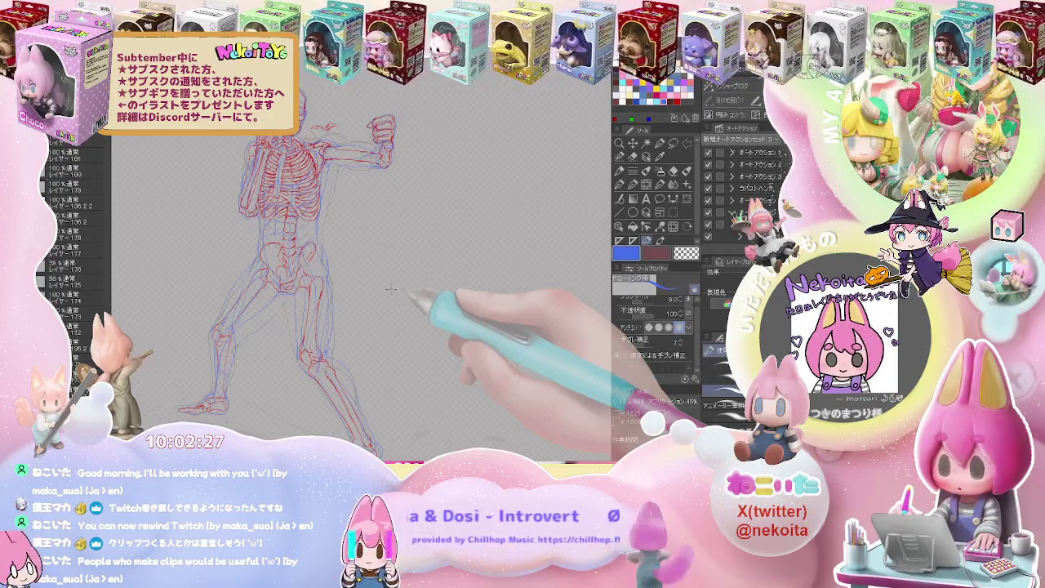
{"action": "scroll", "coordinate": [391, 288], "scroll_direction": "up", "scroll_amount": 3}
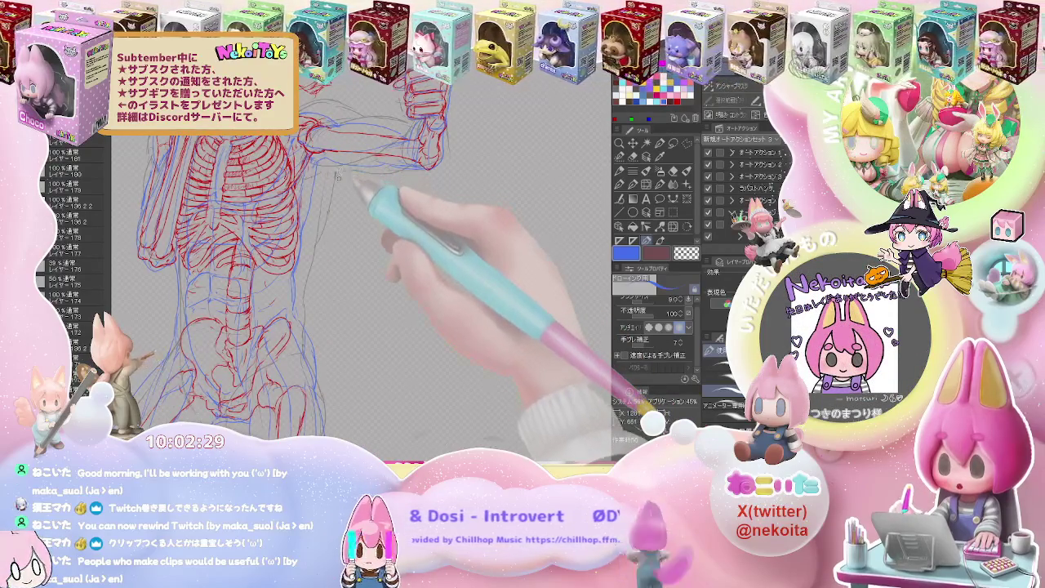
{"action": "scroll", "coordinate": [336, 176], "scroll_direction": "down", "scroll_amount": 2}
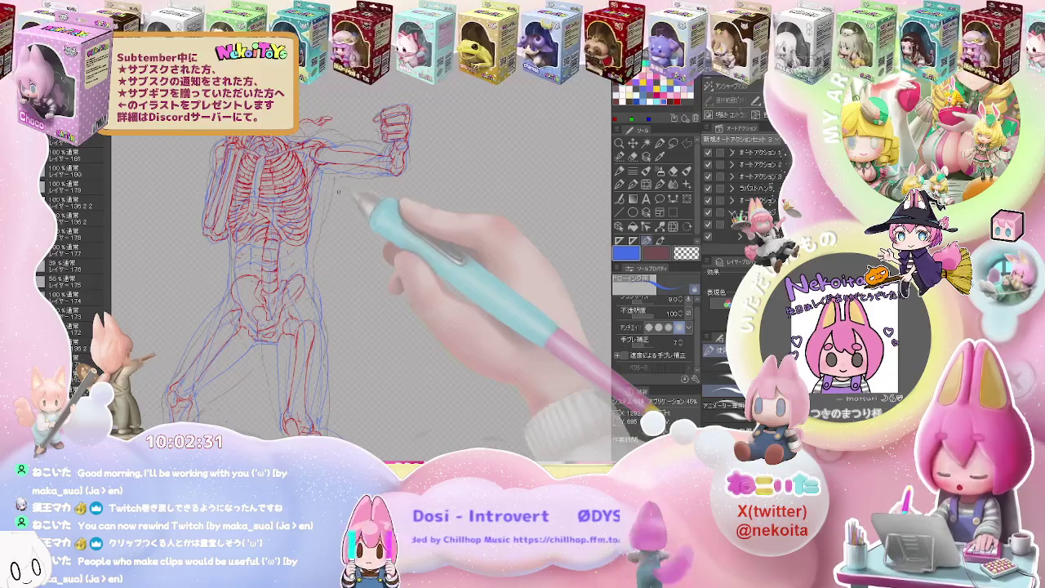
{"action": "scroll", "coordinate": [333, 209], "scroll_direction": "up", "scroll_amount": 1}
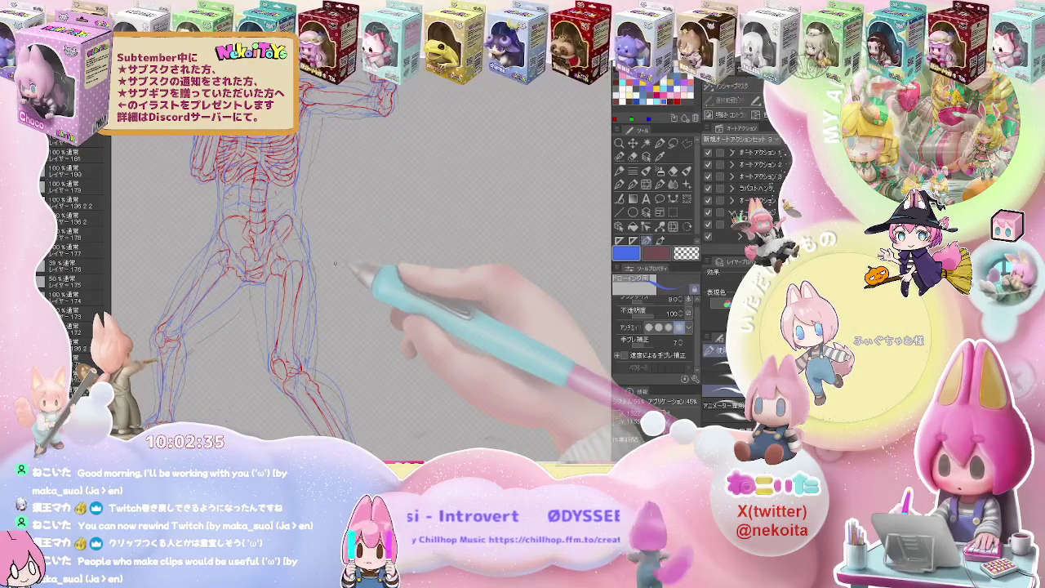
{"action": "scroll", "coordinate": [334, 262], "scroll_direction": "down", "scroll_amount": 1}
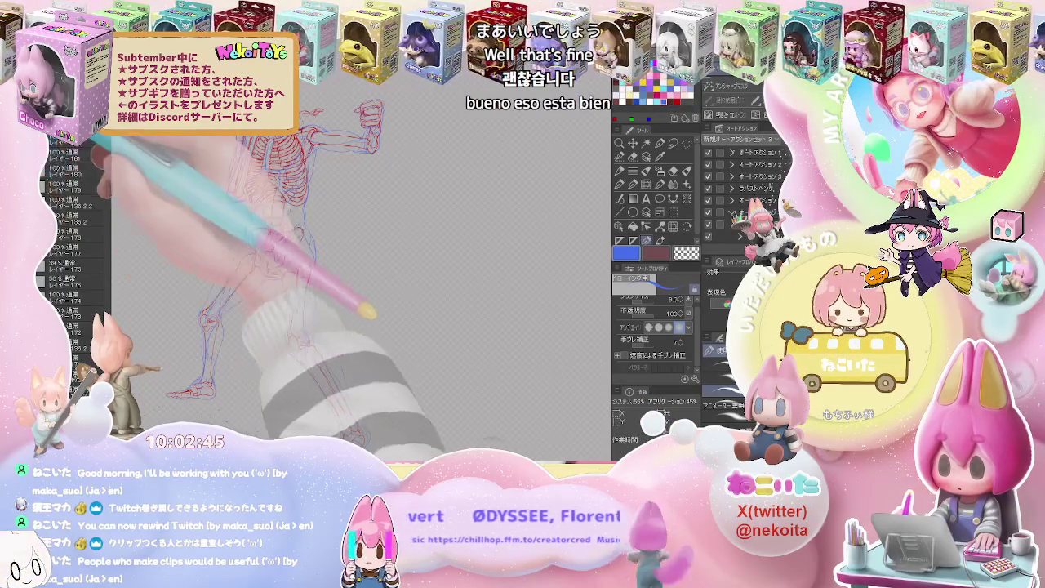
{"action": "scroll", "coordinate": [307, 330], "scroll_direction": "up", "scroll_amount": 3}
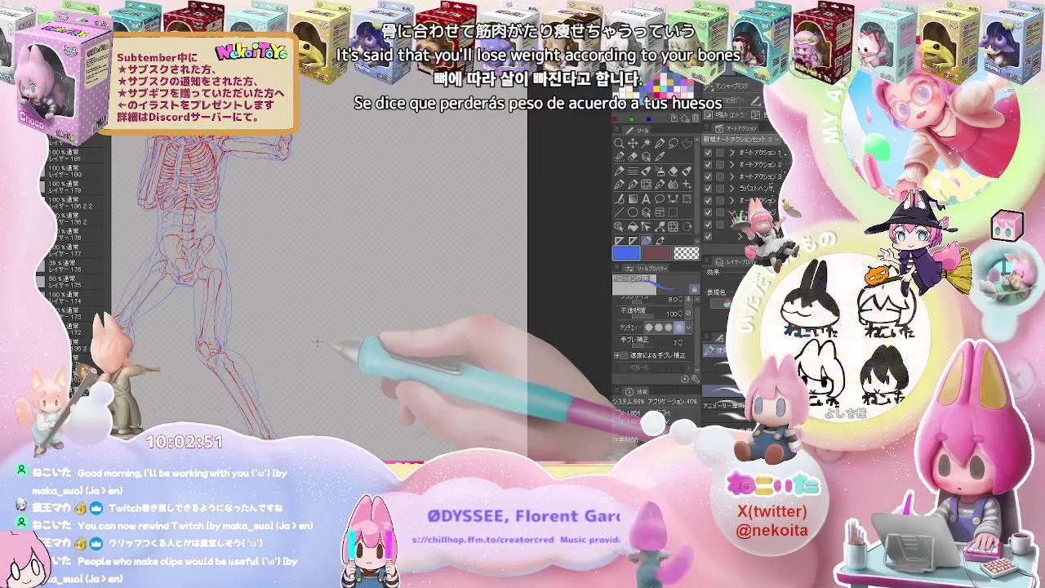
Shrink the red skeleton to 55% in the top-left and hide the large muscle figure and blue sketch.
{"action": "scroll", "coordinate": [317, 339], "scroll_direction": "down", "scroll_amount": 3}
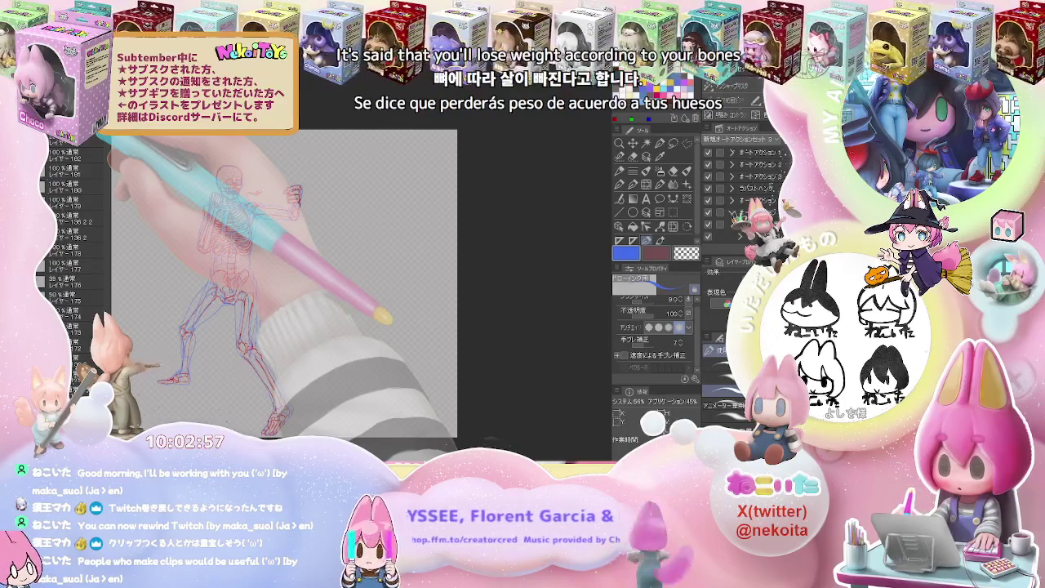
{"action": "key", "text": "ctrl+t"}
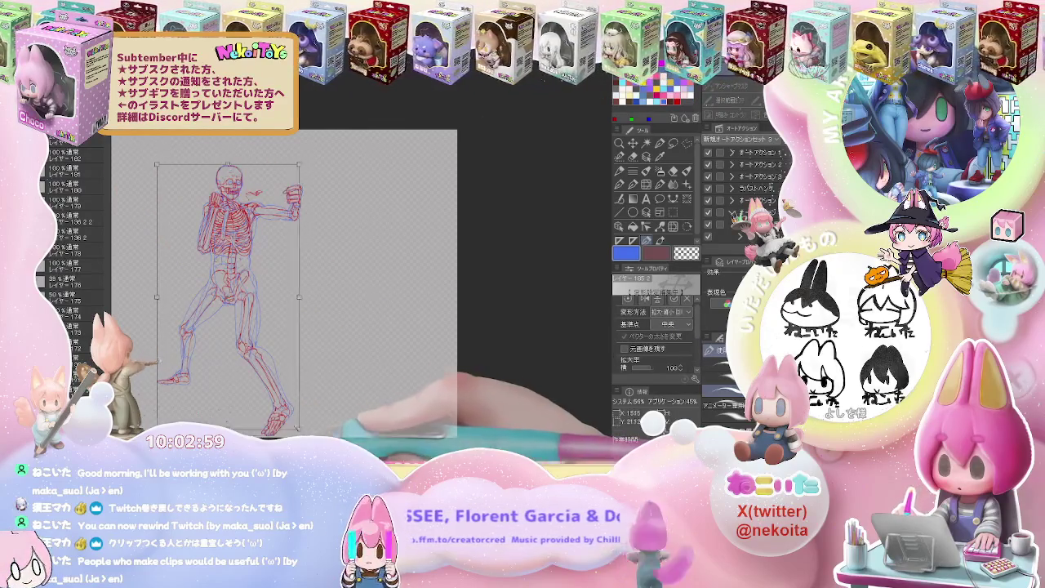
{"action": "left_click_drag", "start_coordinate": [219, 318], "coordinate": [163, 212]}
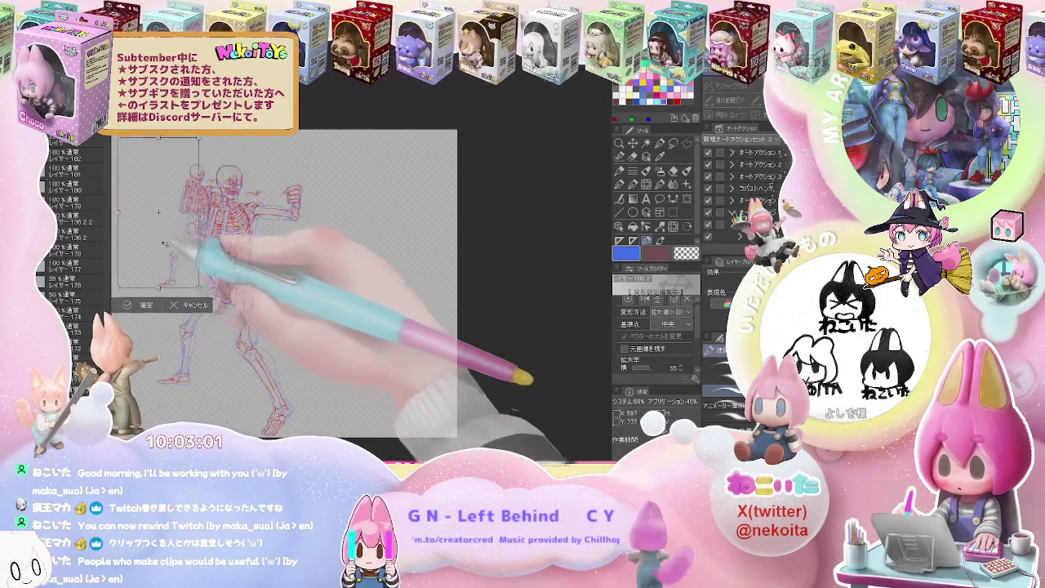
{"action": "key", "text": "Return"}
{"action": "key", "text": "ctrl+t"}
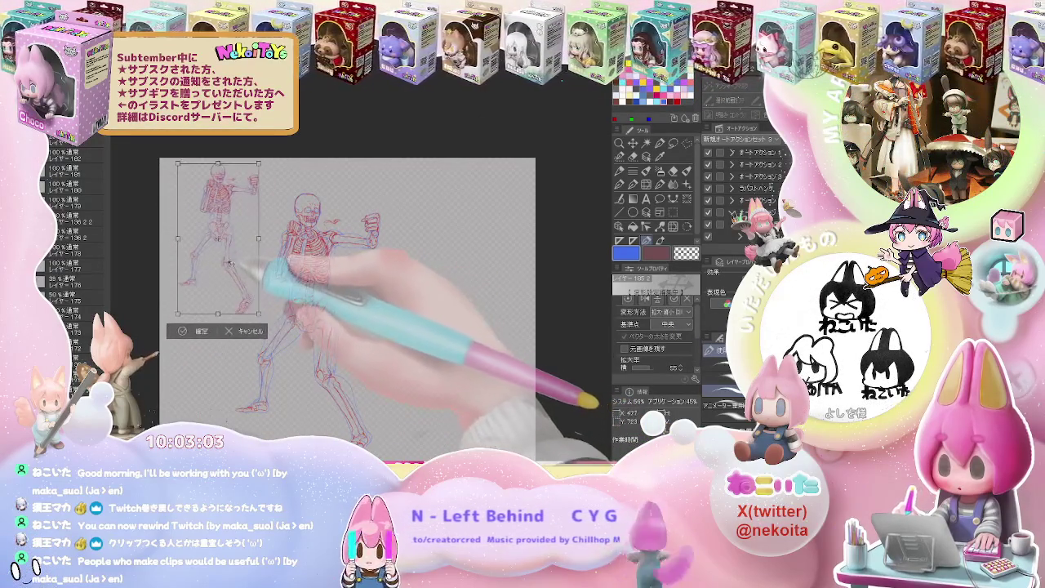
{"action": "left_click", "coordinate": [182, 331]}
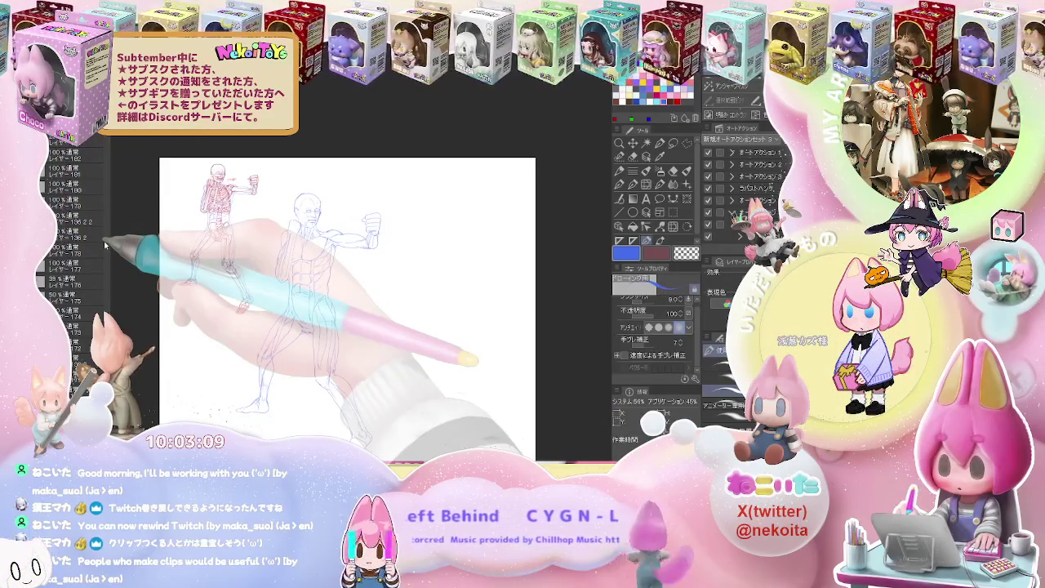
{"action": "key", "text": "ctrl+z"}
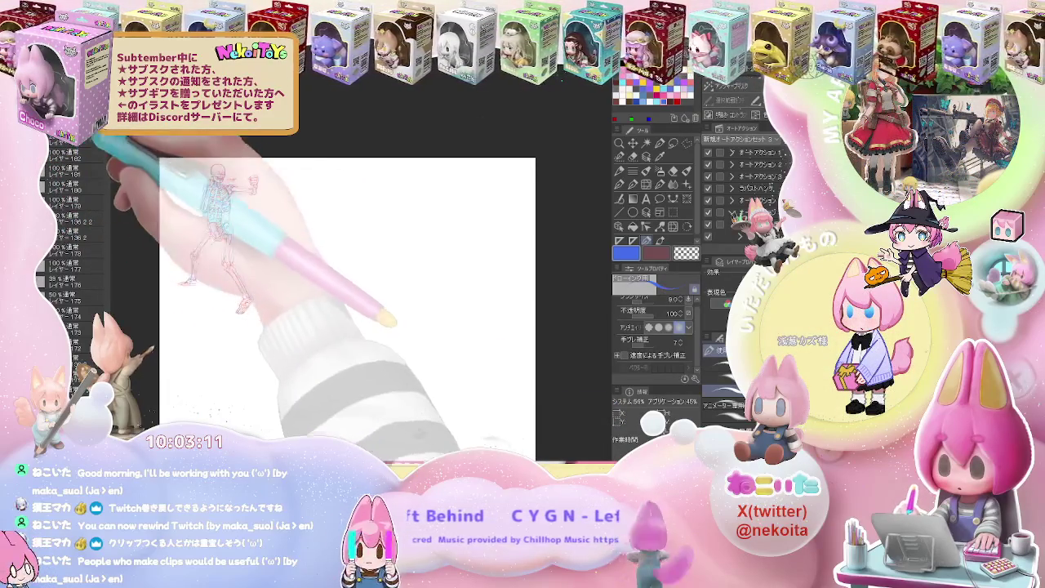
{"action": "key", "text": "F9"}
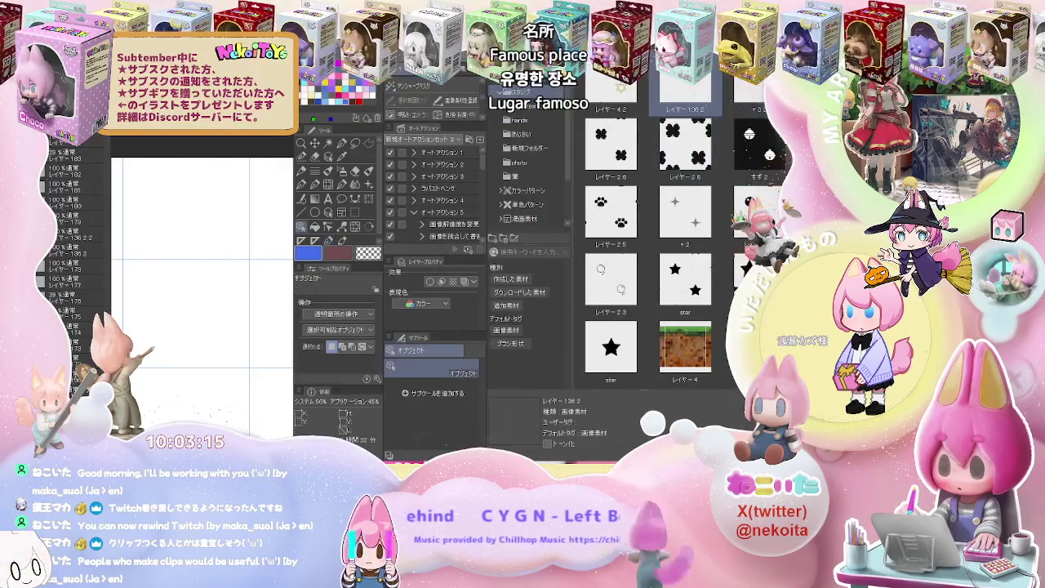
Close the Material palette and return the canvas view upright with the skeleton in view.
{"action": "key", "text": "F9"}
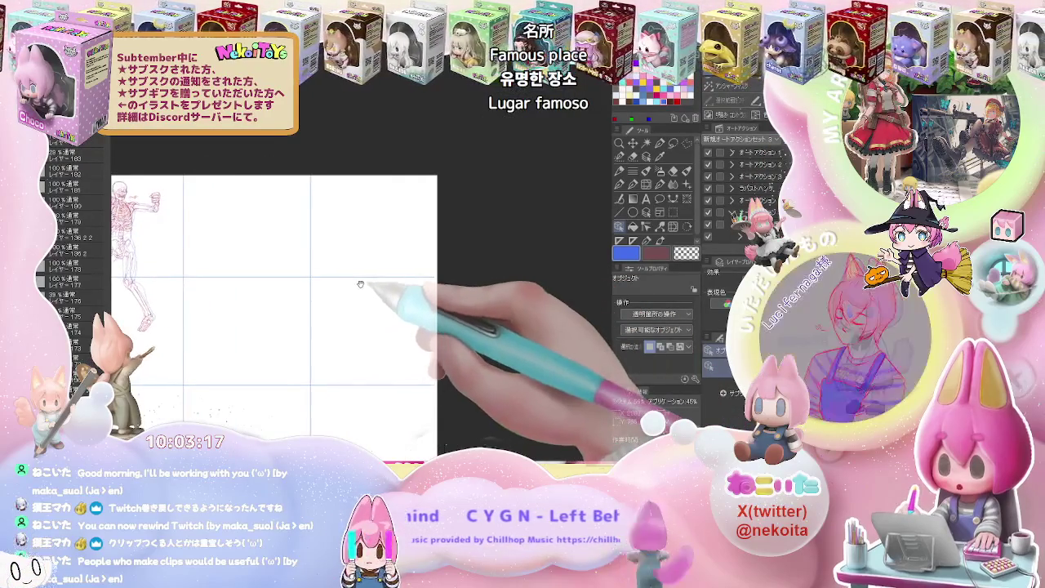
{"action": "key", "text": "minus"}
{"action": "key", "text": "minus"}
{"action": "key", "text": "minus"}
{"action": "key", "text": "asciicircum"}
{"action": "key", "text": "asciicircum"}
{"action": "key", "text": "asciicircum"}
{"action": "mouse_move", "coordinate": [367, 289]}
{"action": "left_mouse_down"}
{"action": "mouse_move", "coordinate": [335, 344]}
{"action": "mouse_move", "coordinate": [343, 365]}
{"action": "left_mouse_up"}
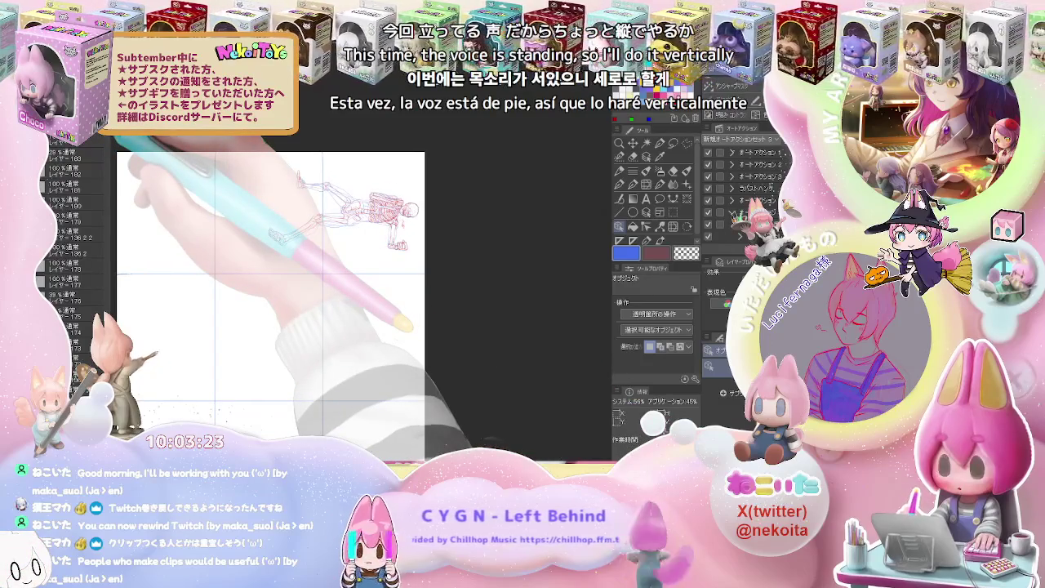
Rotate the small skeleton upright and move it down into a grid cell.
{"action": "key", "text": "ctrl+t"}
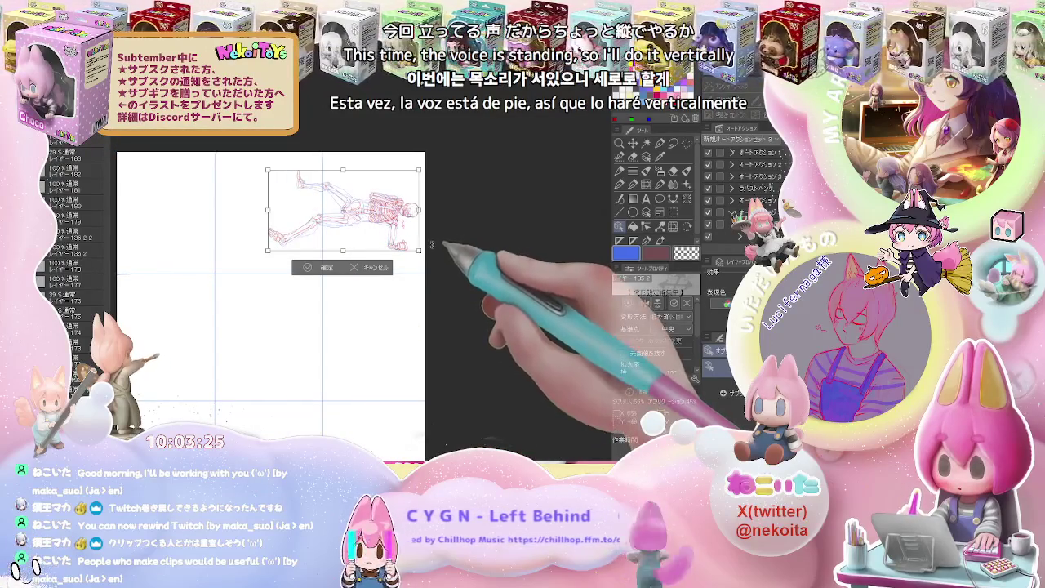
{"action": "left_click_drag", "start_coordinate": [401, 135], "coordinate": [359, 167]}
{"action": "left_click_drag", "start_coordinate": [351, 245], "coordinate": [284, 353]}
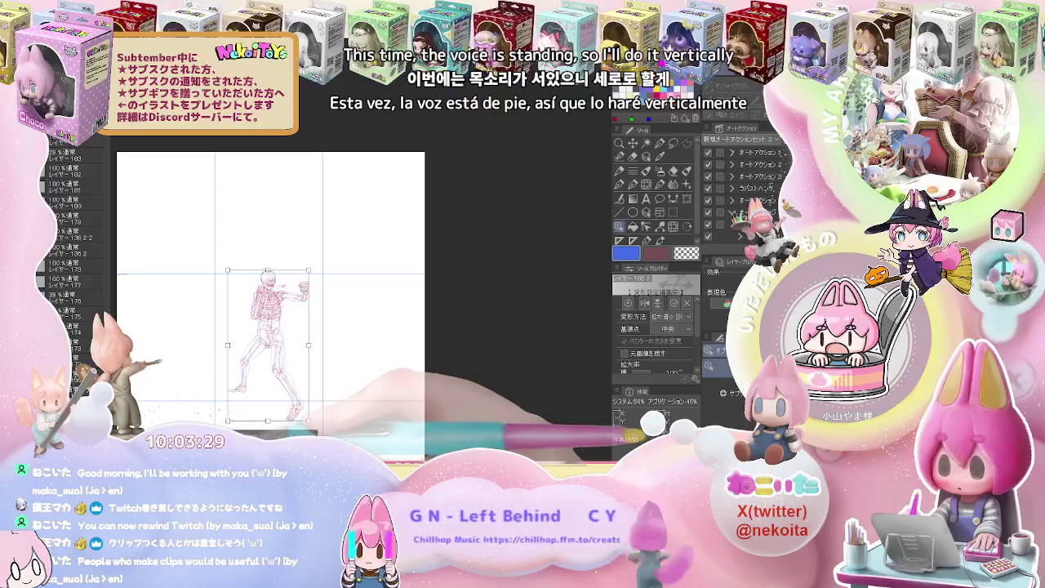
{"action": "key", "text": "Return"}
{"action": "key", "text": "ctrl+minus"}
{"action": "key", "text": "p"}
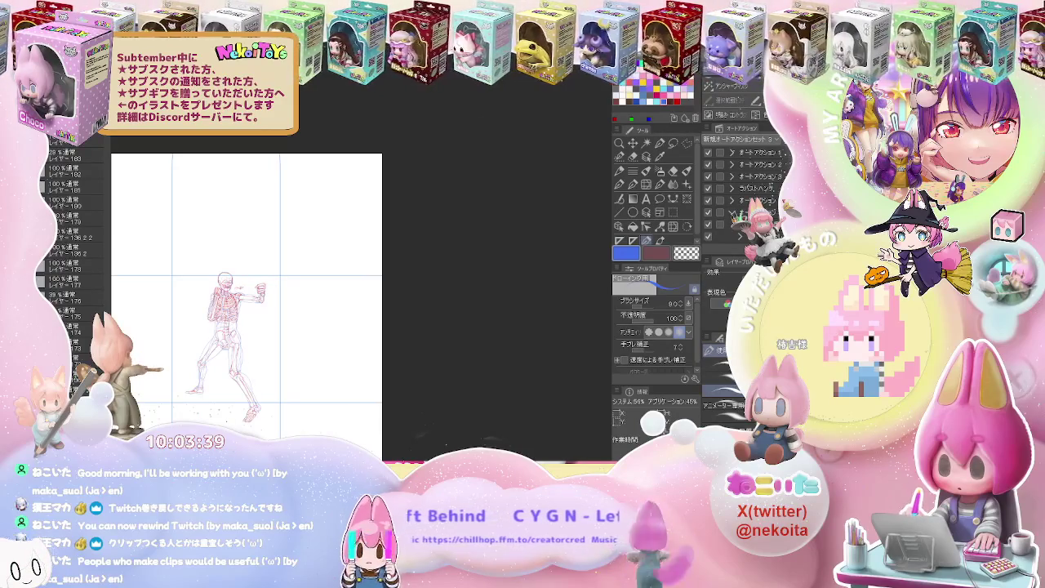
{"action": "left_click_drag", "start_coordinate": [318, 315], "coordinate": [298, 280]}
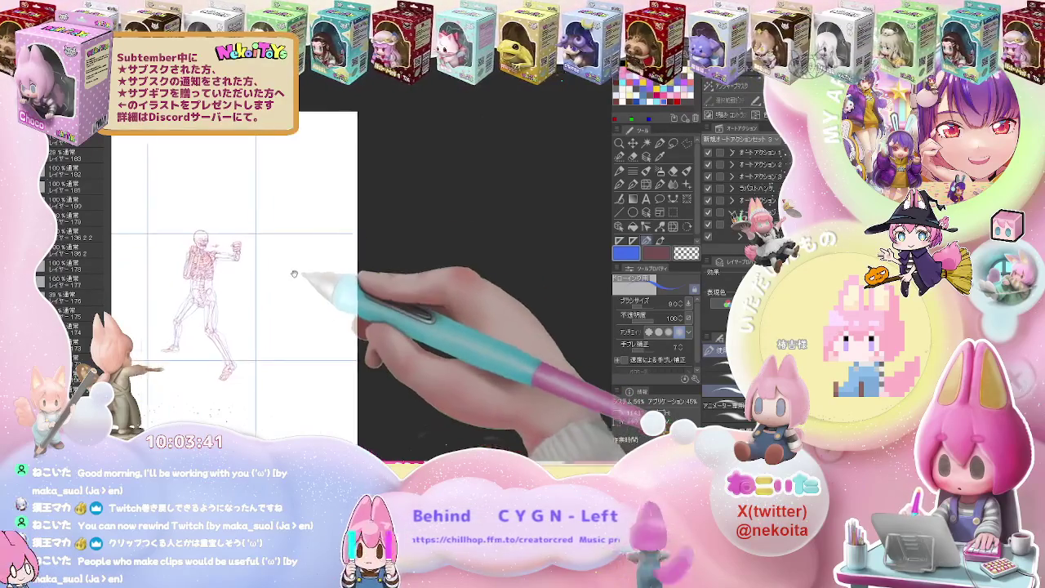
Set the pen colour to black and sketch the figure's outstretched arm.
{"action": "scroll", "coordinate": [298, 279], "scroll_direction": "up", "scroll_amount": 5}
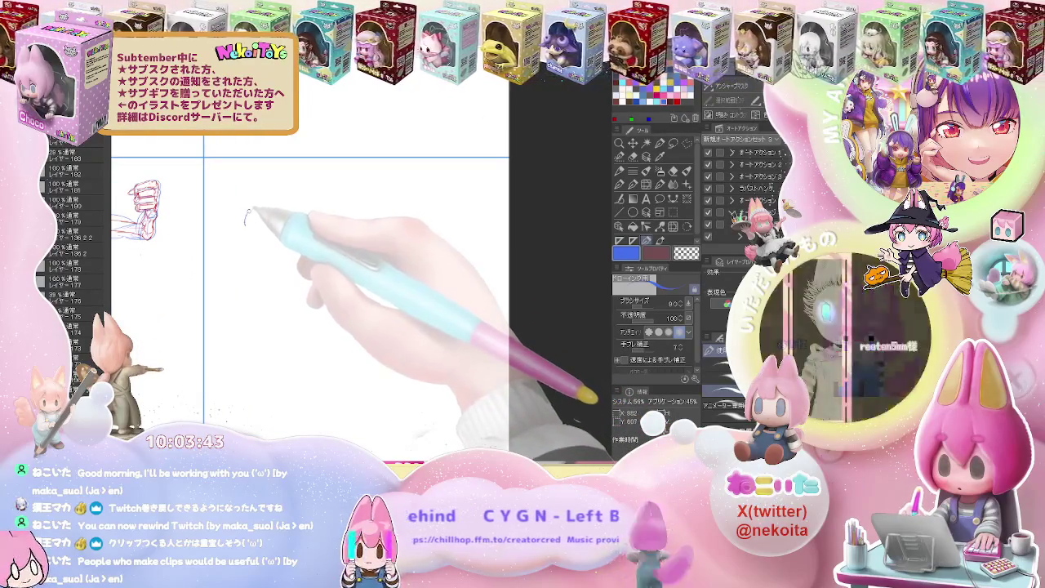
{"action": "left_click", "coordinate": [629, 102]}
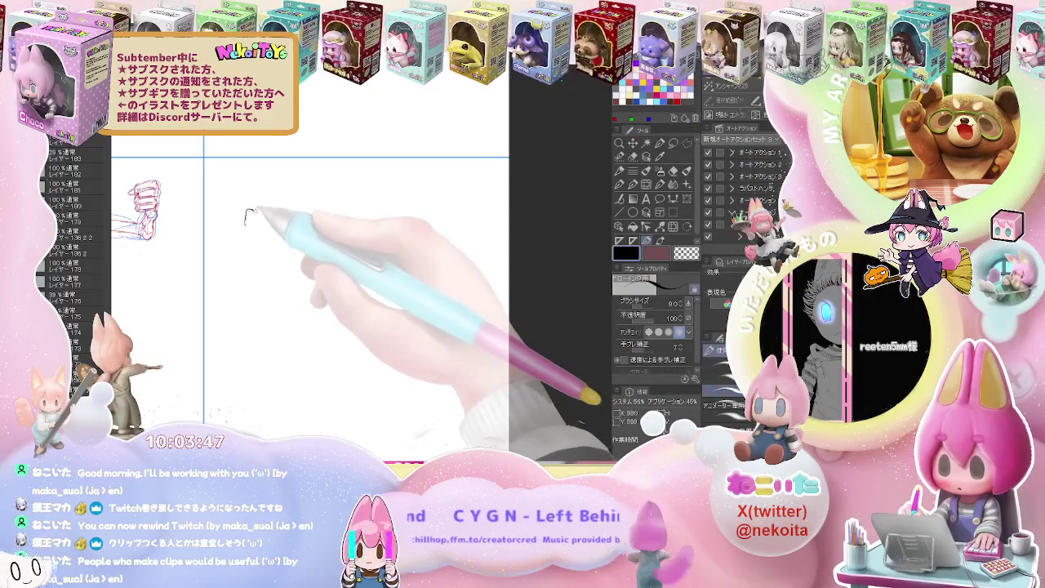
{"action": "left_click_drag", "start_coordinate": [249, 210], "coordinate": [269, 213]}
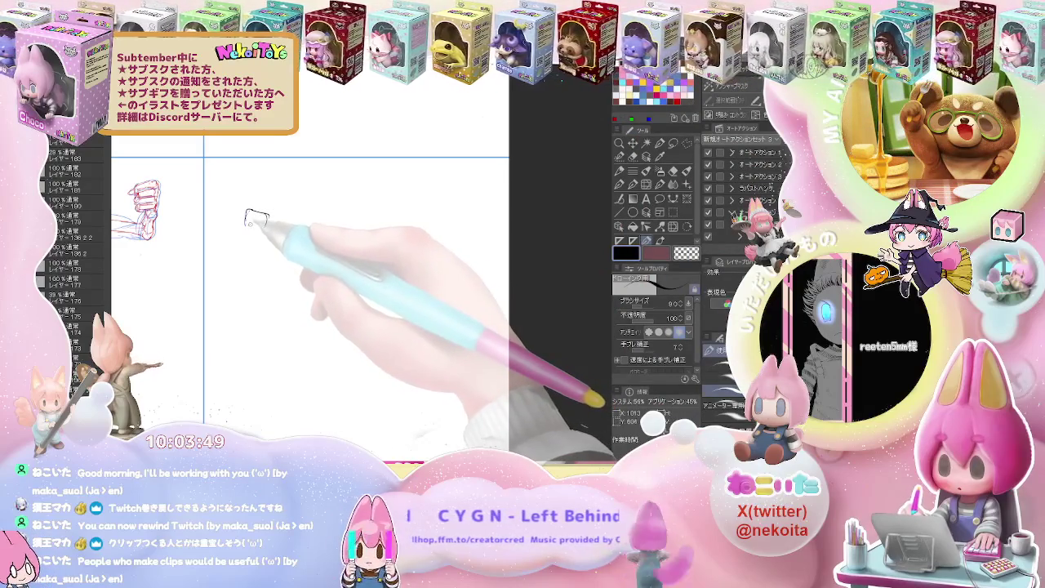
{"action": "mouse_move", "coordinate": [266, 214]}
{"action": "left_mouse_down"}
{"action": "mouse_move", "coordinate": [269, 226]}
{"action": "mouse_move", "coordinate": [326, 218]}
{"action": "left_mouse_up"}
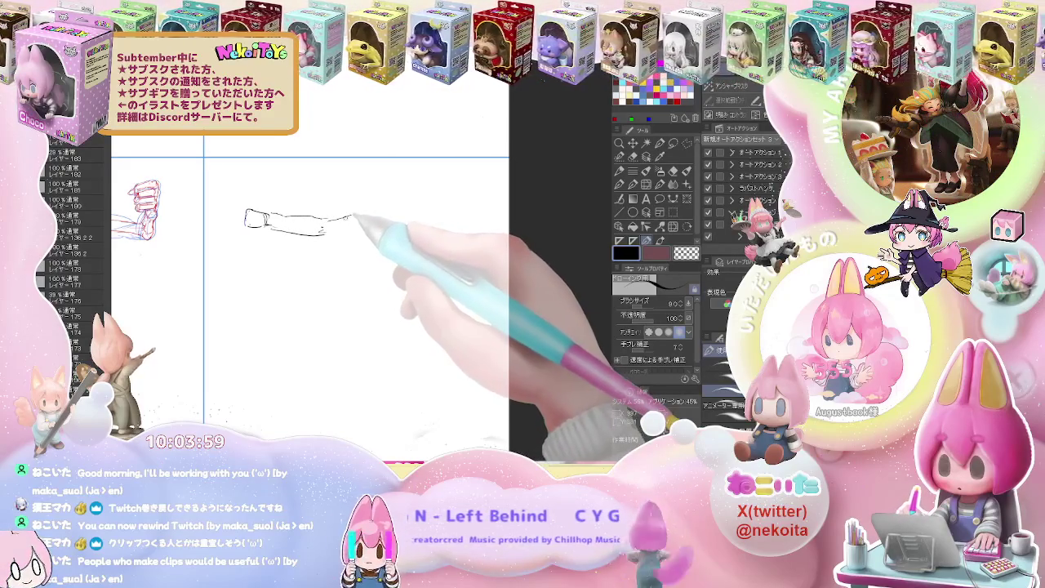
{"action": "left_click_drag", "start_coordinate": [373, 216], "coordinate": [335, 218]}
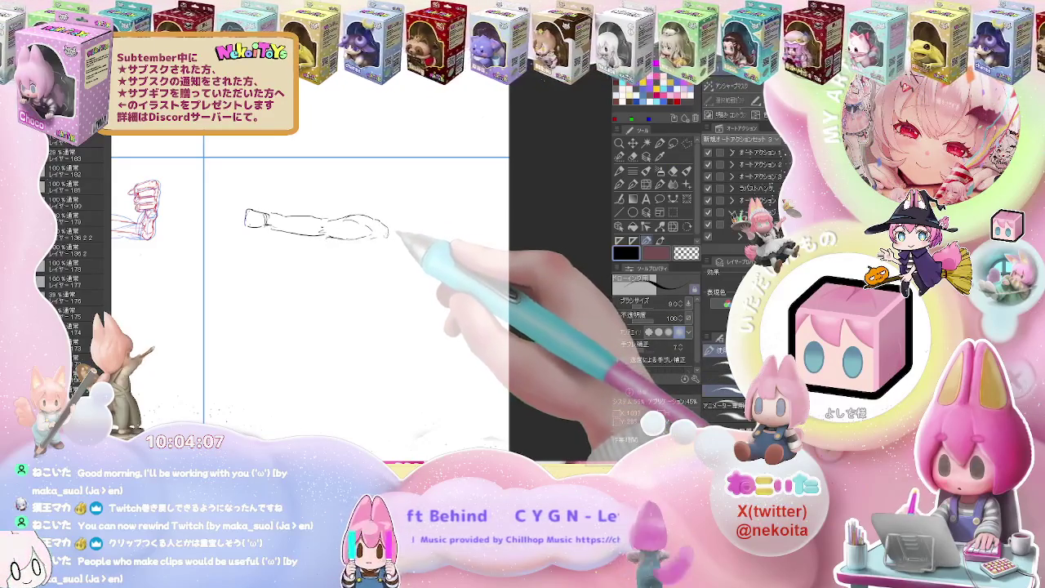
Draw the body line down from the arm and one leg toward the knee and foot.
{"action": "mouse_move", "coordinate": [343, 242]}
{"action": "left_mouse_down"}
{"action": "mouse_move", "coordinate": [341, 317]}
{"action": "mouse_move", "coordinate": [321, 378]}
{"action": "left_mouse_up"}
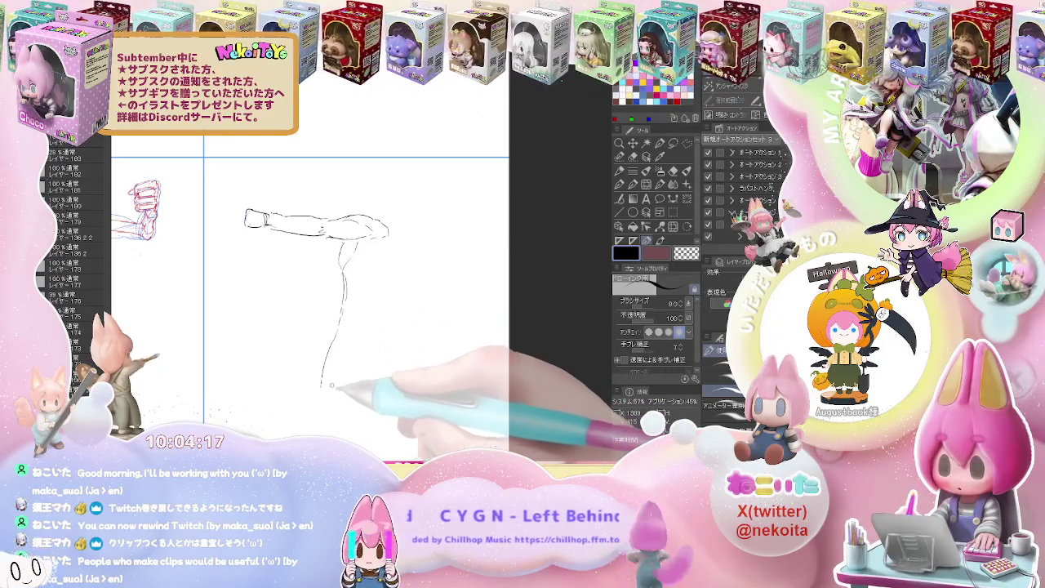
{"action": "left_click_drag", "start_coordinate": [327, 384], "coordinate": [311, 287]}
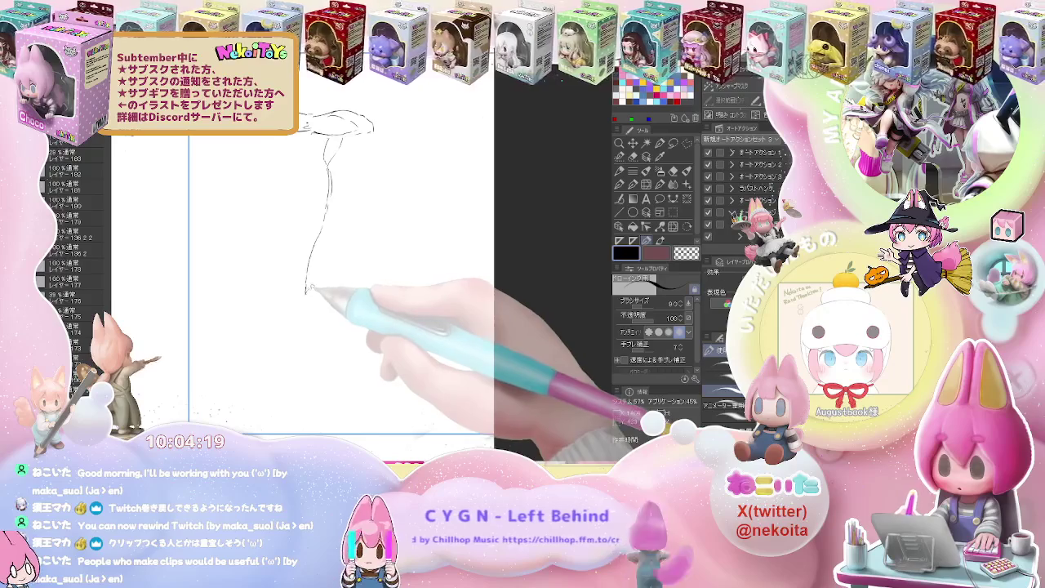
{"action": "mouse_move", "coordinate": [308, 288]}
{"action": "left_mouse_down"}
{"action": "mouse_move", "coordinate": [321, 367]}
{"action": "mouse_move", "coordinate": [303, 404]}
{"action": "mouse_move", "coordinate": [342, 391]}
{"action": "left_mouse_up"}
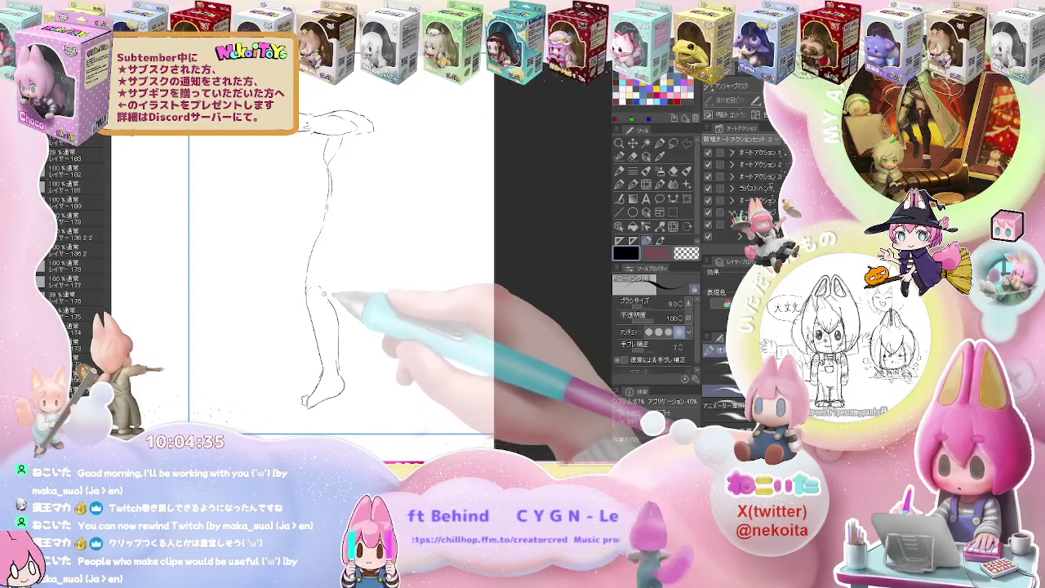
{"action": "left_click_drag", "start_coordinate": [338, 333], "coordinate": [335, 296]}
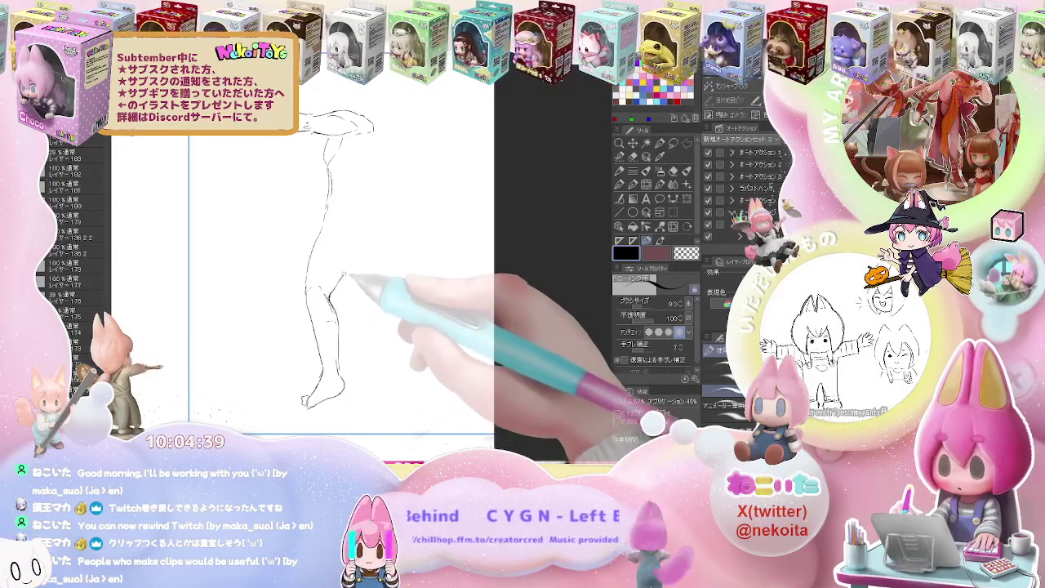
Draw the front knee and thigh, extend the torso's right side, and sketch the second leg.
{"action": "key", "text": "e"}
{"action": "key", "text": "p"}
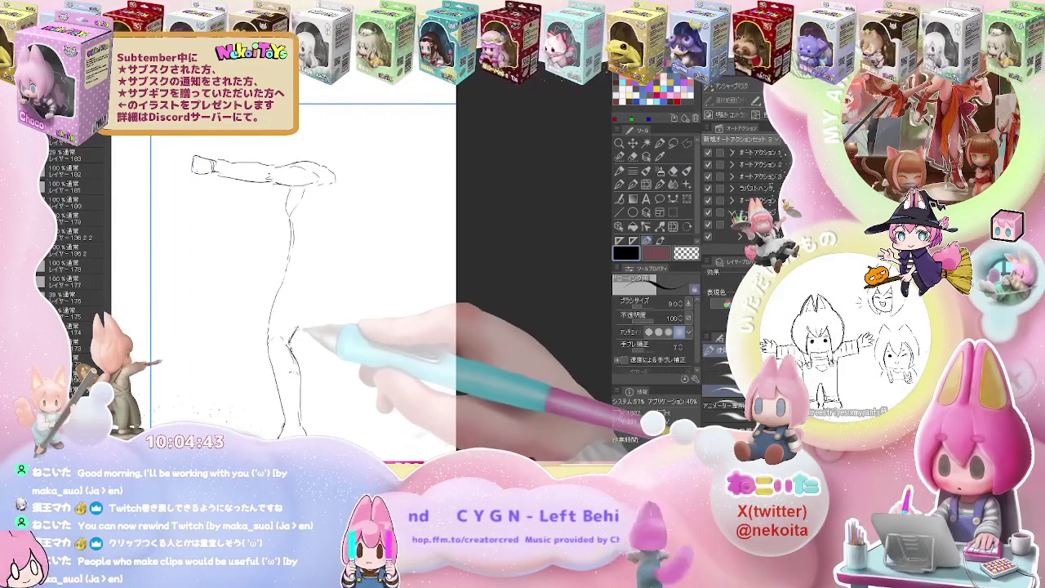
{"action": "left_click_drag", "start_coordinate": [287, 347], "coordinate": [321, 292]}
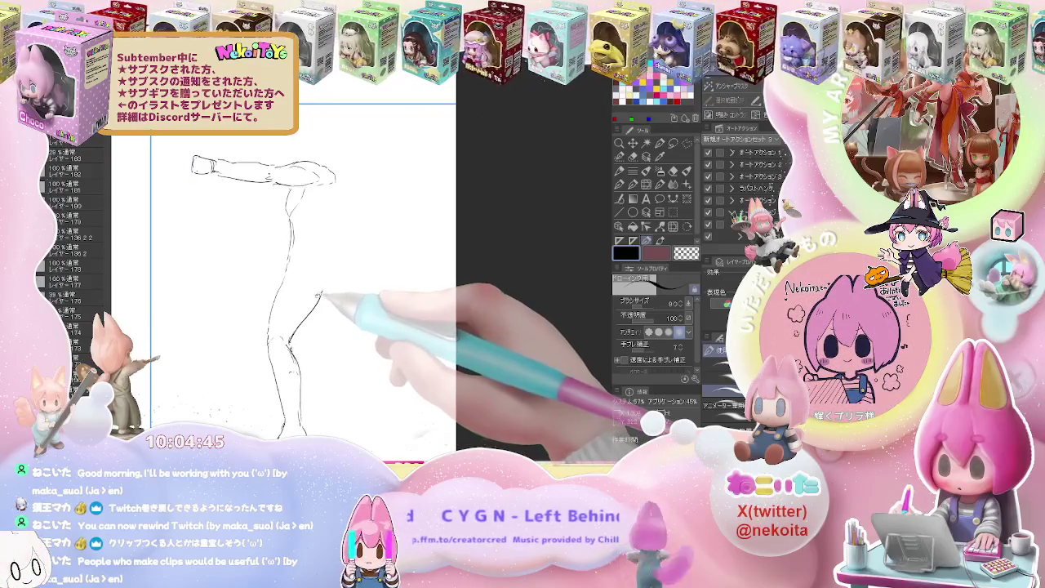
{"action": "mouse_move", "coordinate": [322, 292]}
{"action": "left_mouse_down"}
{"action": "mouse_move", "coordinate": [308, 253]}
{"action": "mouse_move", "coordinate": [320, 279]}
{"action": "left_mouse_up"}
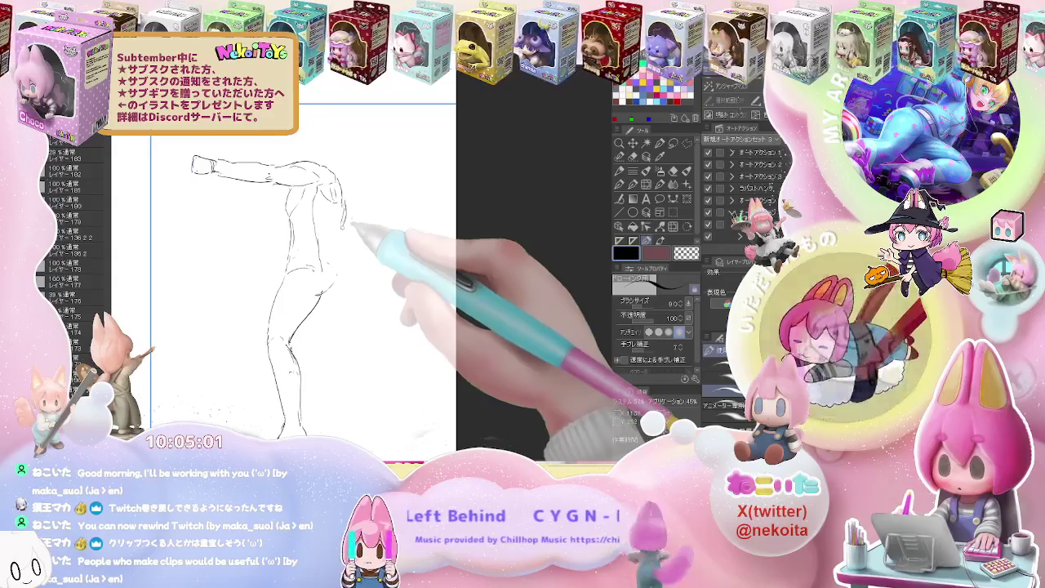
{"action": "left_click_drag", "start_coordinate": [343, 210], "coordinate": [341, 260]}
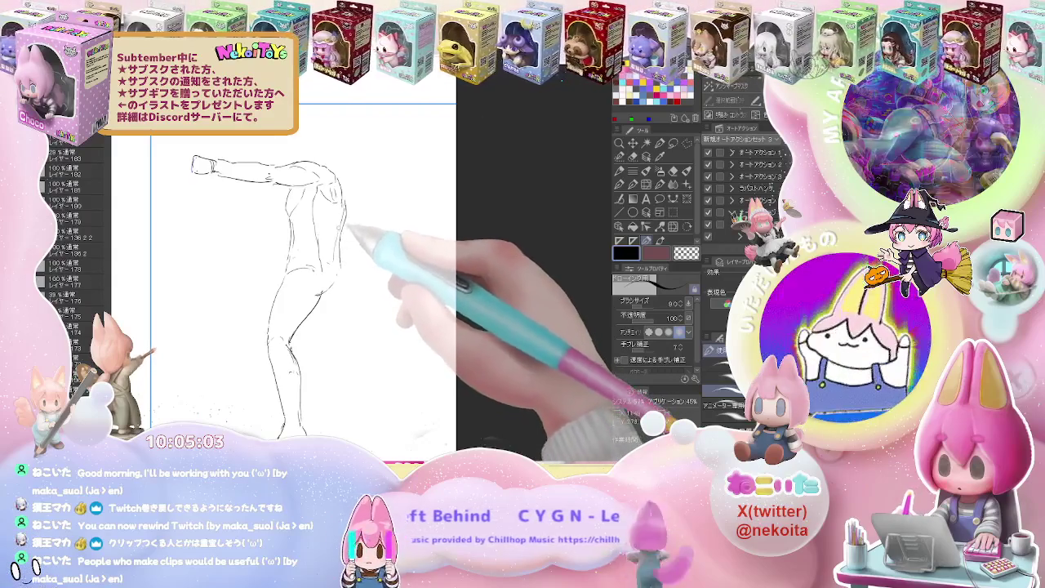
{"action": "key", "text": "e"}
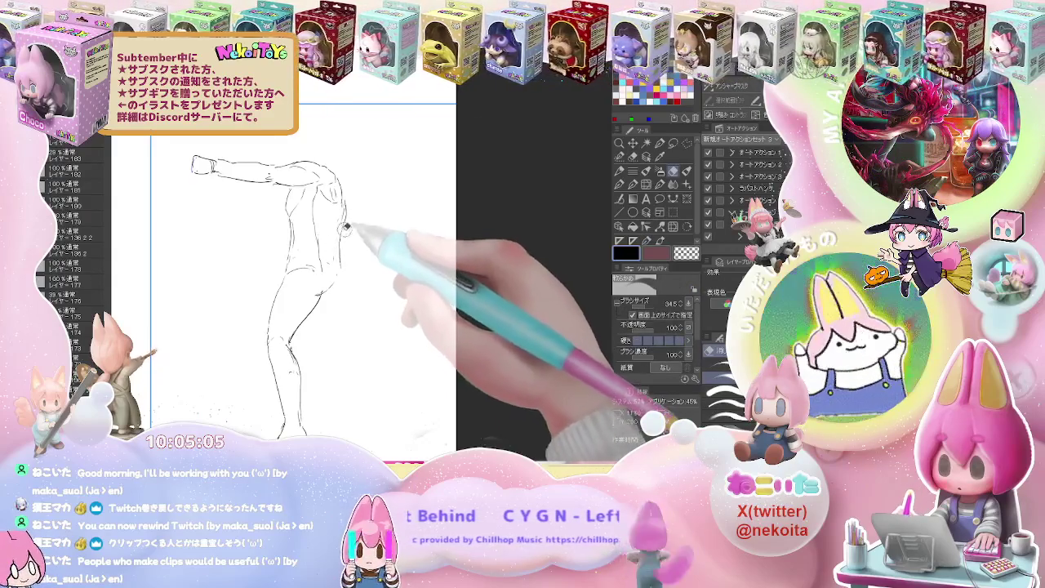
{"action": "key", "text": "p"}
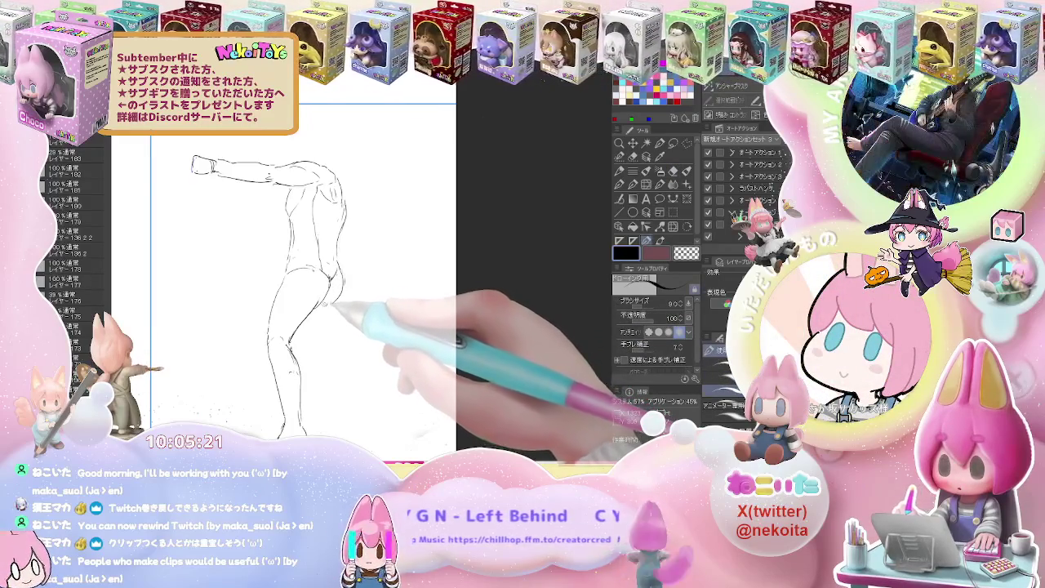
{"action": "left_click_drag", "start_coordinate": [359, 300], "coordinate": [332, 276]}
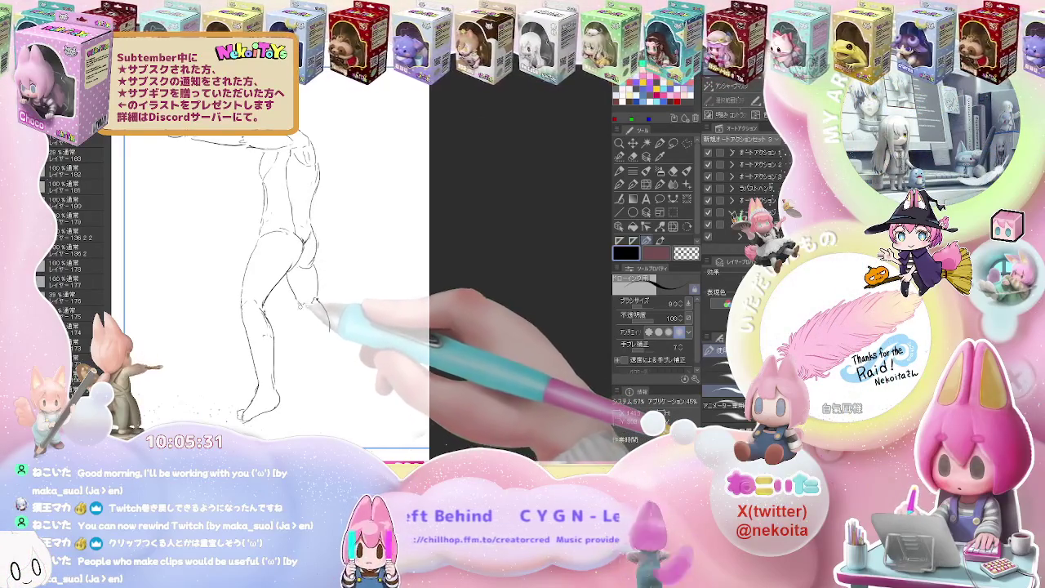
{"action": "key", "text": "e"}
{"action": "key", "text": "p"}
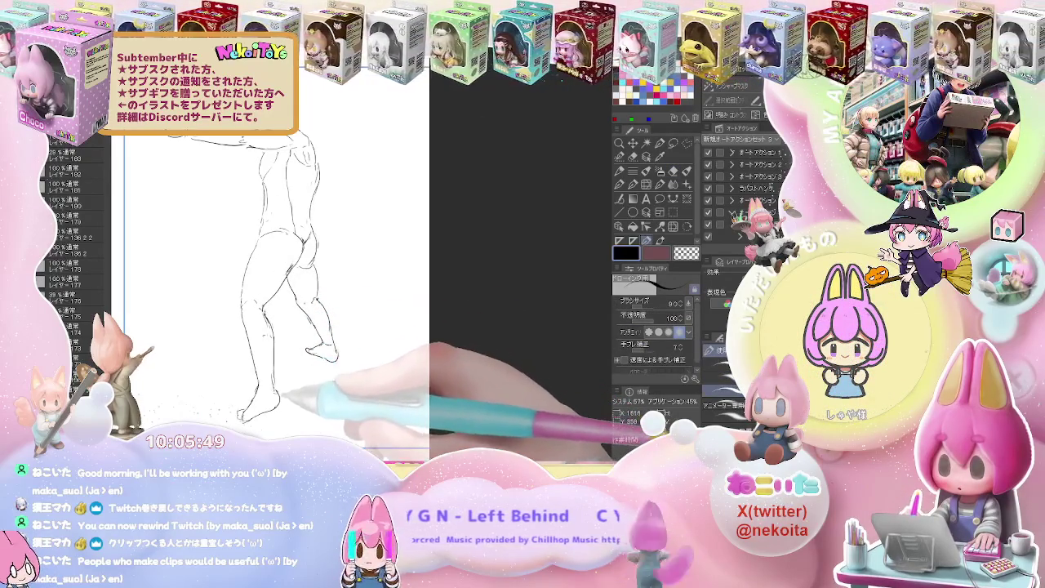
Rough in the boxer's head lines above the body, correcting with the eraser.
{"action": "scroll", "coordinate": [261, 286], "scroll_direction": "up", "scroll_amount": 5}
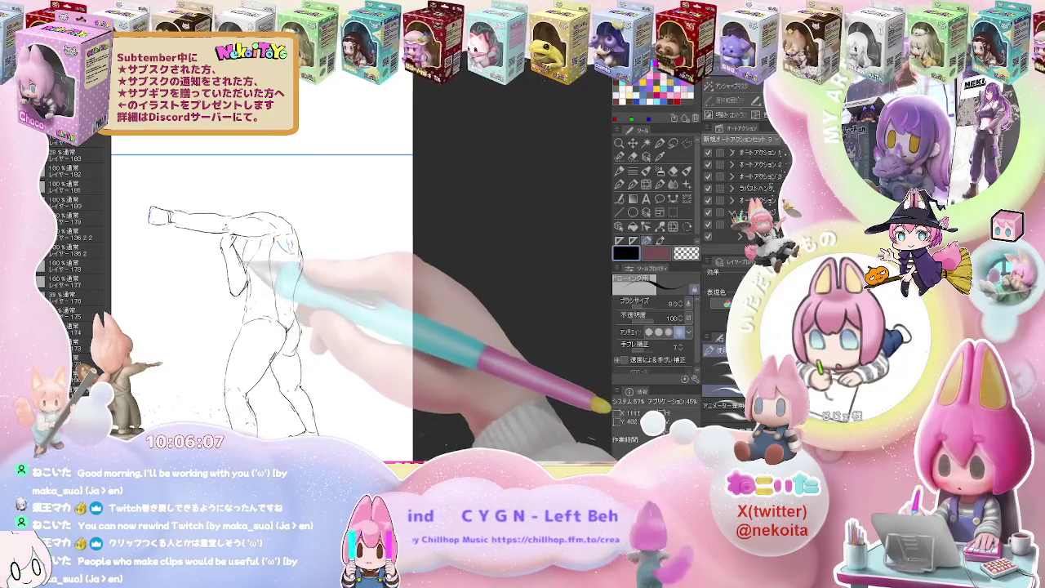
{"action": "key", "text": "e"}
{"action": "key", "text": "p"}
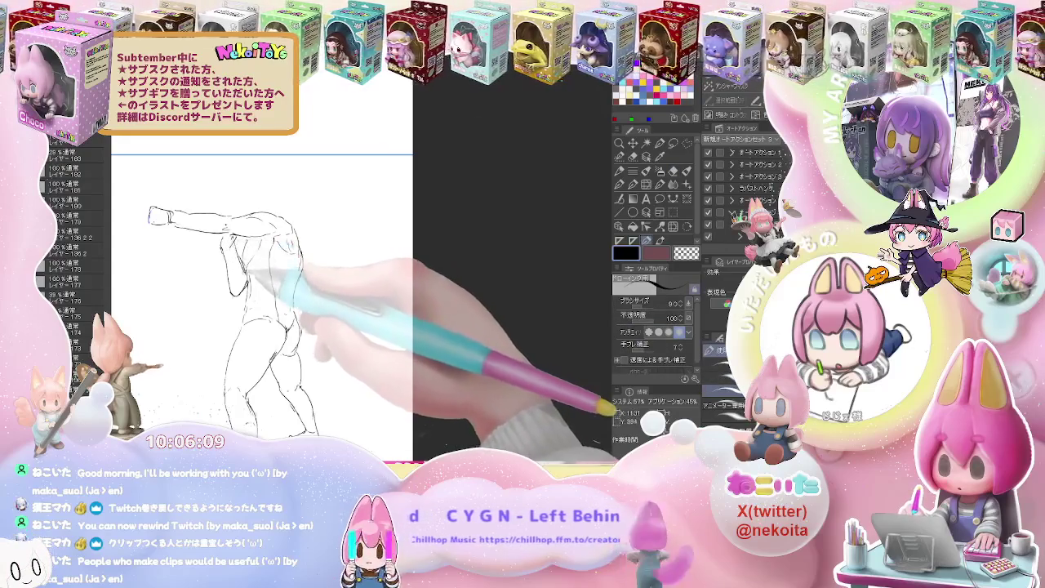
{"action": "key", "text": "e"}
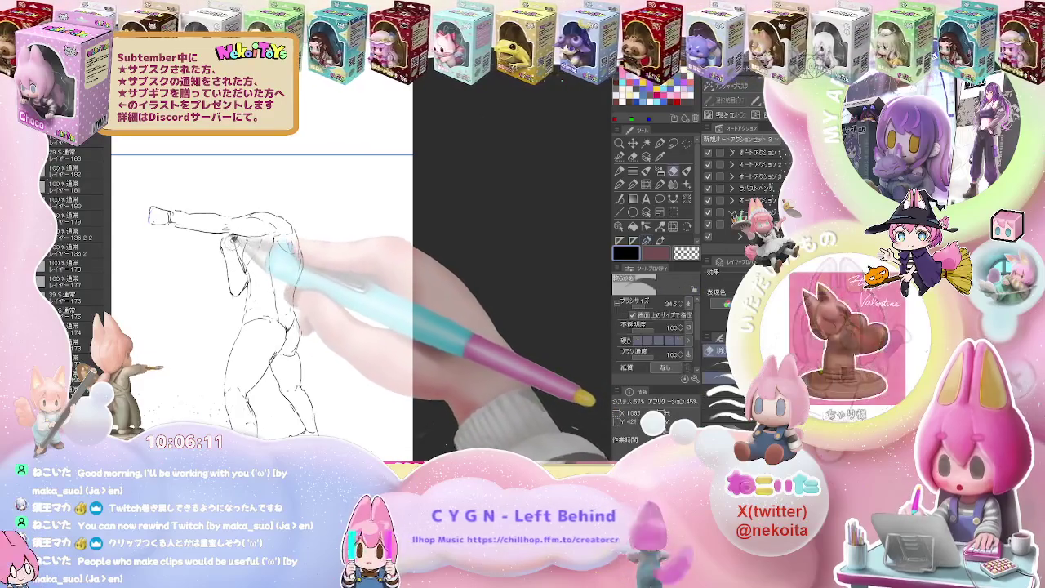
{"action": "key", "text": "p"}
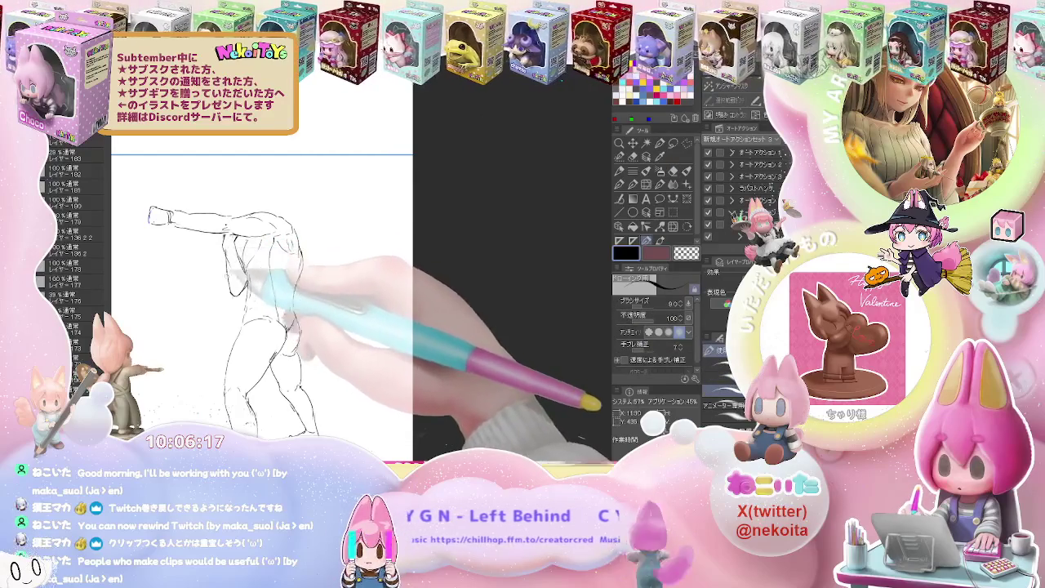
{"action": "key", "text": "e"}
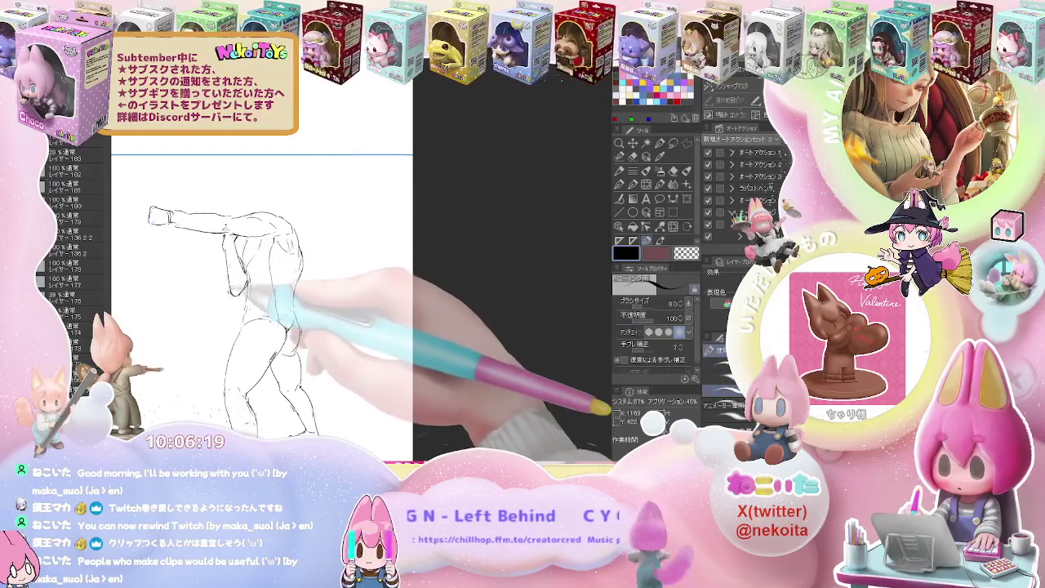
{"action": "key", "text": "p"}
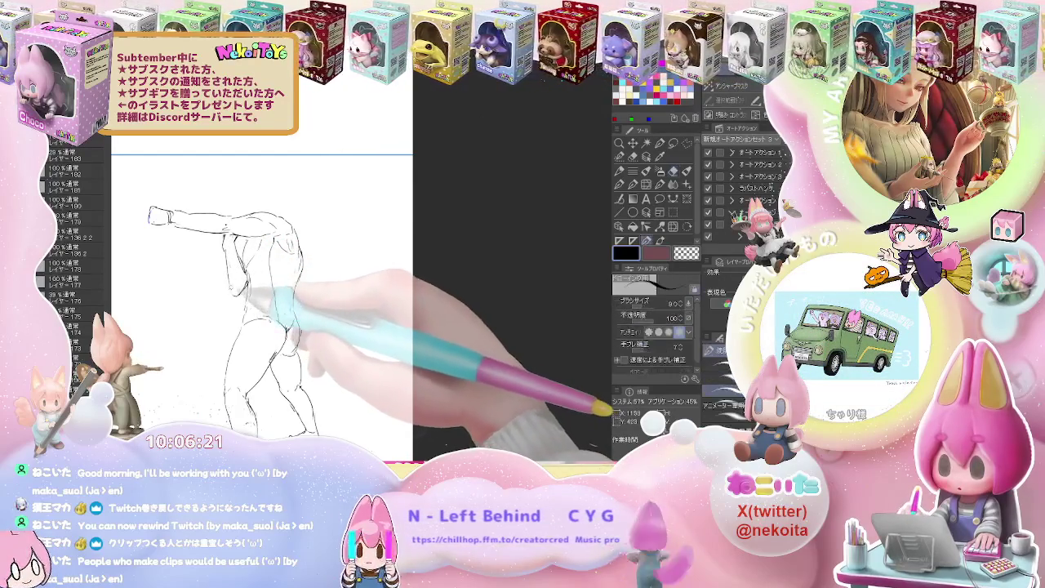
{"action": "key", "text": "e"}
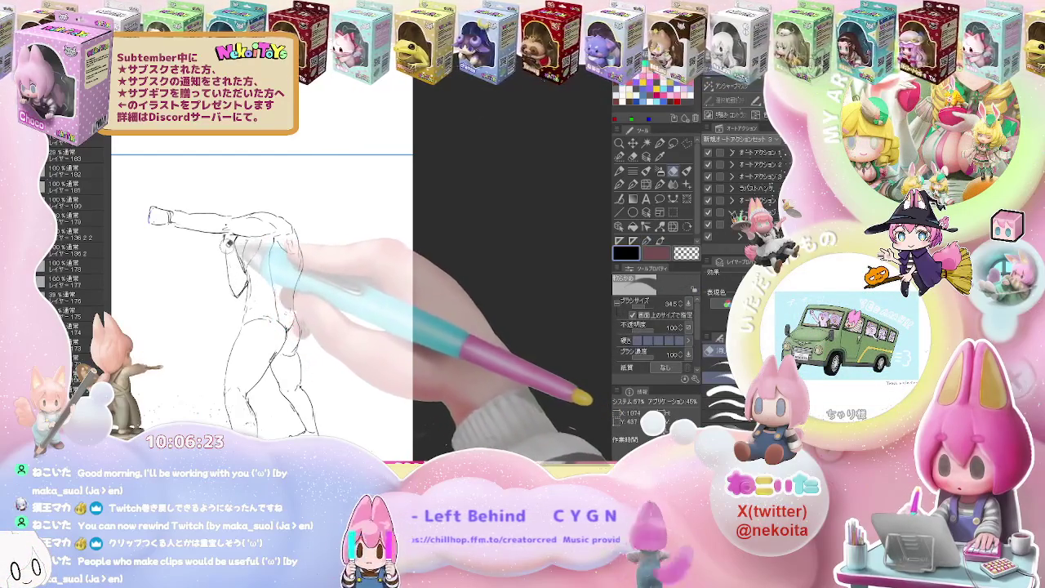
{"action": "key", "text": "p"}
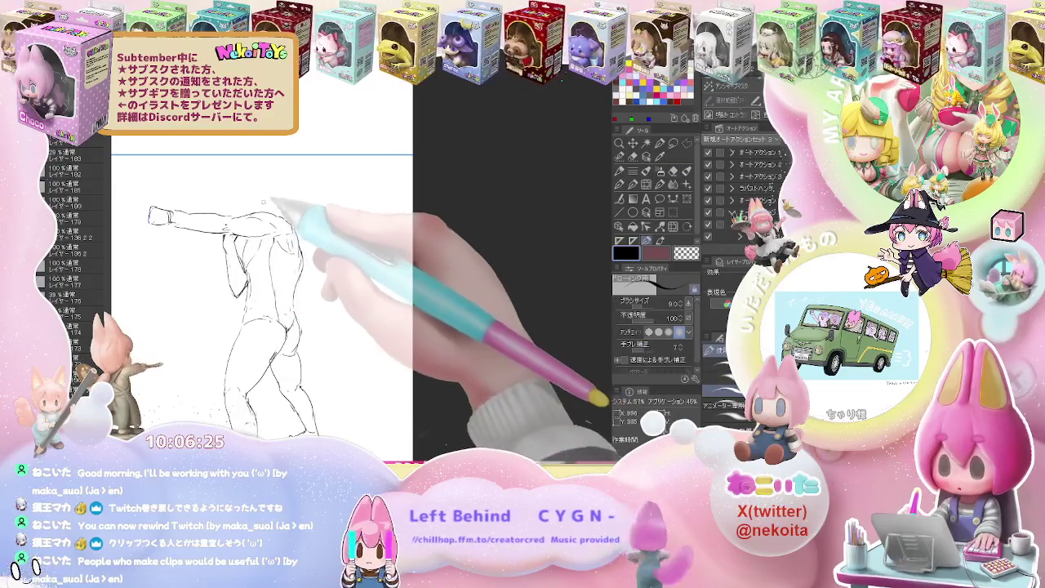
Remove the stray lines above the head and add faint guide lines near the shoulder.
{"action": "left_click_drag", "start_coordinate": [259, 188], "coordinate": [256, 208]}
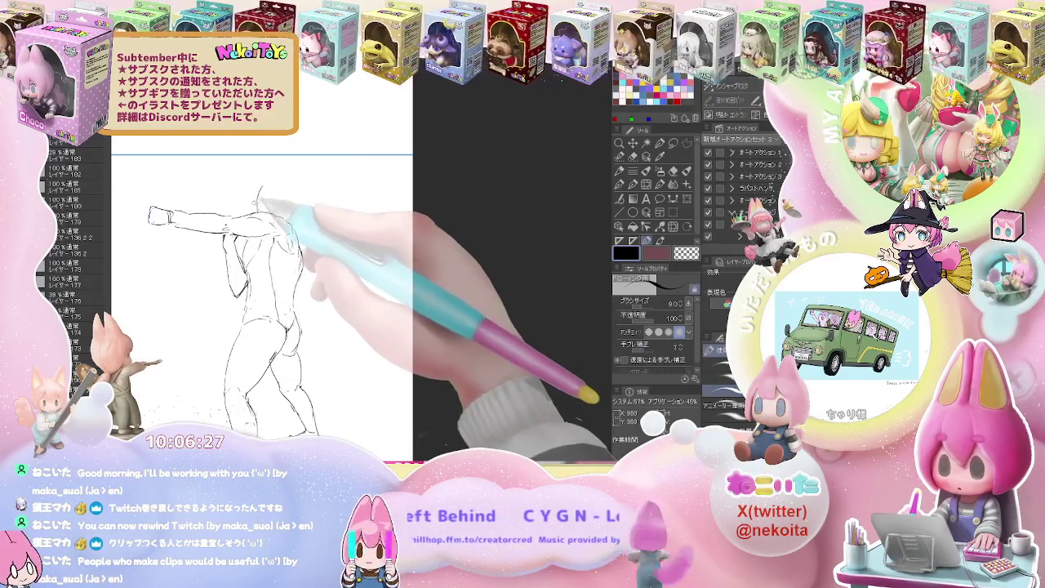
{"action": "key", "text": "ctrl+z"}
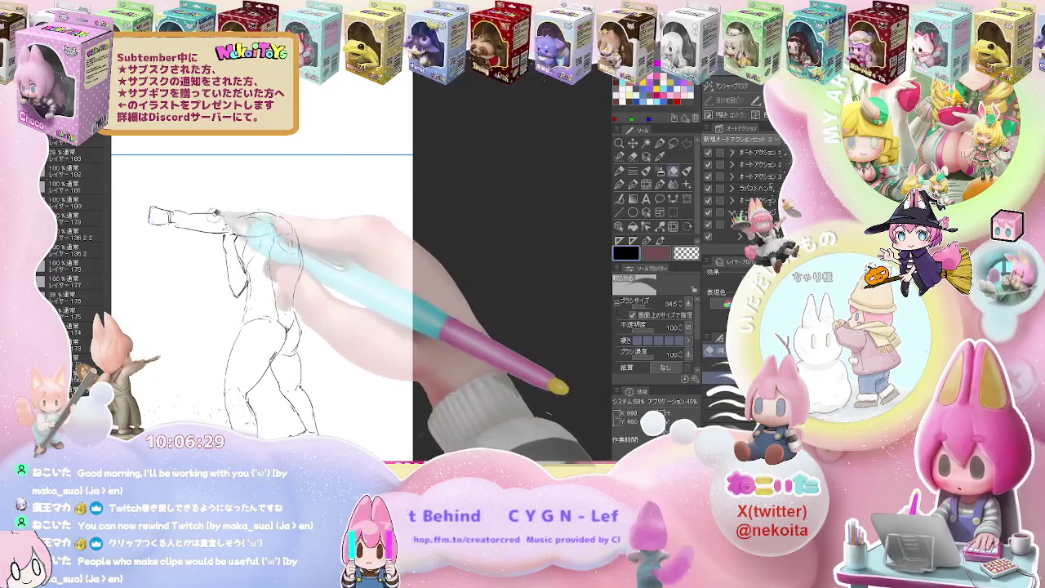
{"action": "left_click_drag", "start_coordinate": [250, 207], "coordinate": [306, 204]}
{"action": "key", "text": "e"}
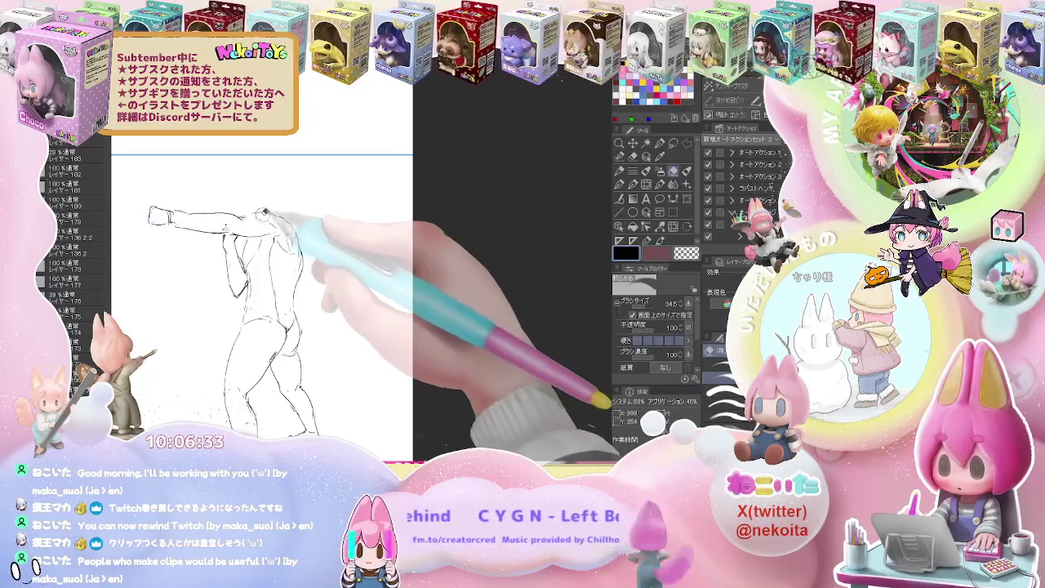
{"action": "key", "text": "p"}
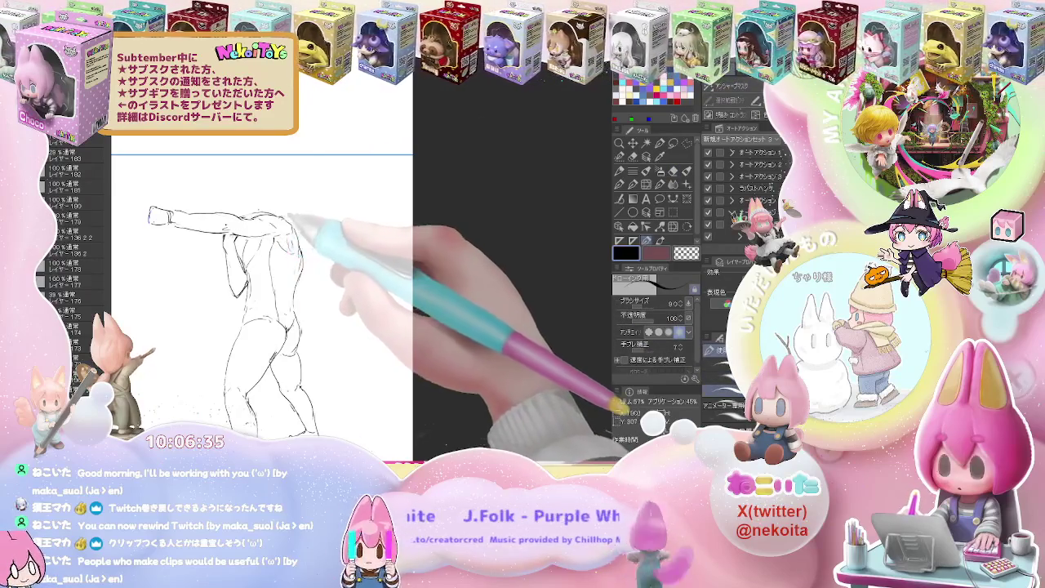
Outline the top of the boxer's head and clean up the head contour.
{"action": "key", "text": "e"}
{"action": "key", "text": "p"}
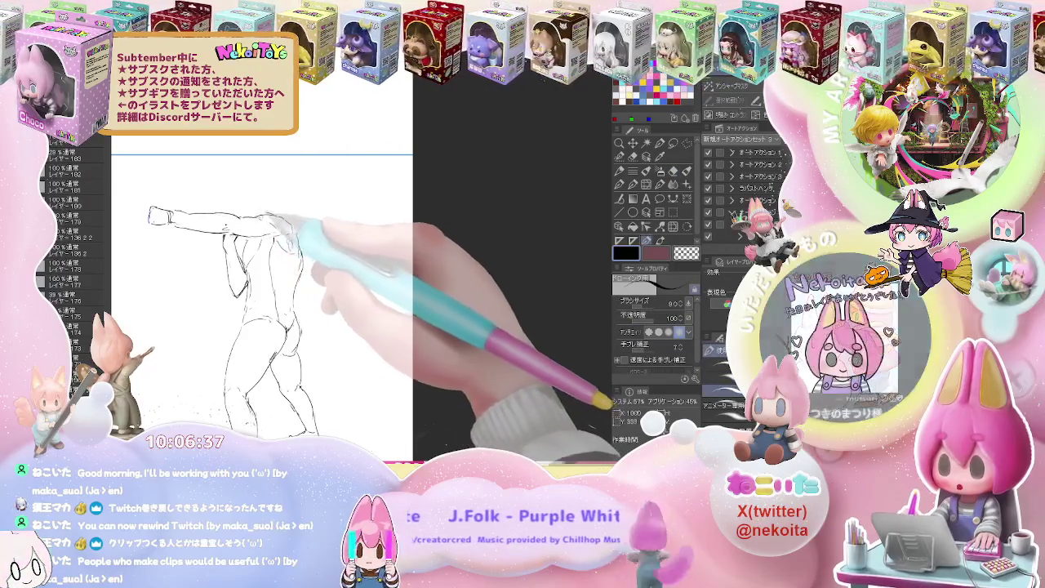
{"action": "key", "text": "e"}
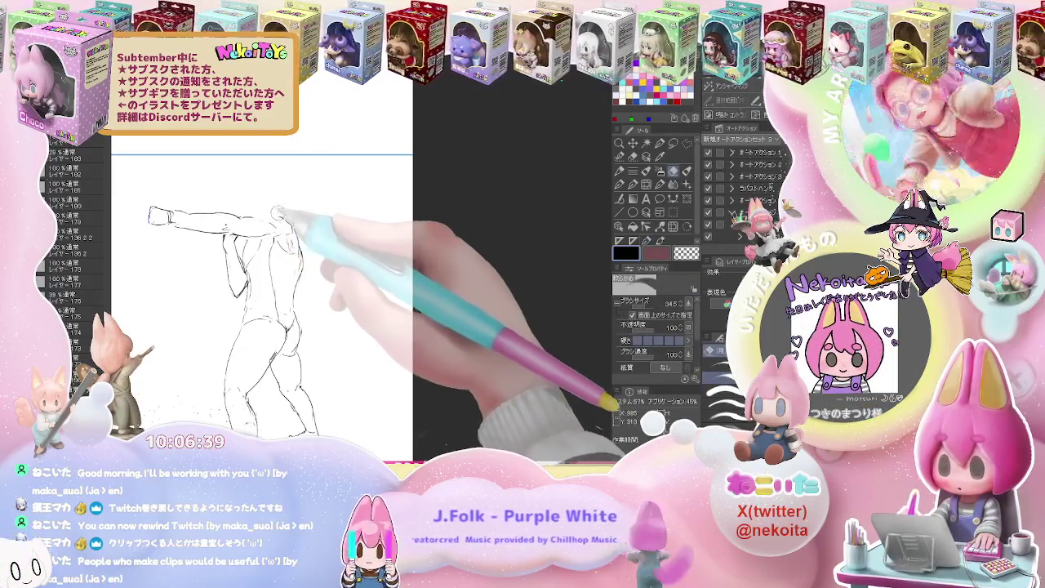
{"action": "key", "text": "p"}
{"action": "key", "text": "e"}
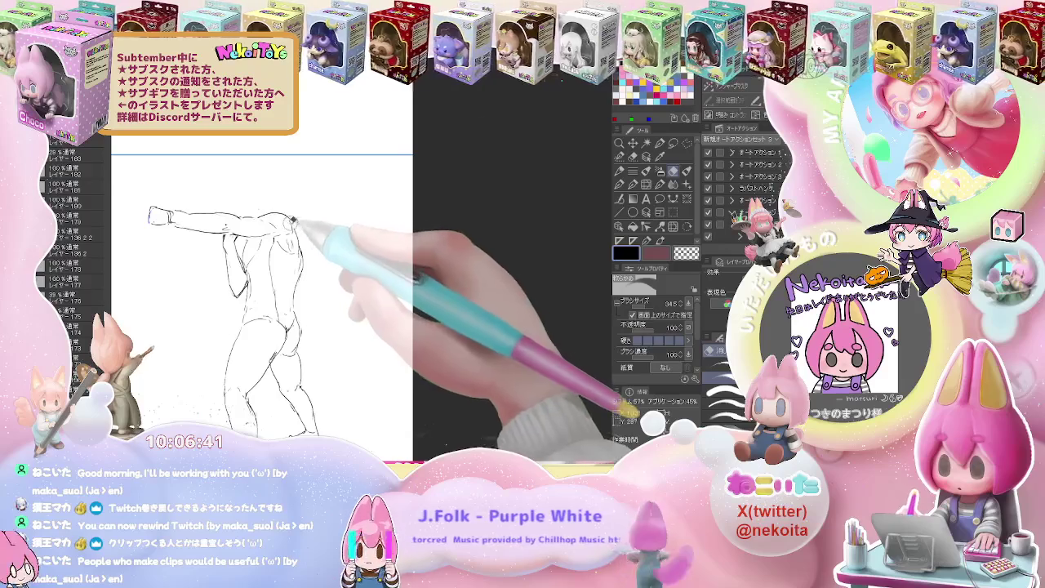
{"action": "key", "text": "p"}
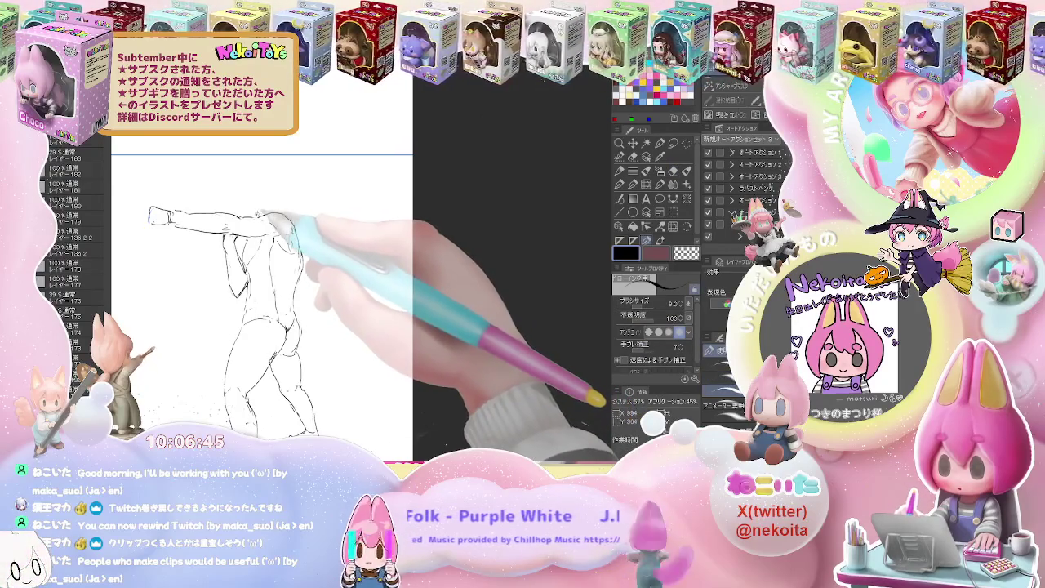
{"action": "left_click_drag", "start_coordinate": [255, 194], "coordinate": [270, 178]}
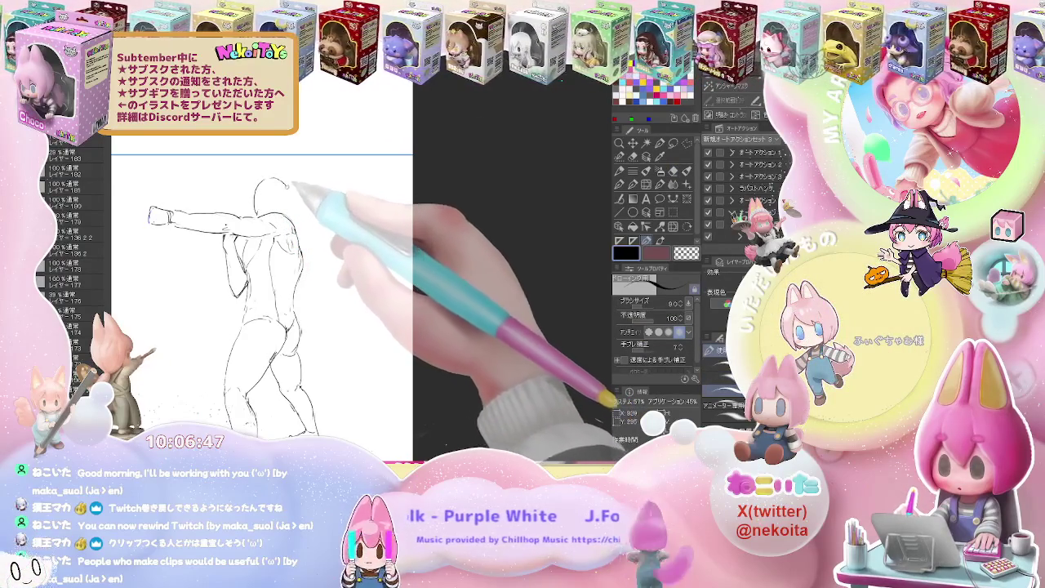
{"action": "key", "text": "e"}
{"action": "key", "text": "p"}
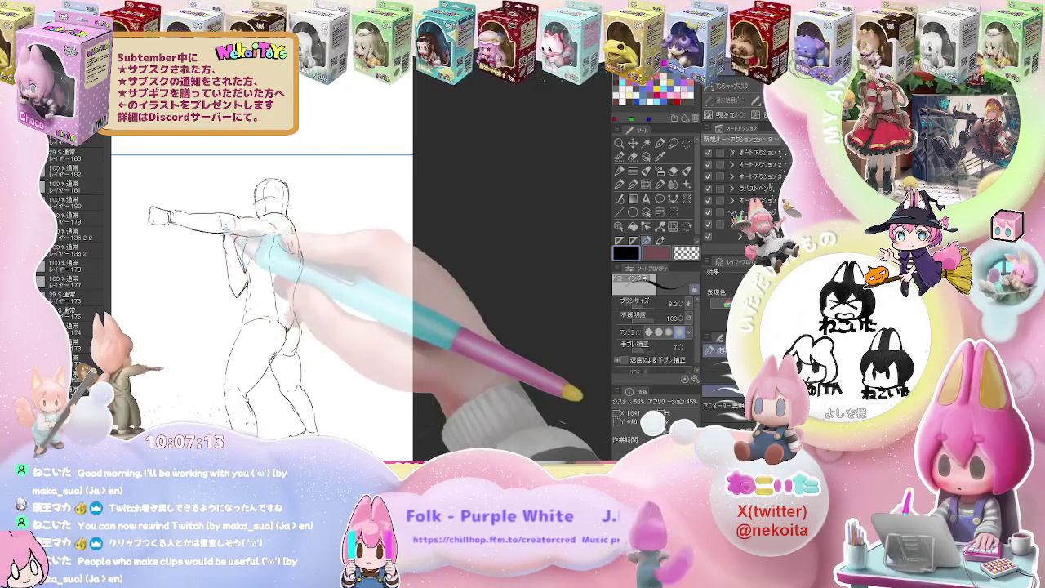
Redraw the boxer's back muscles and shoulder blade, alternating pencil and soft eraser.
{"action": "key", "text": "e"}
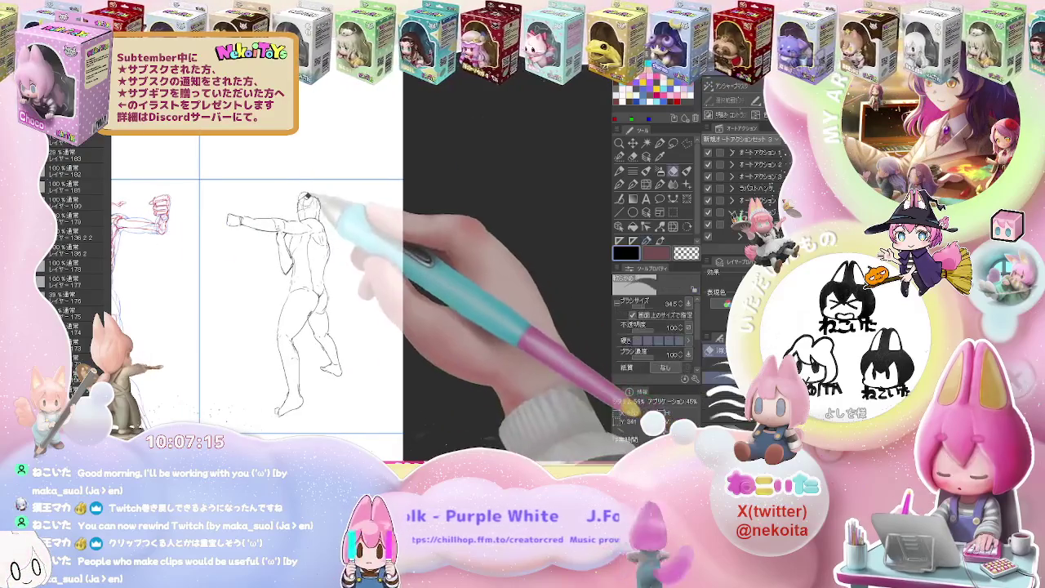
{"action": "key", "text": "p"}
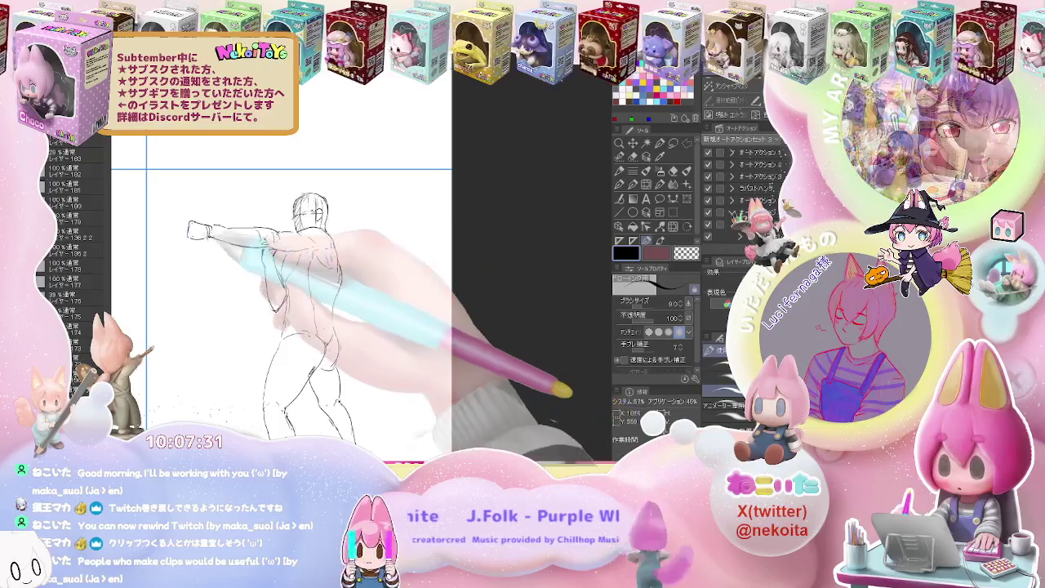
{"action": "key", "text": "e"}
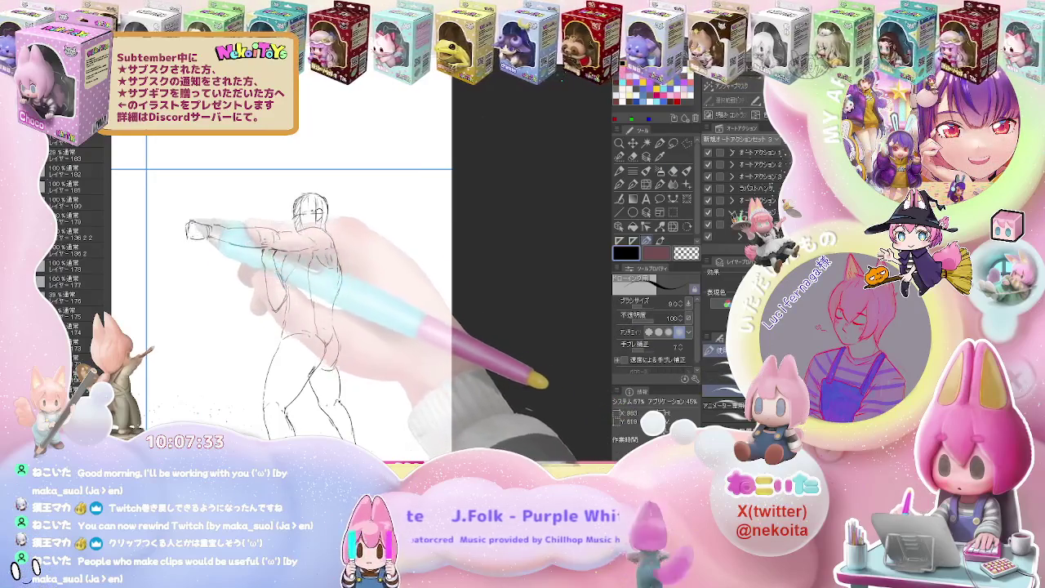
{"action": "key", "text": "p"}
{"action": "left_click_drag", "start_coordinate": [396, 286], "coordinate": [368, 251]}
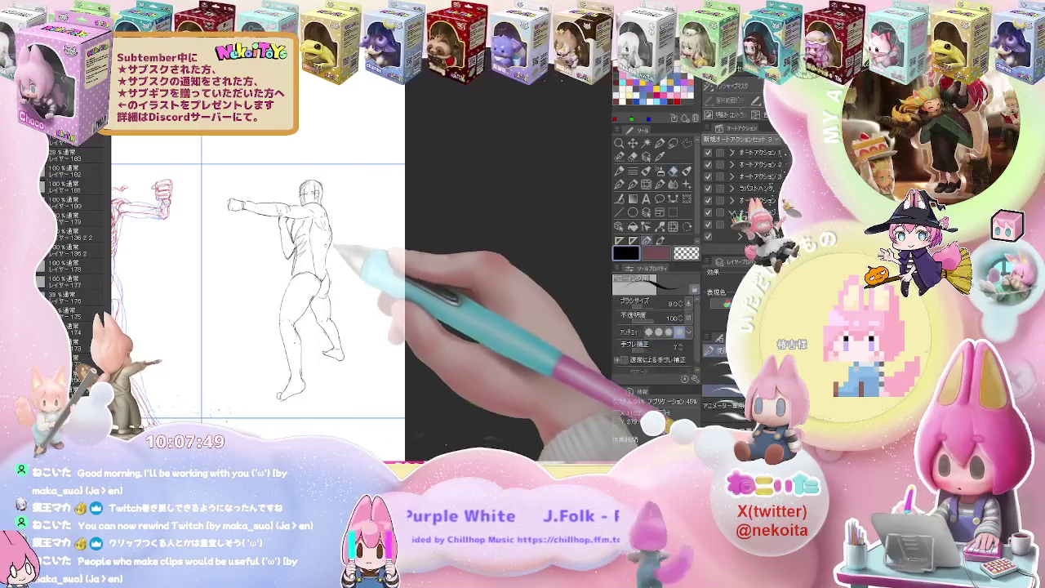
{"action": "key", "text": "e"}
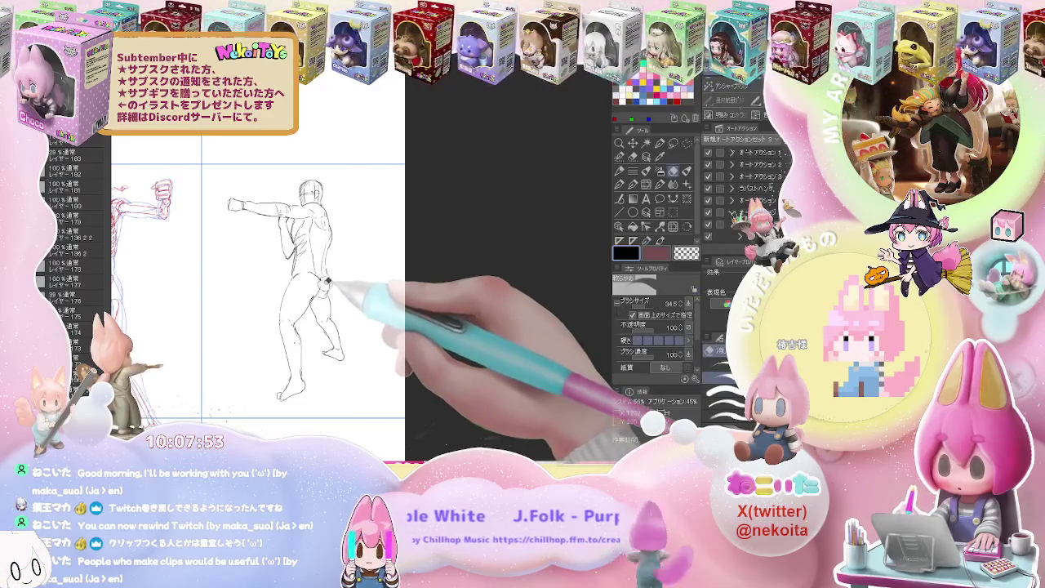
{"action": "key", "text": "p"}
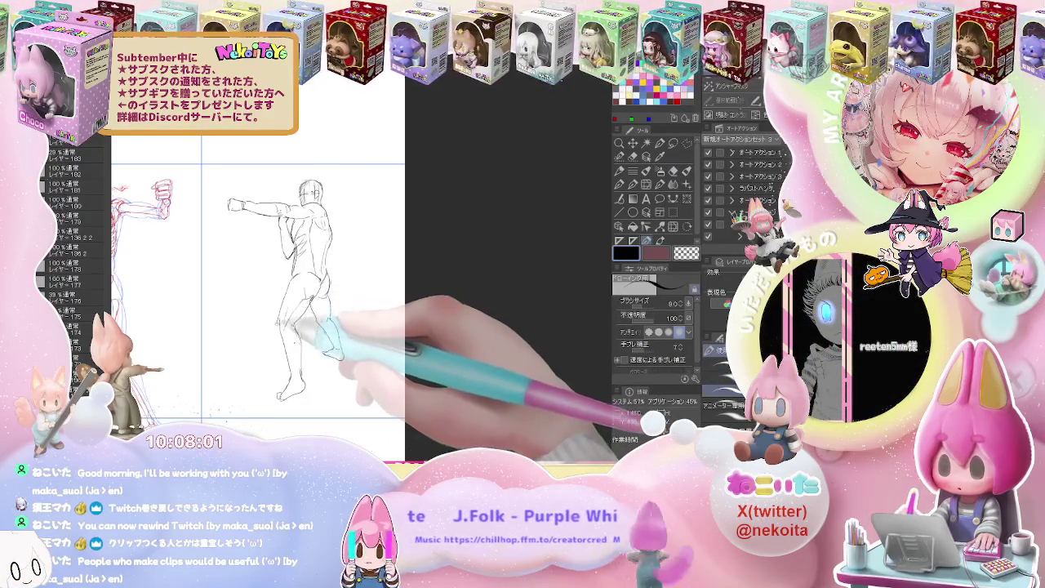
{"action": "key", "text": "e"}
{"action": "key", "text": "p"}
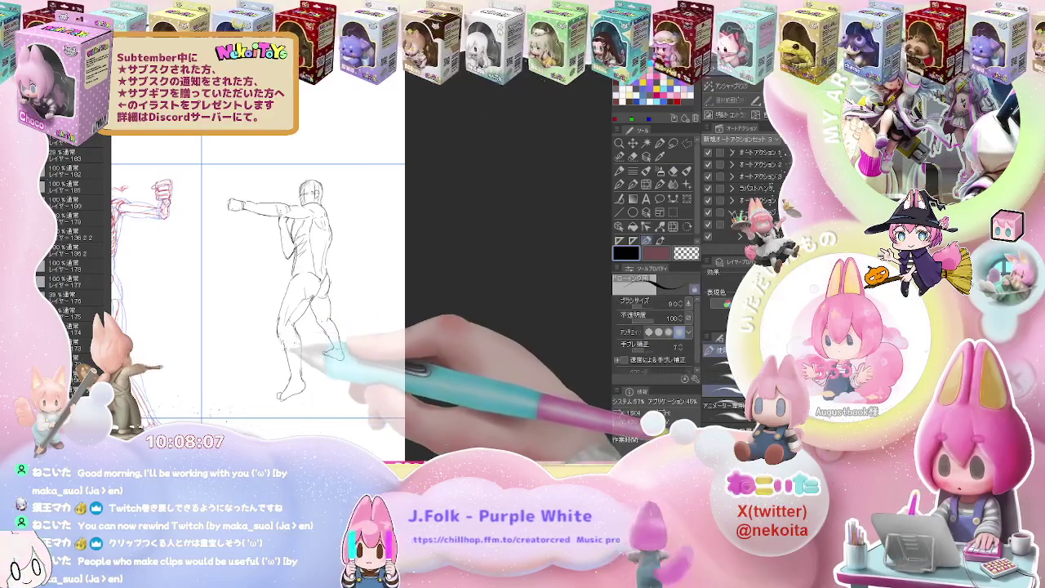
Draw the left leg line and lighten part of the foot sketch.
{"action": "mouse_move", "coordinate": [284, 348]}
{"action": "left_mouse_down"}
{"action": "mouse_move", "coordinate": [279, 364]}
{"action": "mouse_move", "coordinate": [312, 335]}
{"action": "mouse_move", "coordinate": [284, 399]}
{"action": "left_mouse_up"}
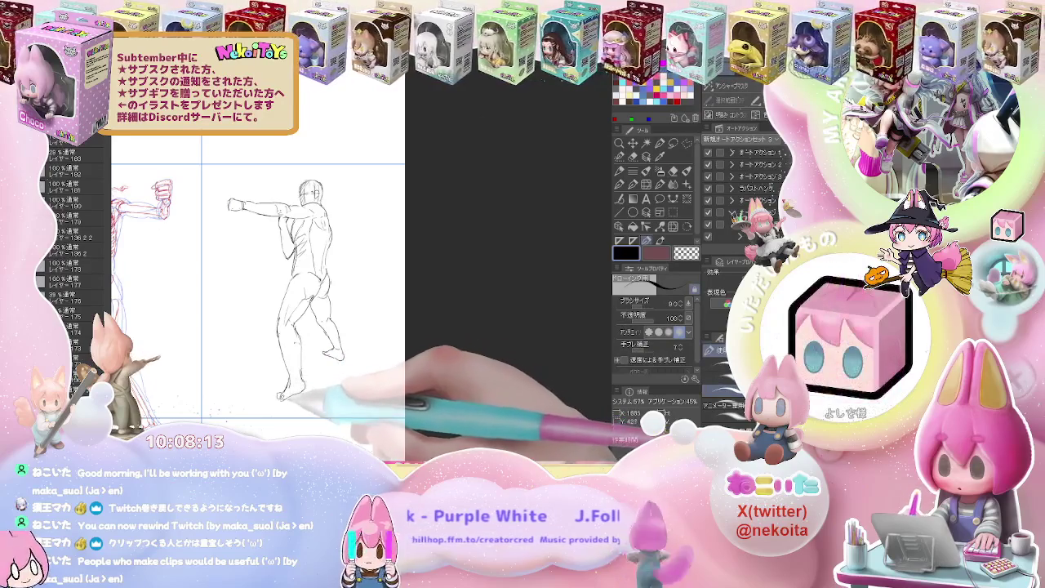
{"action": "key", "text": "e"}
{"action": "key", "text": "p"}
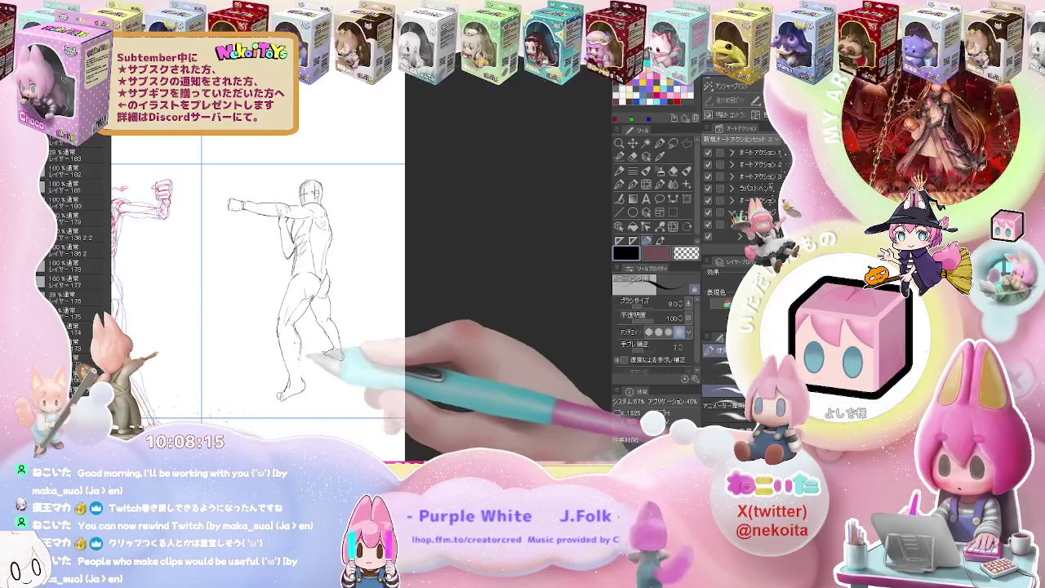
{"action": "key", "text": "e"}
{"action": "left_click_drag", "start_coordinate": [323, 384], "coordinate": [306, 393]}
{"action": "key", "text": "p"}
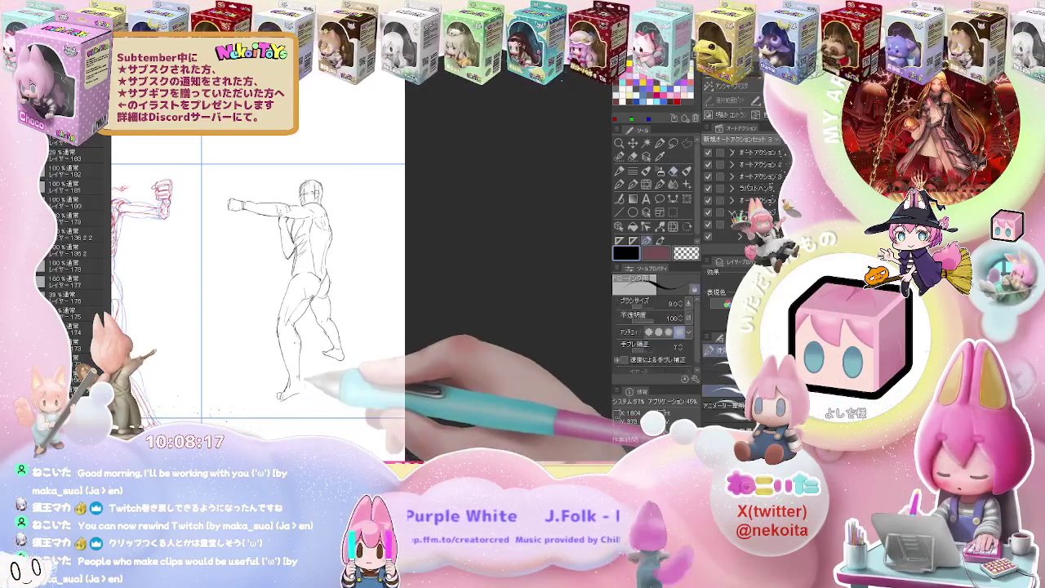
{"action": "key", "text": "e"}
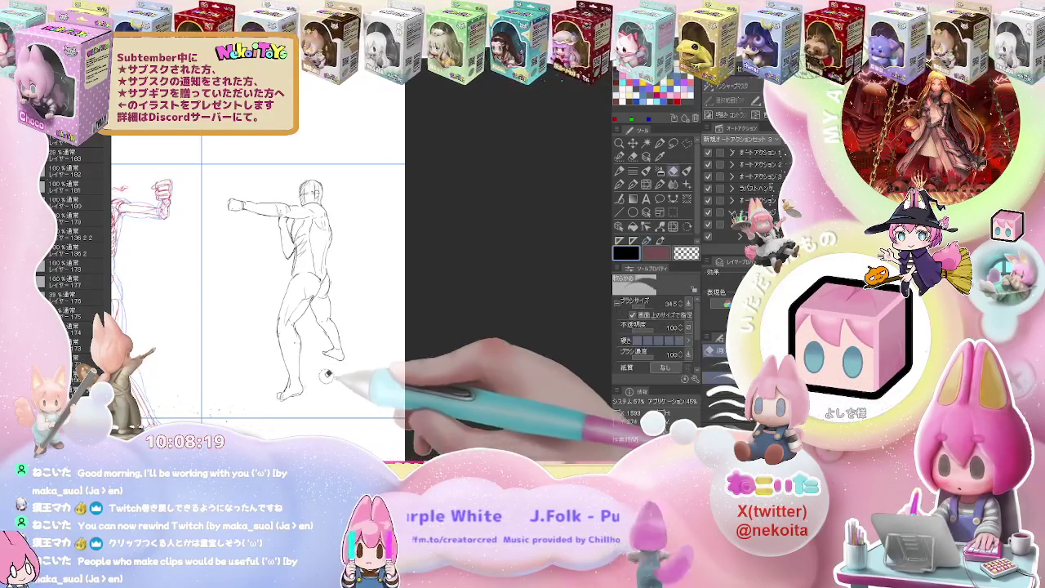
{"action": "key", "text": "p"}
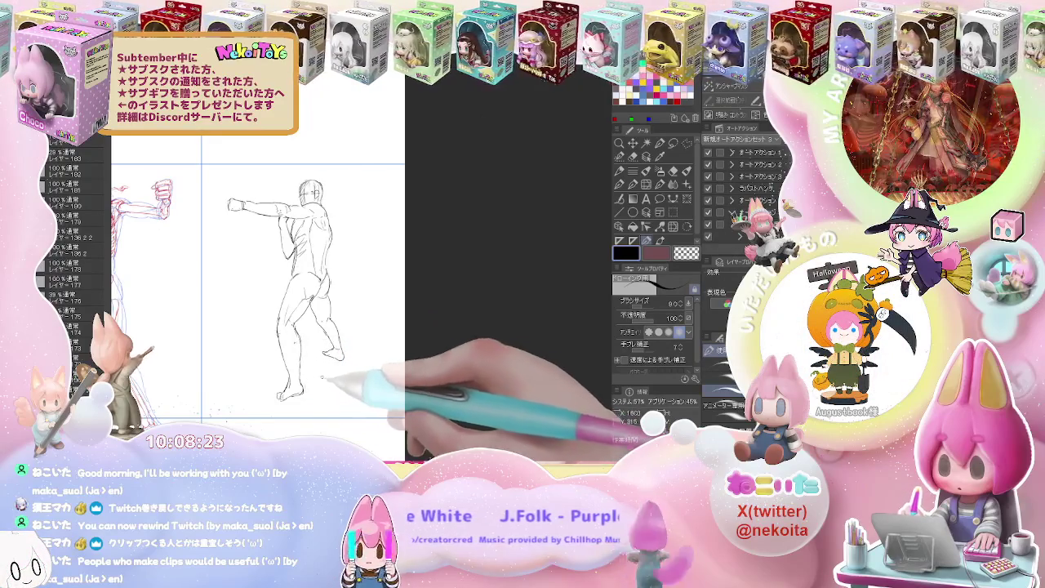
Firm up the remaining leg and foot contours beside the skeleton reference.
{"action": "left_click_drag", "start_coordinate": [314, 391], "coordinate": [325, 349]}
{"action": "key", "text": "e"}
{"action": "key", "text": "p"}
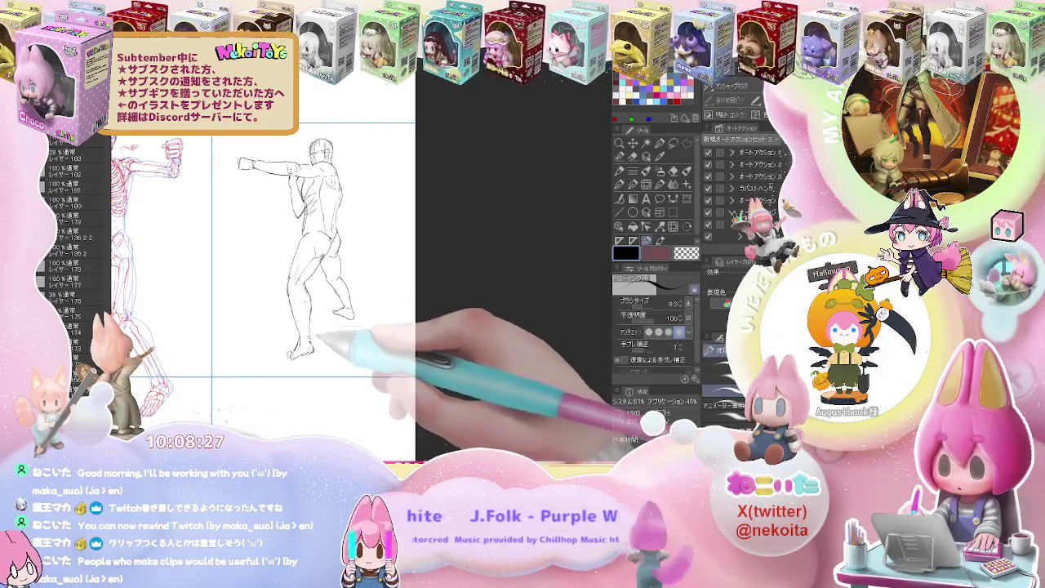
{"action": "key", "text": "e"}
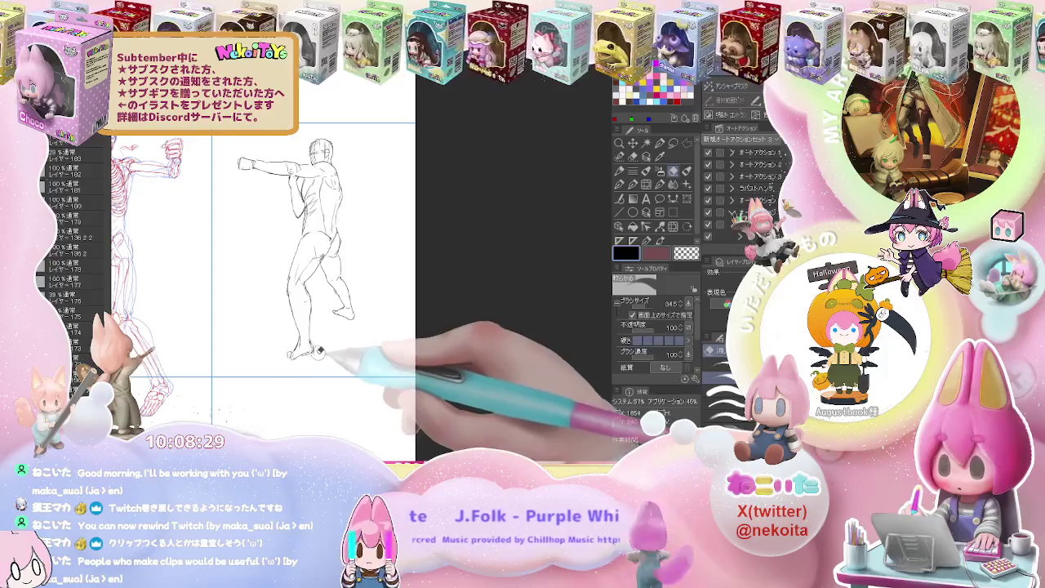
{"action": "key", "text": "p"}
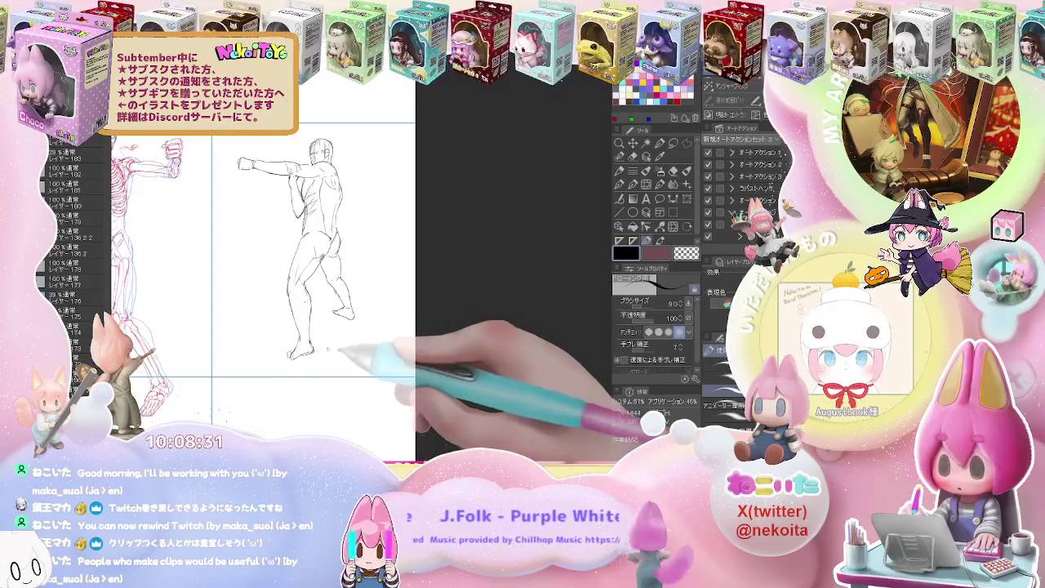
{"action": "key", "text": "e"}
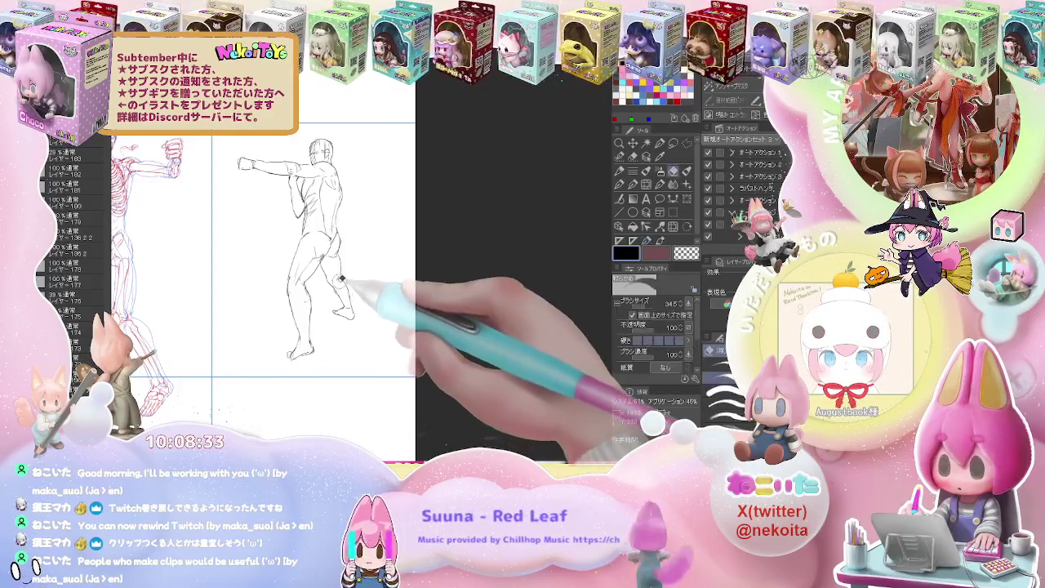
{"action": "key", "text": "p"}
{"action": "key", "text": "ctrl+minus"}
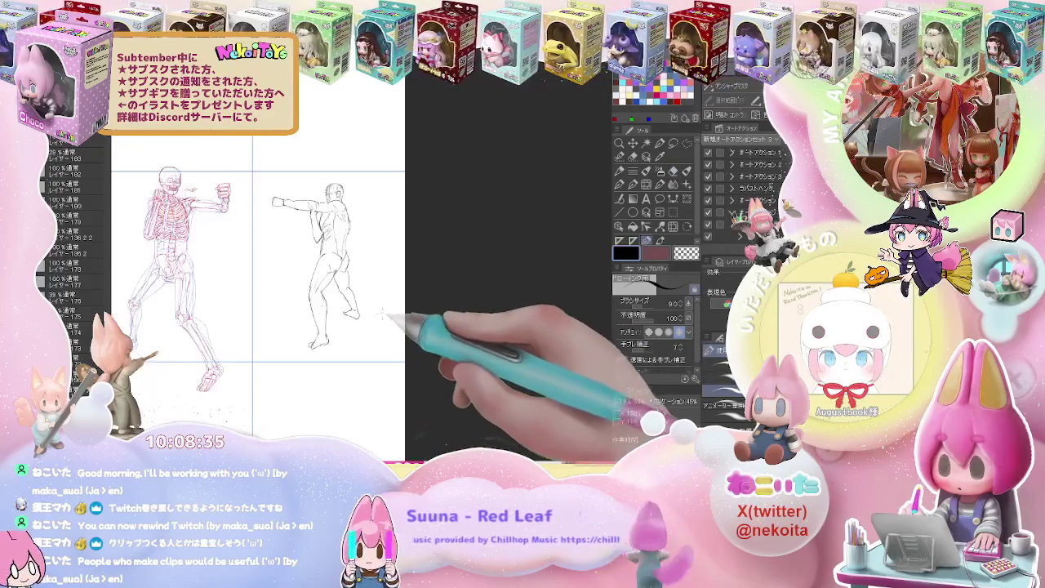
Move to the empty cell left of the skeleton and reset the drawing colour to black.
{"action": "left_click_drag", "start_coordinate": [377, 316], "coordinate": [400, 370]}
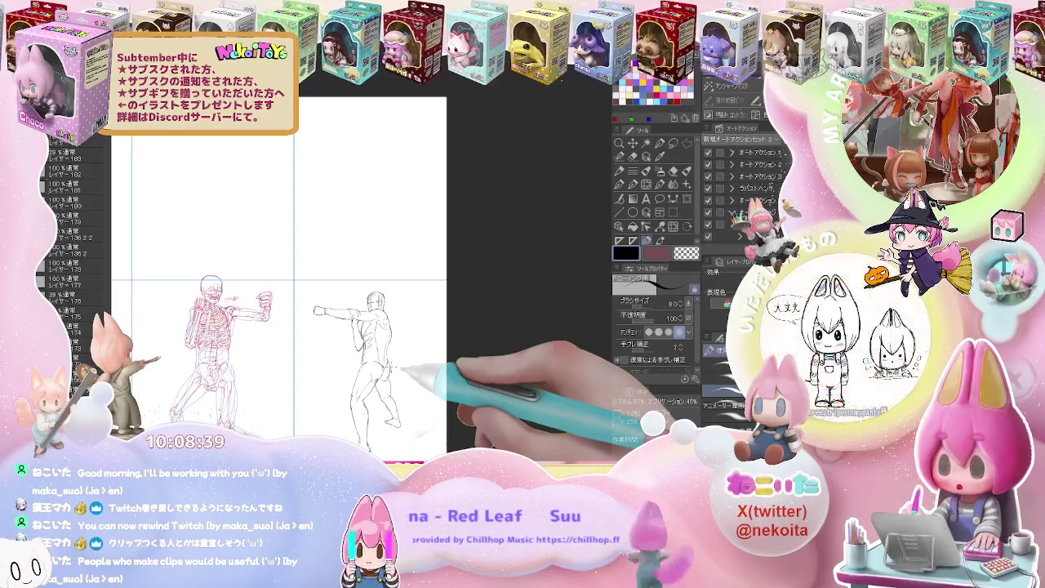
{"action": "key", "text": "c"}
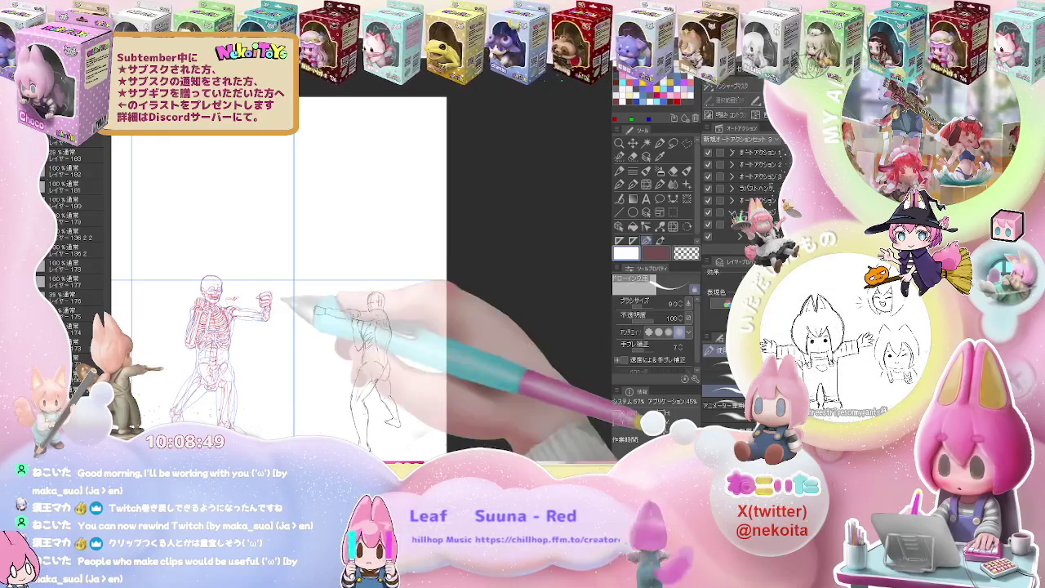
{"action": "mouse_move", "coordinate": [285, 308]}
{"action": "left_mouse_down"}
{"action": "mouse_move", "coordinate": [473, 272]}
{"action": "mouse_move", "coordinate": [505, 244]}
{"action": "left_mouse_up"}
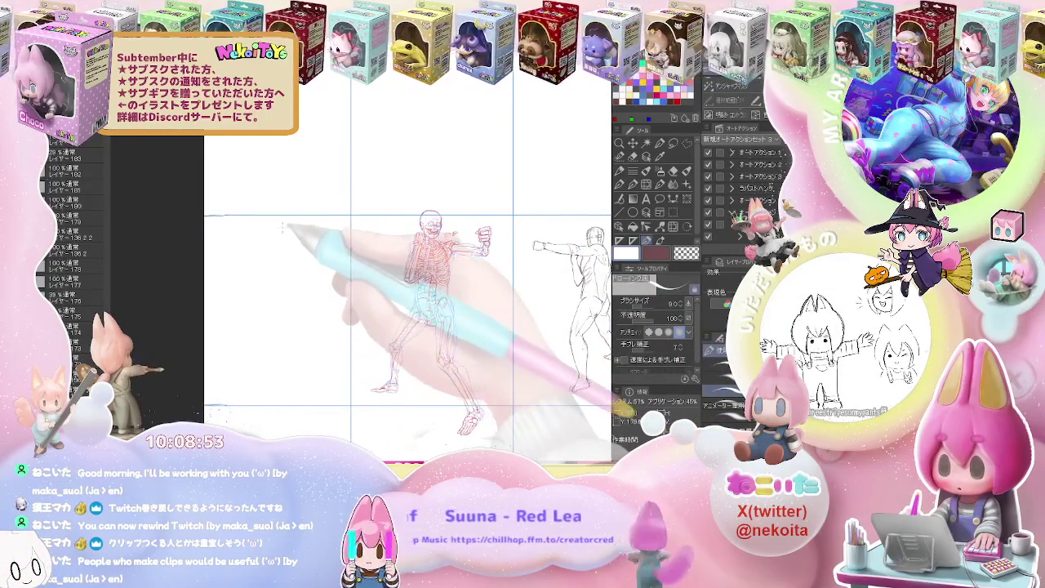
{"action": "scroll", "coordinate": [282, 237], "scroll_direction": "up", "scroll_amount": 1}
{"action": "left_click", "coordinate": [621, 82]}
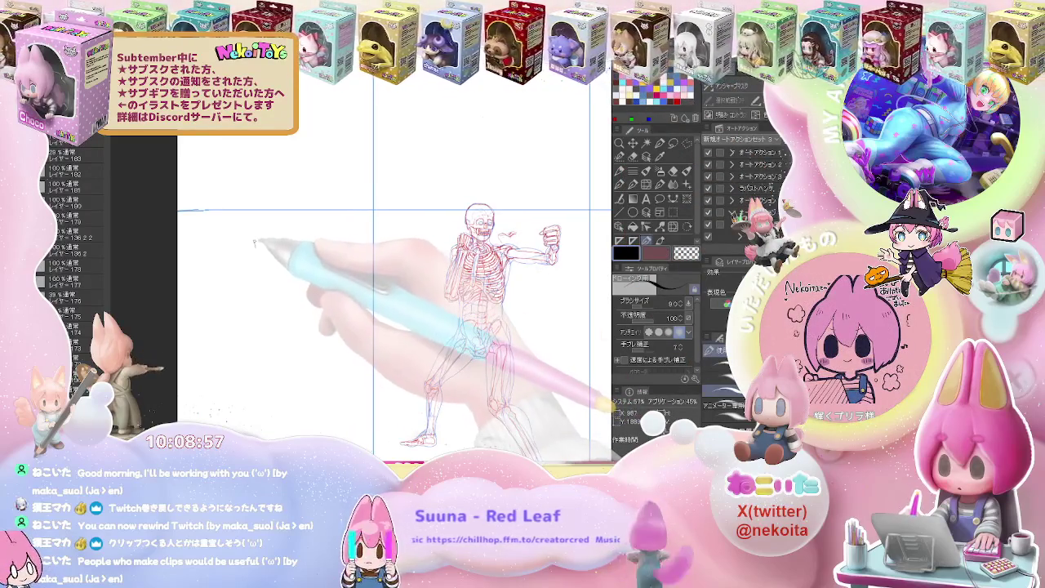
Draw the new figure's head circle and its shoulders and back.
{"action": "left_click_drag", "start_coordinate": [255, 242], "coordinate": [258, 244]}
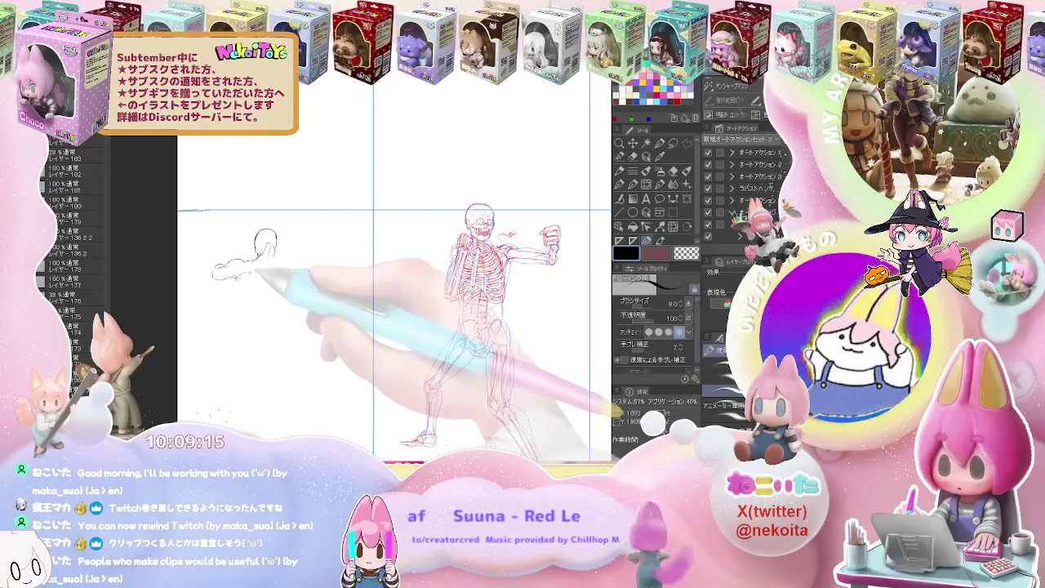
{"action": "left_click_drag", "start_coordinate": [238, 279], "coordinate": [251, 335]}
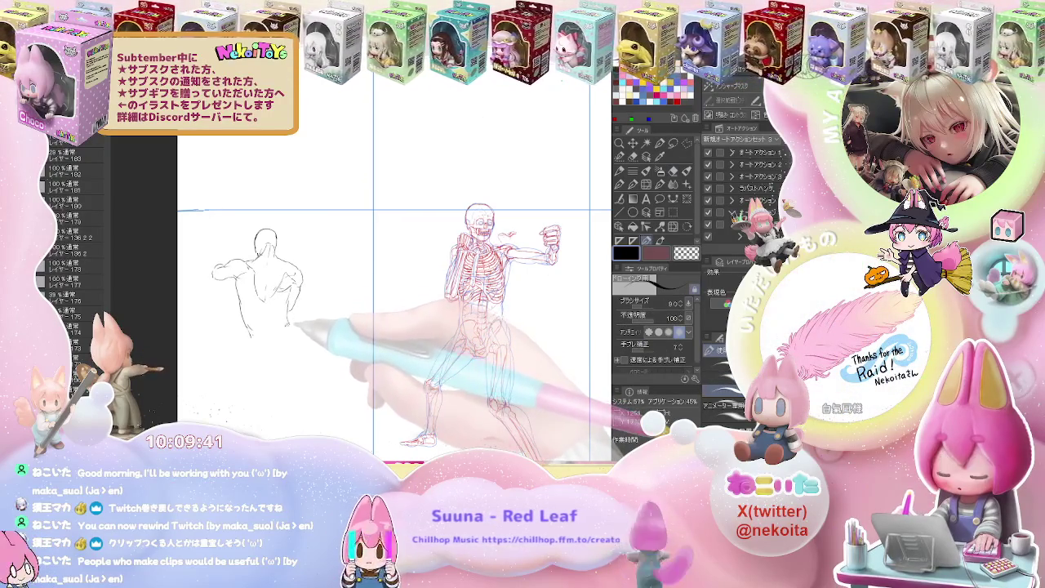
{"action": "scroll", "coordinate": [392, 286], "scroll_direction": "down", "scroll_amount": 1}
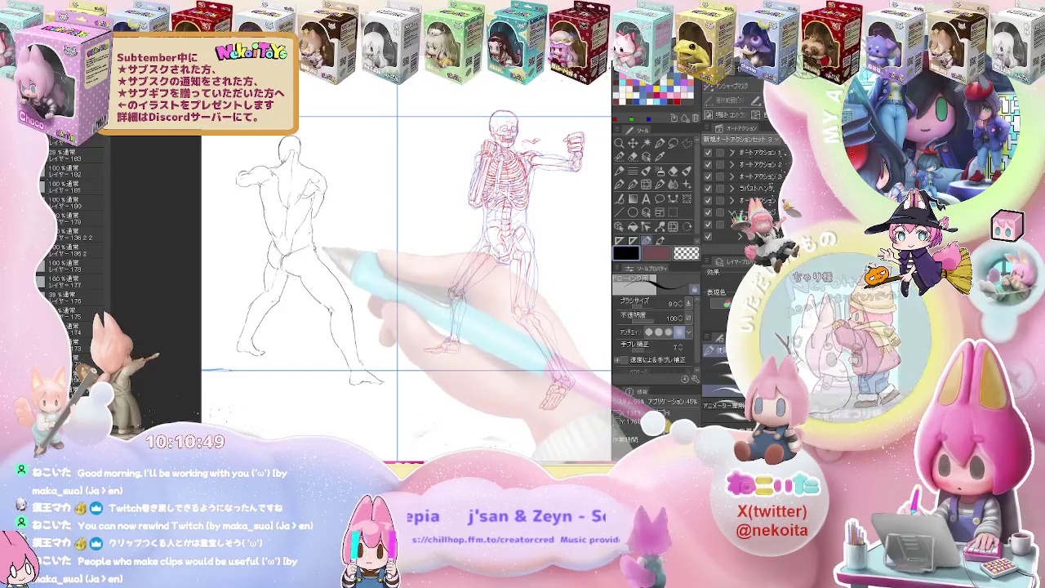
Show the back-view boxer, skeleton and punching sketch together, then choose Rectangle selection.
{"action": "scroll", "coordinate": [302, 270], "scroll_direction": "down", "scroll_amount": 1}
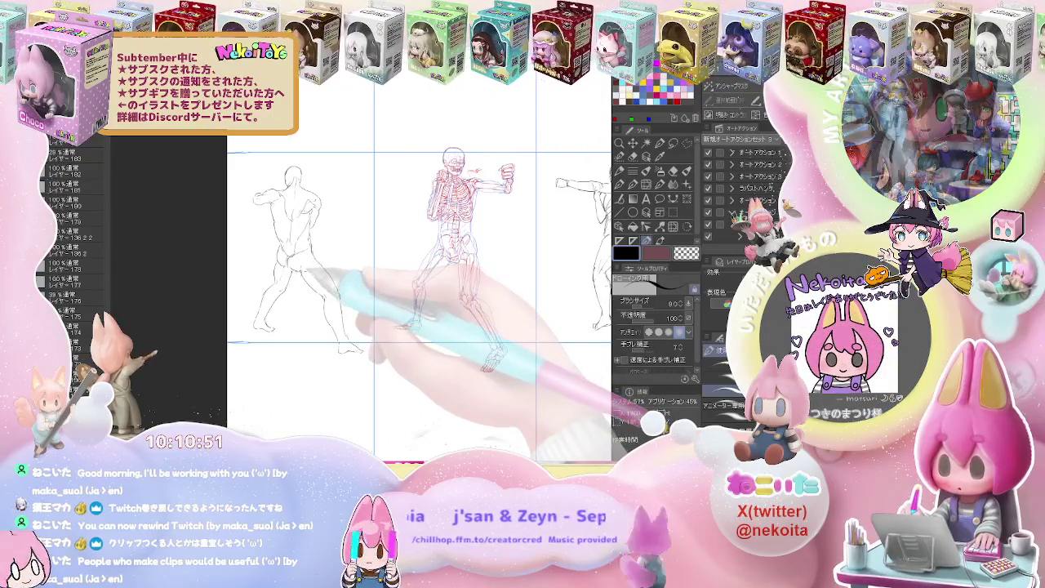
{"action": "left_click_drag", "start_coordinate": [432, 328], "coordinate": [285, 327]}
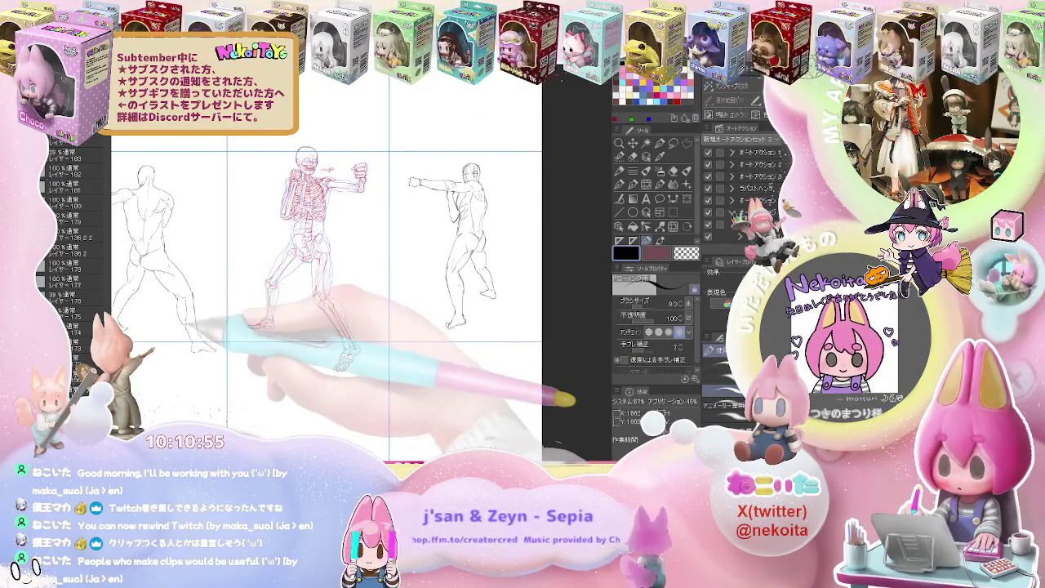
{"action": "scroll", "coordinate": [196, 325], "scroll_direction": "down", "scroll_amount": 2}
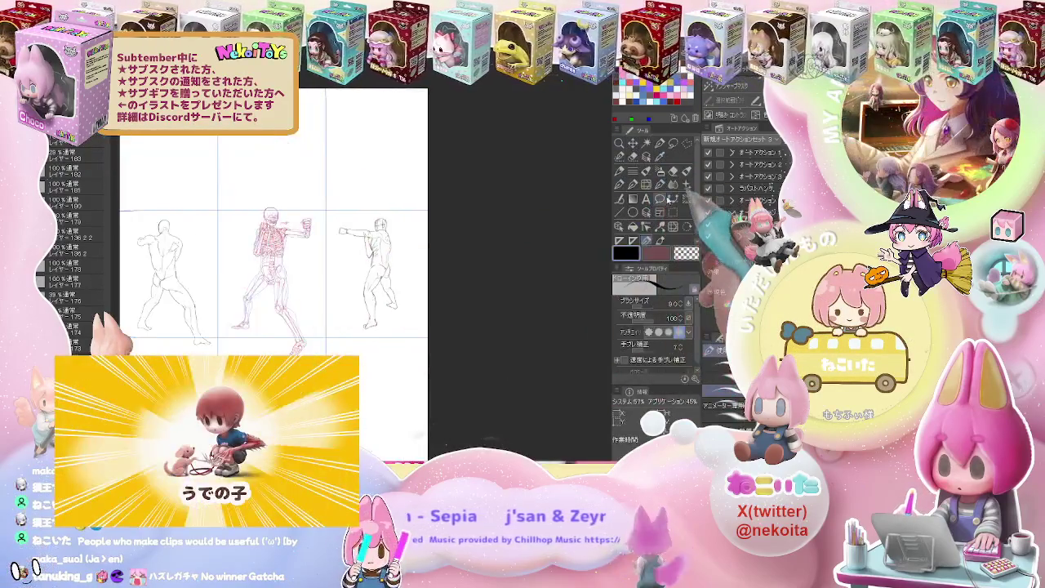
{"action": "left_click", "coordinate": [671, 213]}
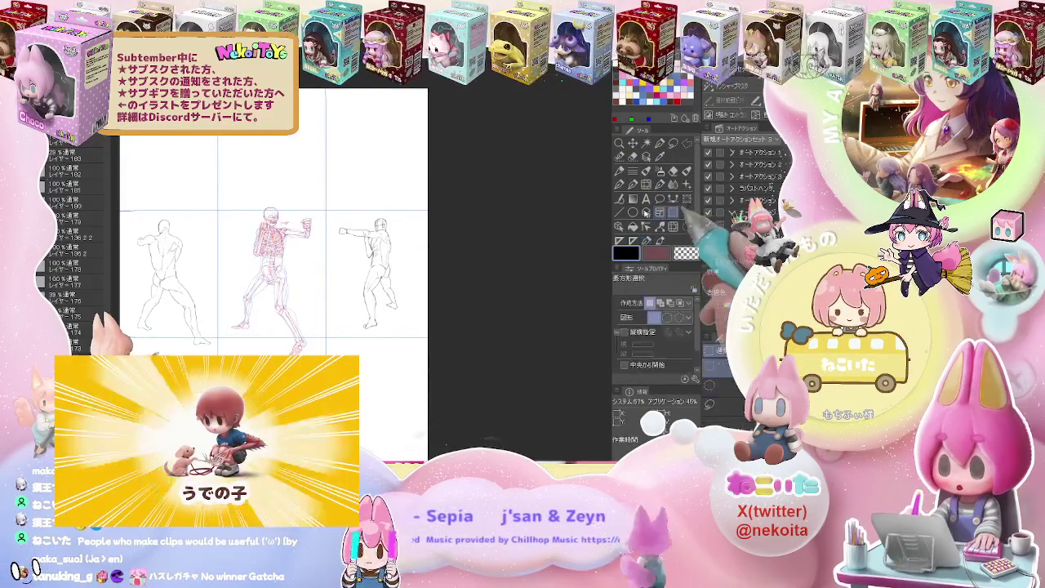
Copy the marqueed skeleton reference and paste it onto a new layer.
{"action": "mouse_move", "coordinate": [222, 190]}
{"action": "left_mouse_down"}
{"action": "mouse_move", "coordinate": [307, 356]}
{"action": "mouse_move", "coordinate": [326, 367]}
{"action": "left_mouse_up"}
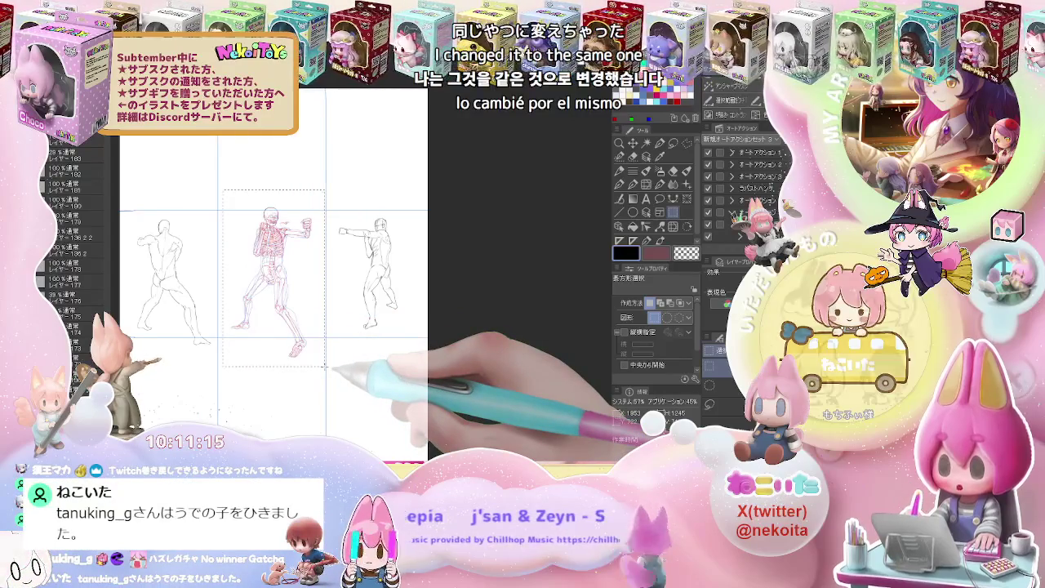
{"action": "key", "text": "ctrl+c"}
{"action": "key", "text": "ctrl+v"}
{"action": "left_click", "coordinate": [335, 366]}
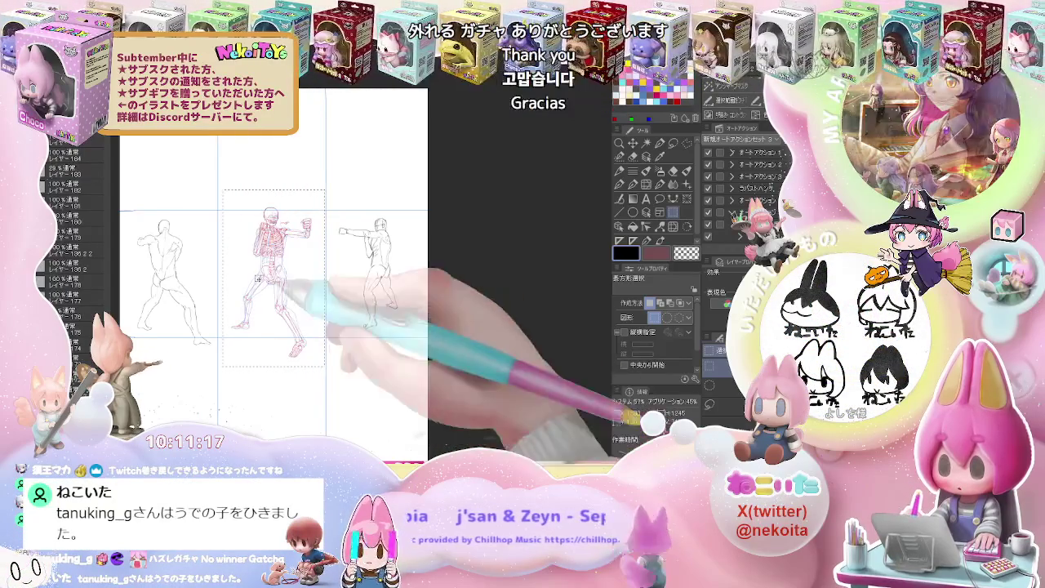
Move the pasted skeleton up into the row above and return to the pen.
{"action": "left_click", "coordinate": [633, 143]}
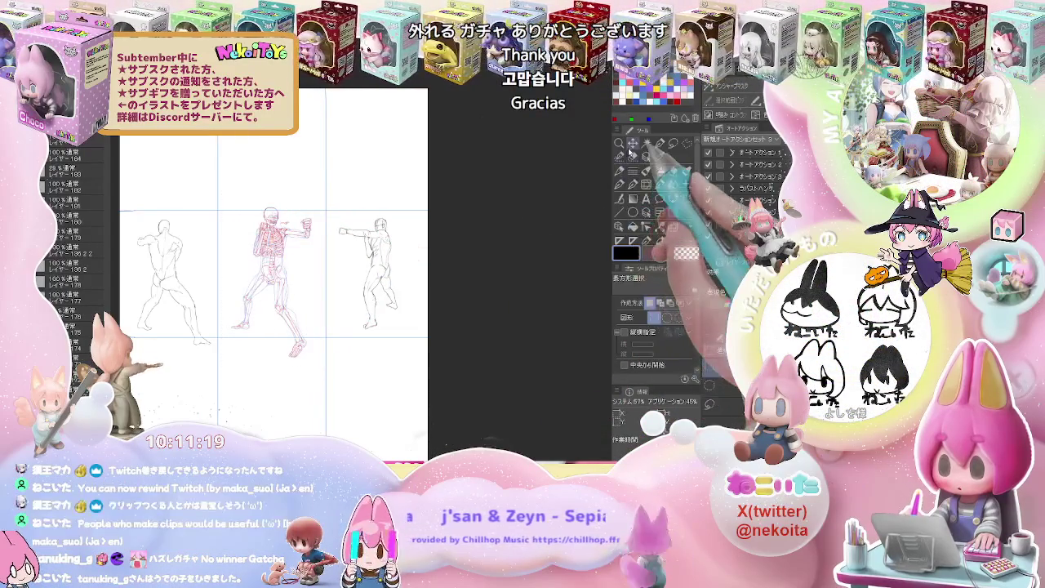
{"action": "left_click_drag", "start_coordinate": [281, 259], "coordinate": [274, 168]}
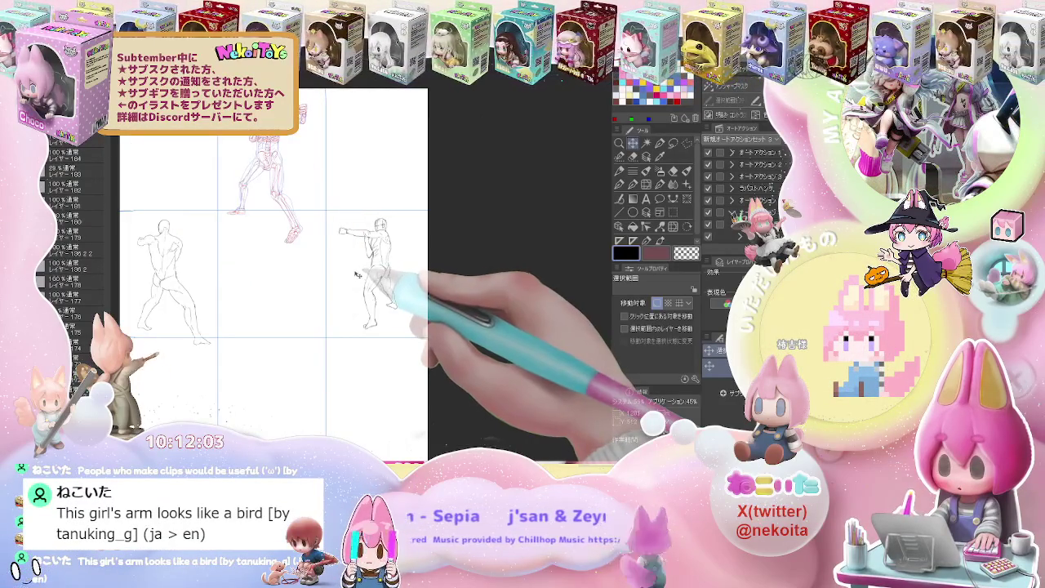
{"action": "scroll", "coordinate": [283, 272], "scroll_direction": "up", "scroll_amount": 2}
{"action": "key", "text": "p"}
{"action": "left_click_drag", "start_coordinate": [342, 275], "coordinate": [372, 303]}
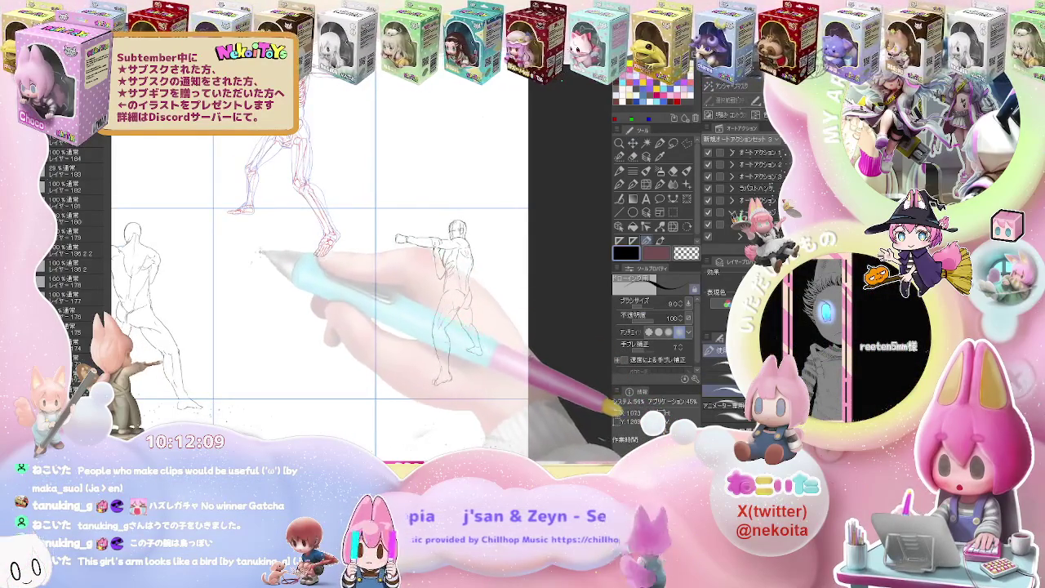
Draw the middle figure's back curve, hip outline and leg line.
{"action": "scroll", "coordinate": [257, 255], "scroll_direction": "up", "scroll_amount": 2}
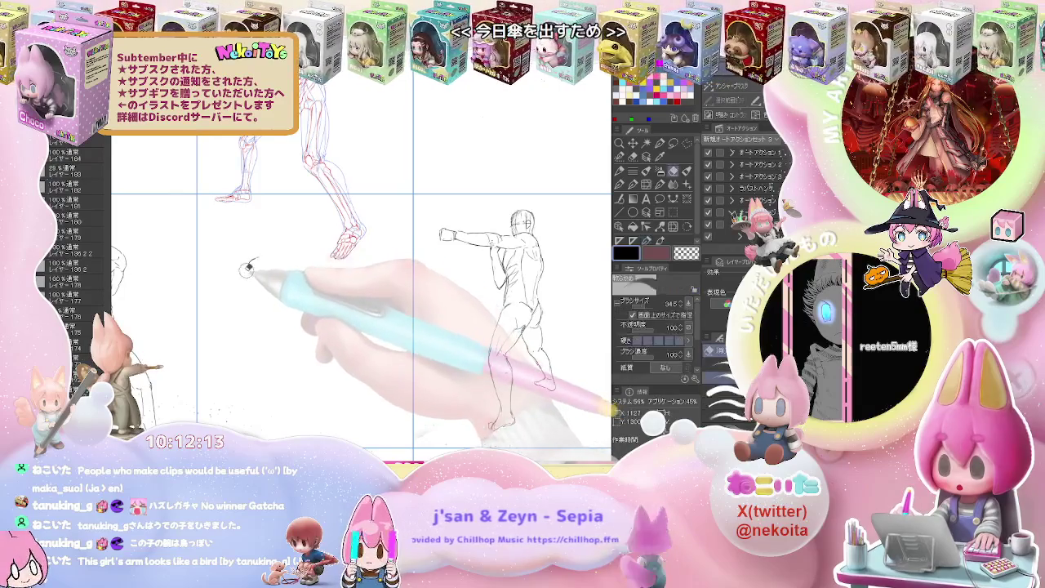
{"action": "left_click_drag", "start_coordinate": [255, 262], "coordinate": [260, 257]}
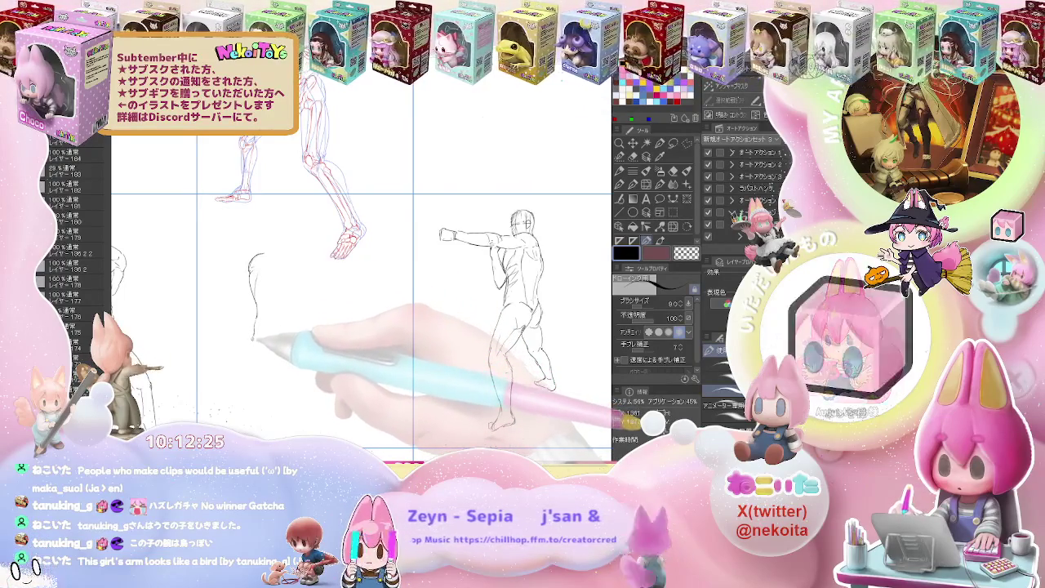
{"action": "mouse_move", "coordinate": [258, 325]}
{"action": "left_mouse_down"}
{"action": "mouse_move", "coordinate": [274, 236]}
{"action": "mouse_move", "coordinate": [250, 295]}
{"action": "left_mouse_up"}
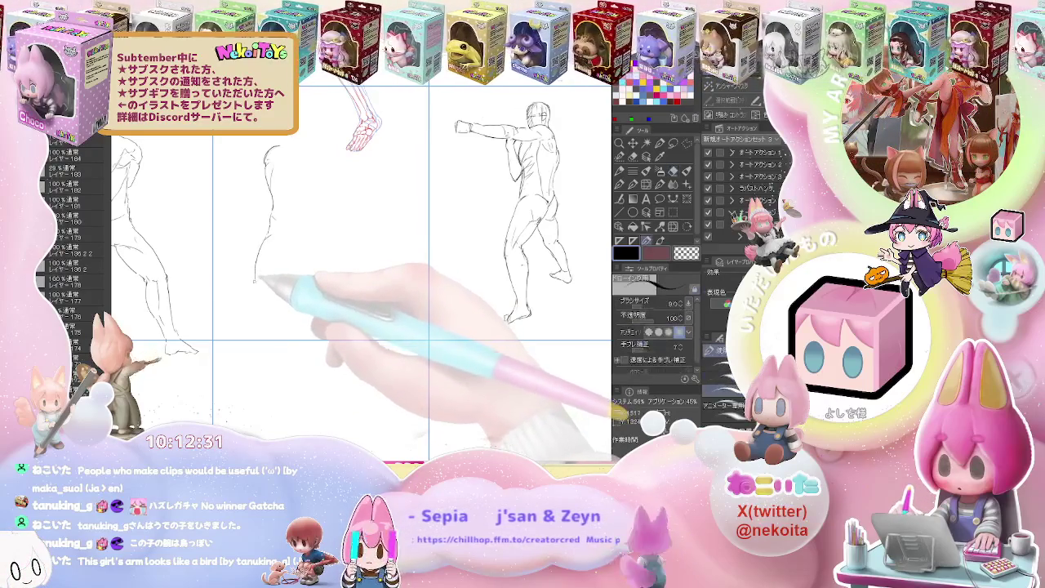
{"action": "mouse_move", "coordinate": [247, 300]}
{"action": "left_mouse_down"}
{"action": "mouse_move", "coordinate": [235, 360]}
{"action": "mouse_move", "coordinate": [253, 335]}
{"action": "left_mouse_up"}
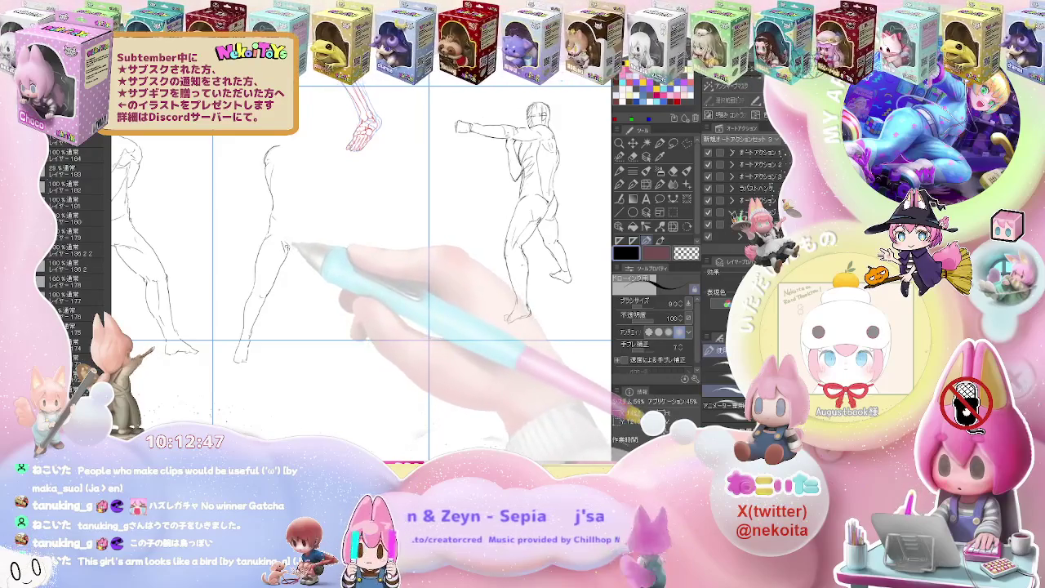
{"action": "mouse_move", "coordinate": [296, 245]}
{"action": "left_mouse_down"}
{"action": "mouse_move", "coordinate": [330, 285]}
{"action": "mouse_move", "coordinate": [333, 317]}
{"action": "left_mouse_up"}
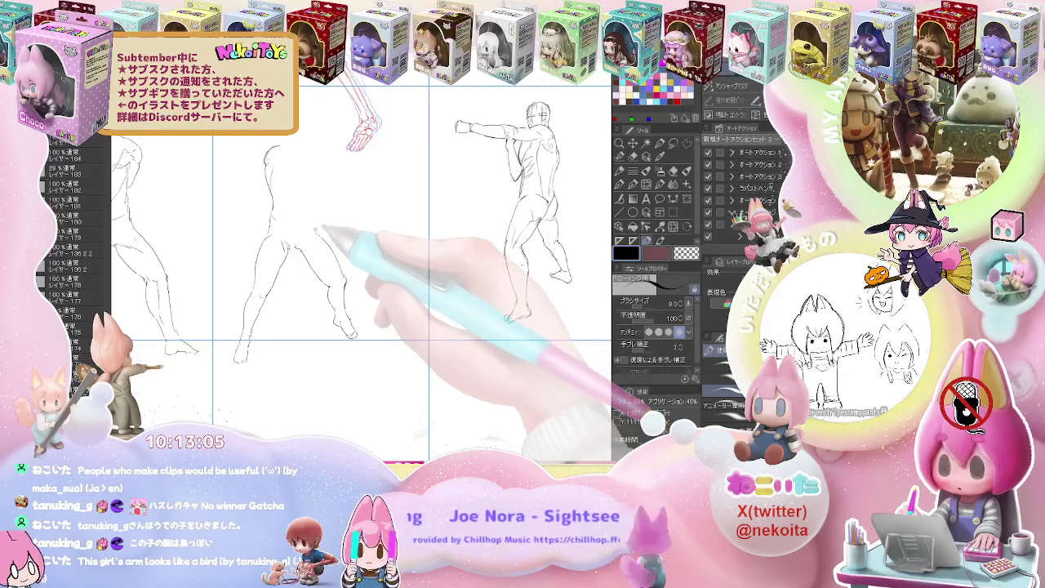
{"action": "left_click_drag", "start_coordinate": [316, 226], "coordinate": [305, 283]}
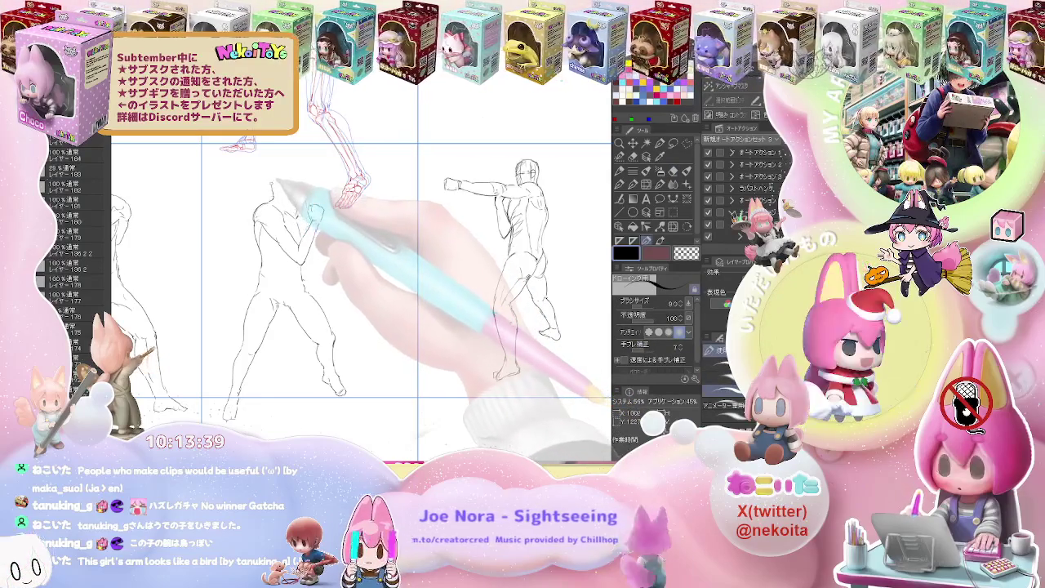
Sketch the middle figure's oval head and a straight right arm ending in a tidied fist.
{"action": "left_click_drag", "start_coordinate": [278, 196], "coordinate": [302, 173]}
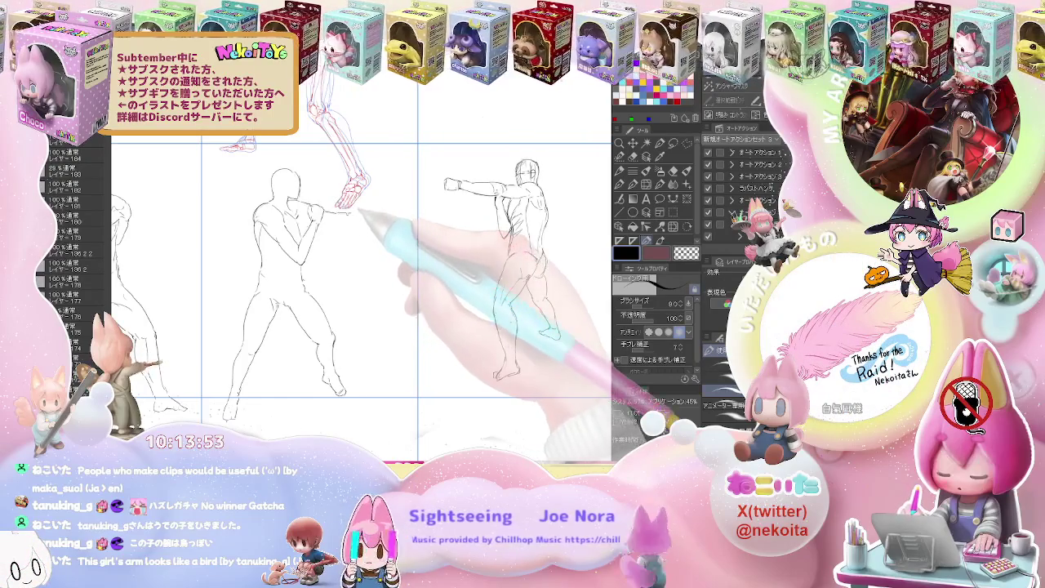
{"action": "left_click_drag", "start_coordinate": [349, 215], "coordinate": [367, 219]}
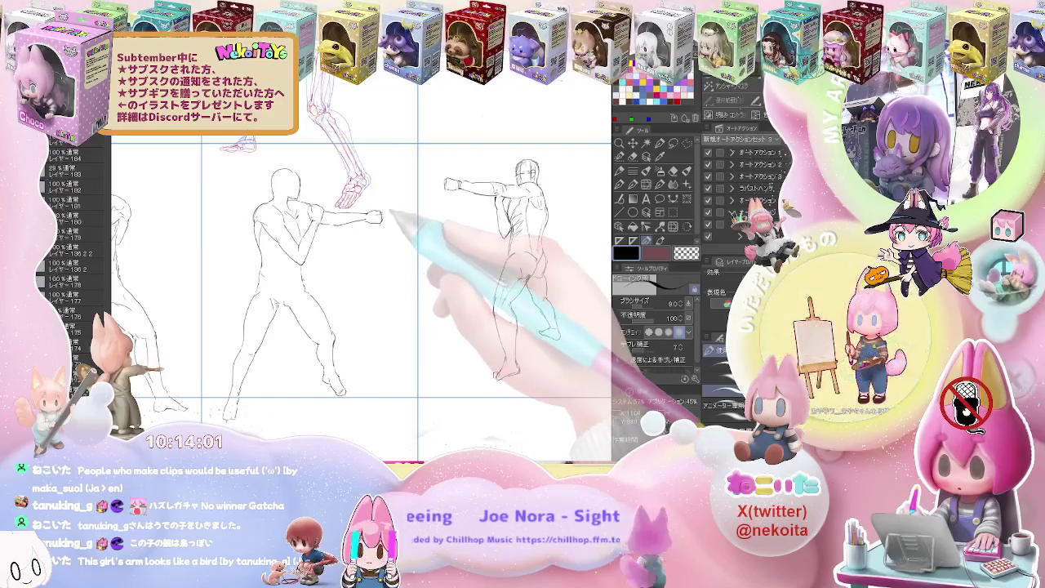
{"action": "left_click_drag", "start_coordinate": [368, 213], "coordinate": [381, 220]}
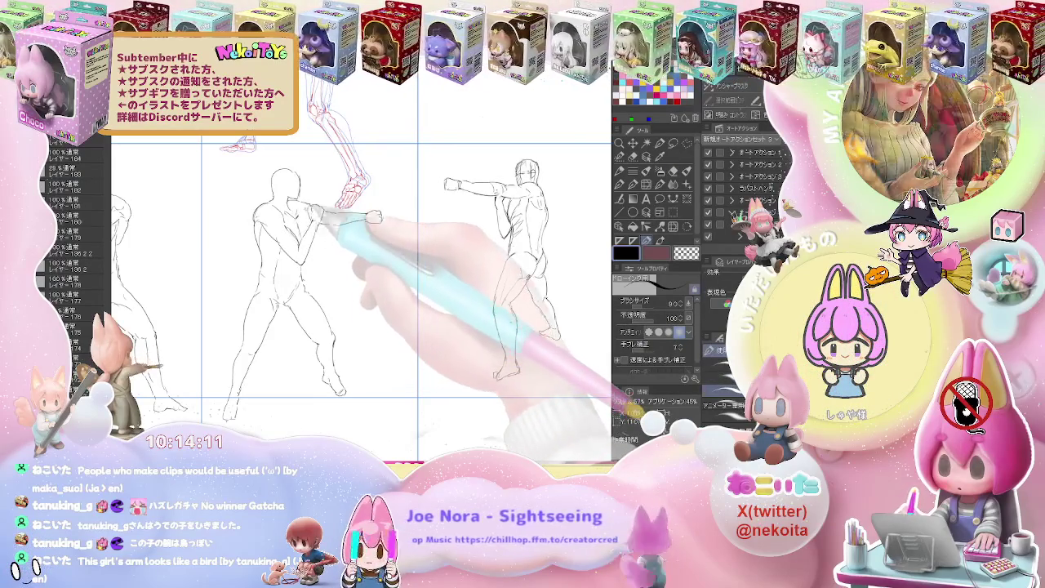
{"action": "key", "text": "e"}
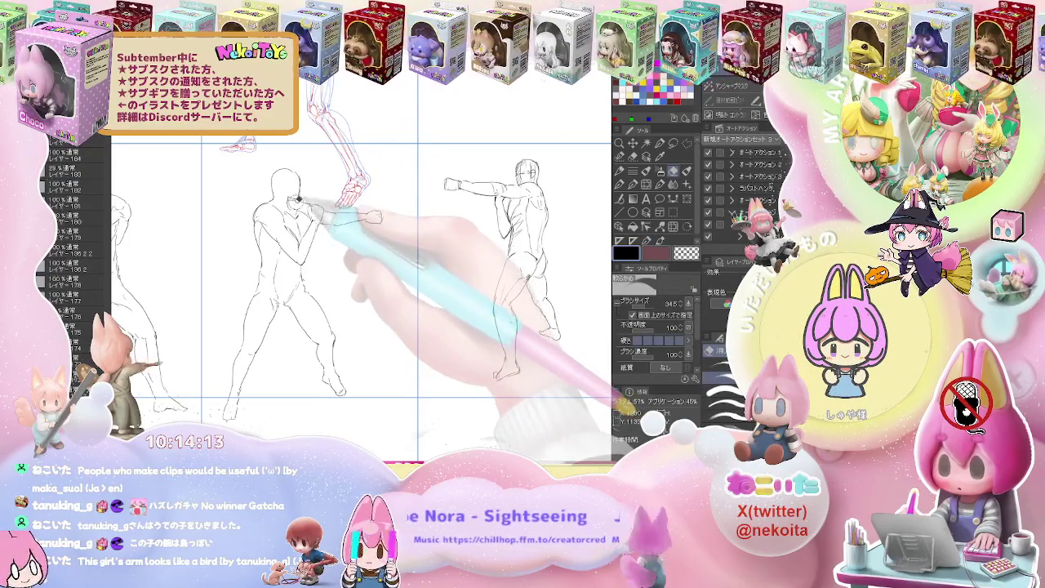
{"action": "key", "text": "p"}
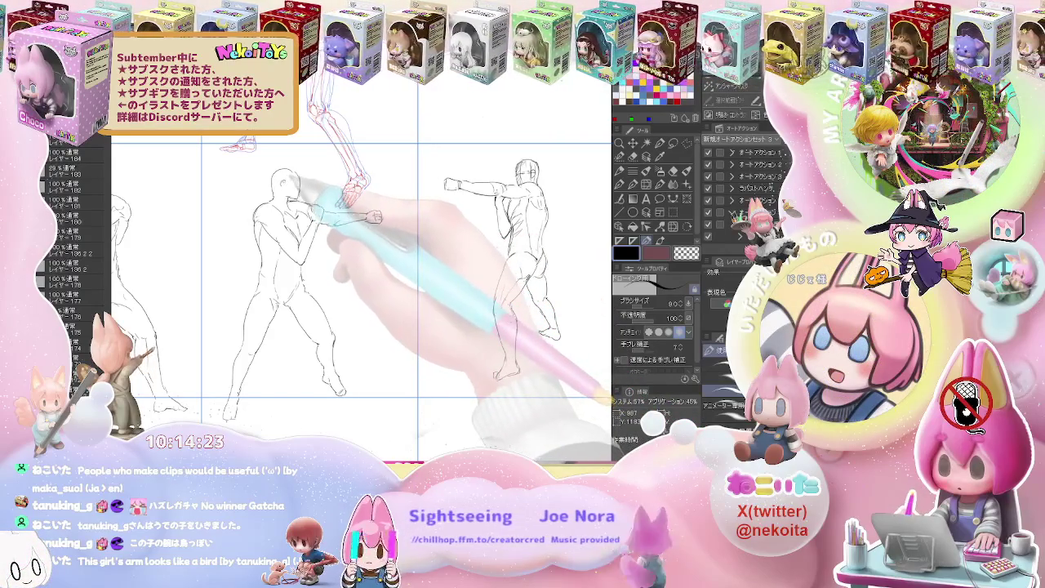
{"action": "key", "text": "ctrl+minus"}
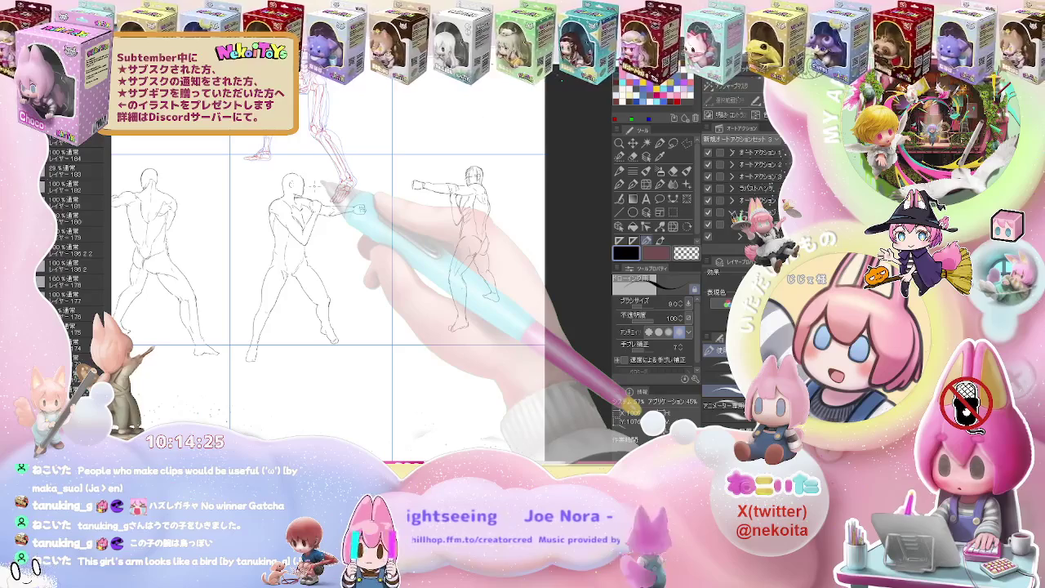
Zoom out to the whole grid, then zoom in on the empty lower-row cell.
{"action": "key", "text": "ctrl+minus"}
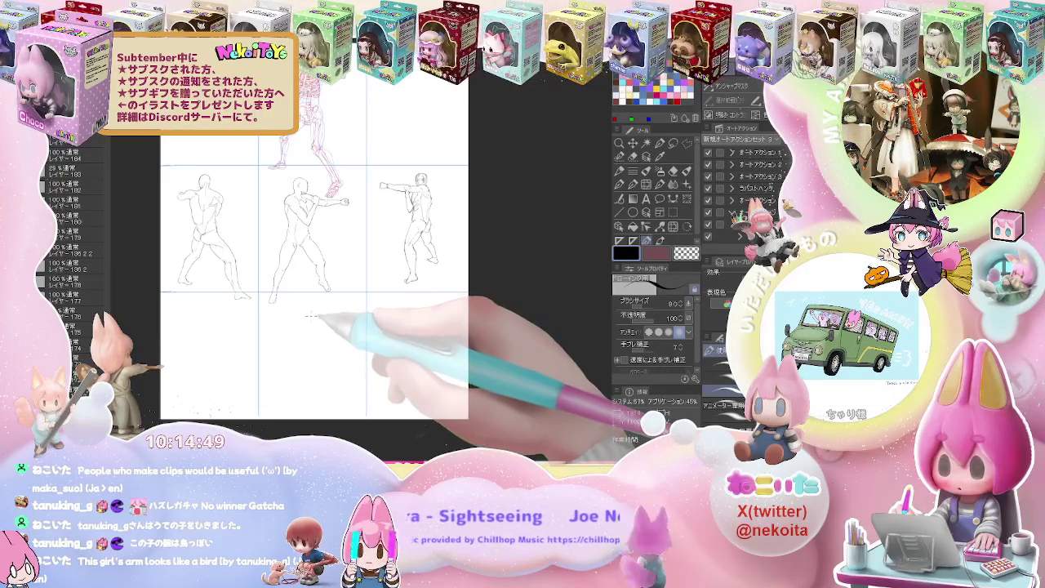
{"action": "scroll", "coordinate": [311, 317], "scroll_direction": "up", "scroll_amount": 2}
{"action": "scroll", "coordinate": [311, 317], "scroll_direction": "up", "scroll_amount": 1}
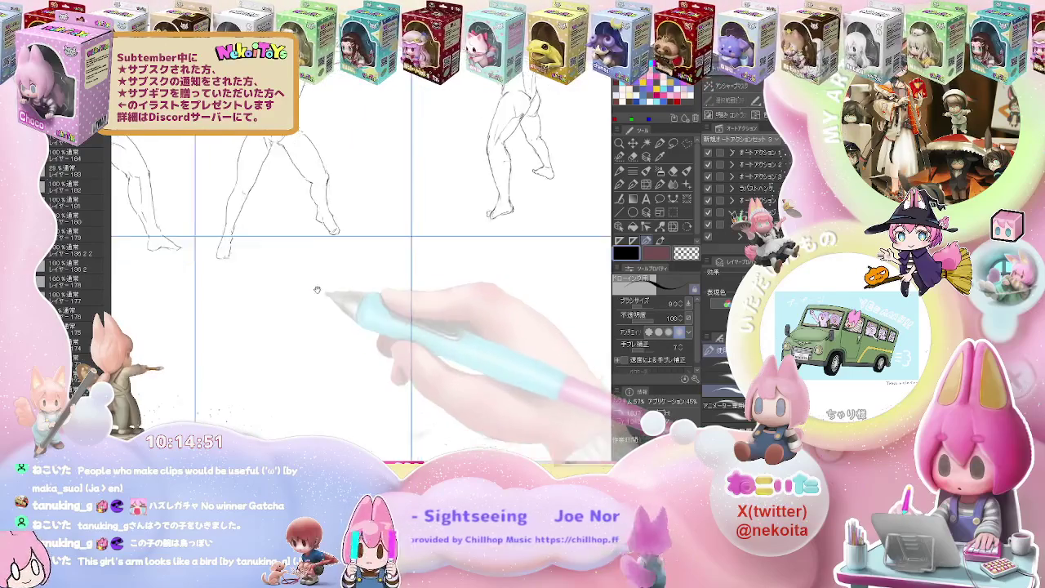
{"action": "scroll", "coordinate": [319, 299], "scroll_direction": "up", "scroll_amount": 2}
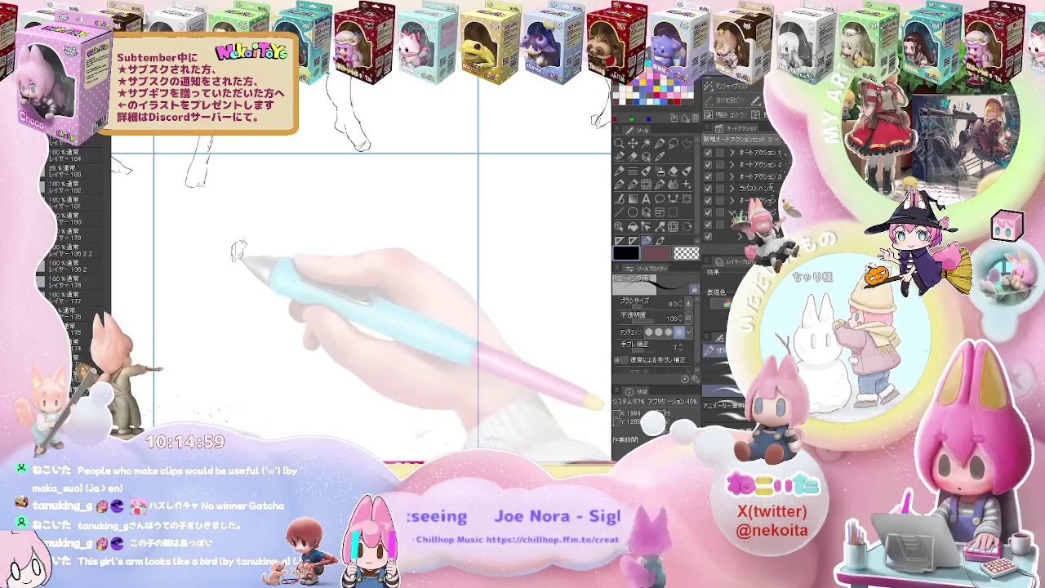
Trace the new figure's striding legs and the foot's toes over the skeleton.
{"action": "left_click_drag", "start_coordinate": [233, 263], "coordinate": [227, 298]}
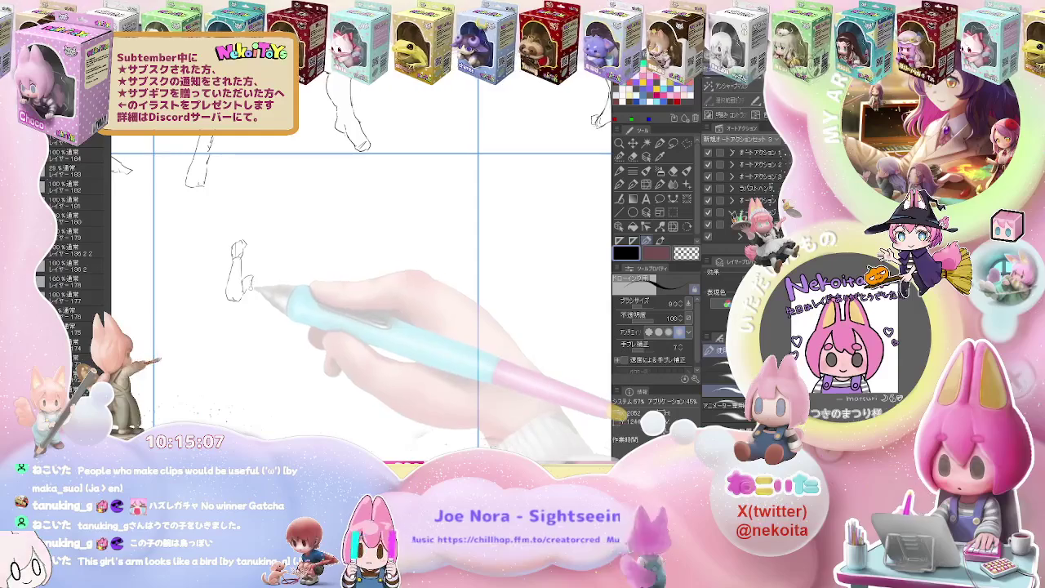
{"action": "mouse_move", "coordinate": [240, 303]}
{"action": "left_mouse_down"}
{"action": "mouse_move", "coordinate": [242, 324]}
{"action": "mouse_move", "coordinate": [250, 290]}
{"action": "mouse_move", "coordinate": [237, 334]}
{"action": "left_mouse_up"}
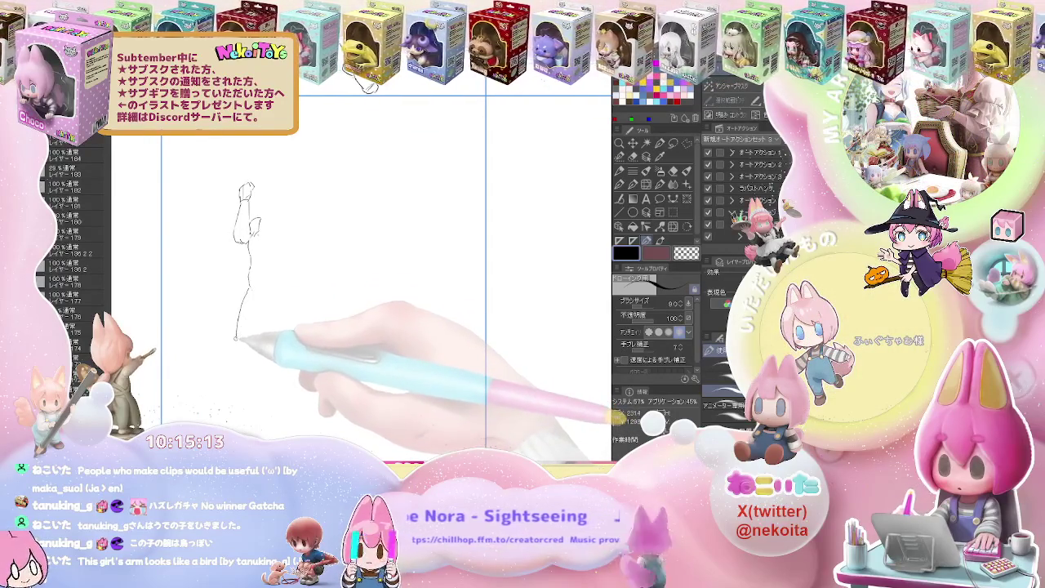
{"action": "left_click_drag", "start_coordinate": [250, 299], "coordinate": [270, 299]}
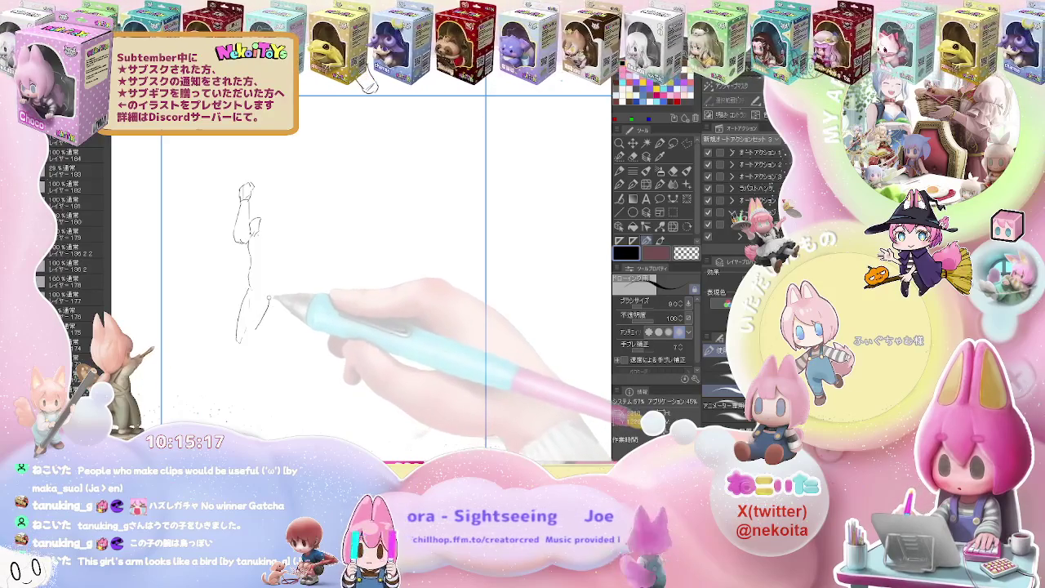
{"action": "left_click_drag", "start_coordinate": [276, 263], "coordinate": [269, 286]}
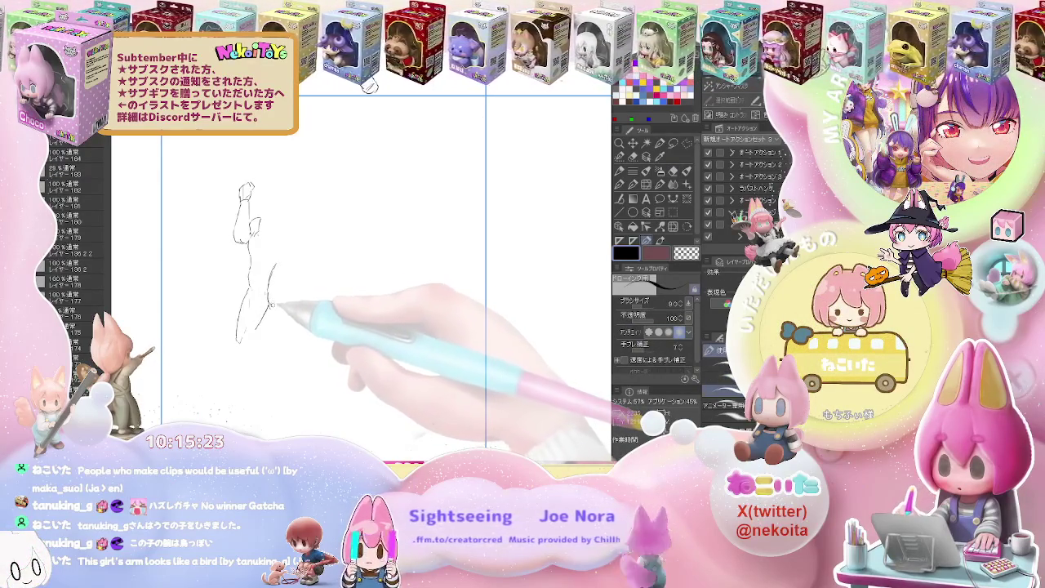
{"action": "mouse_move", "coordinate": [271, 303]}
{"action": "left_mouse_down"}
{"action": "mouse_move", "coordinate": [313, 343]}
{"action": "mouse_move", "coordinate": [321, 276]}
{"action": "left_mouse_up"}
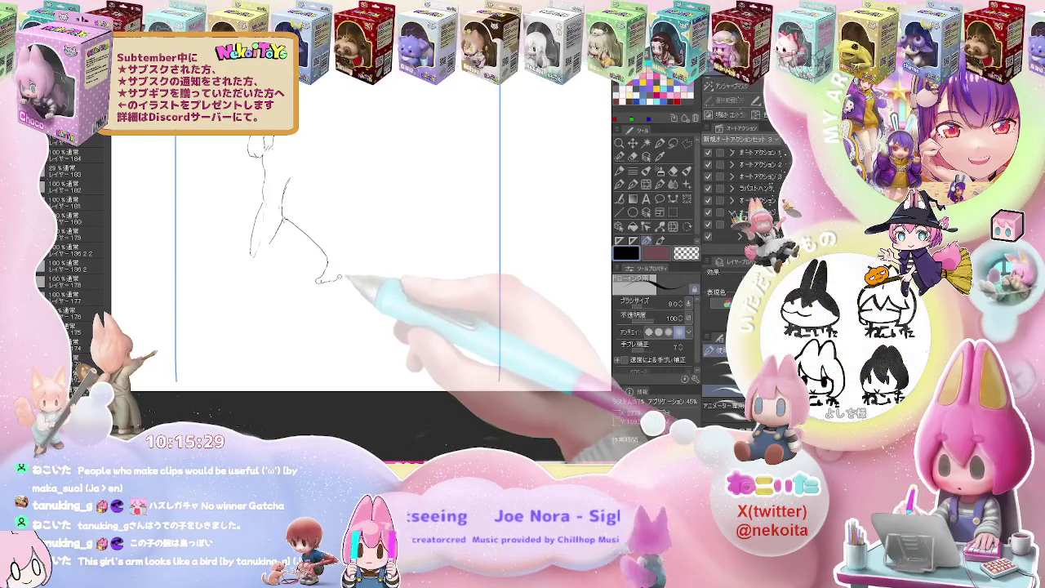
{"action": "left_click_drag", "start_coordinate": [341, 278], "coordinate": [355, 256]}
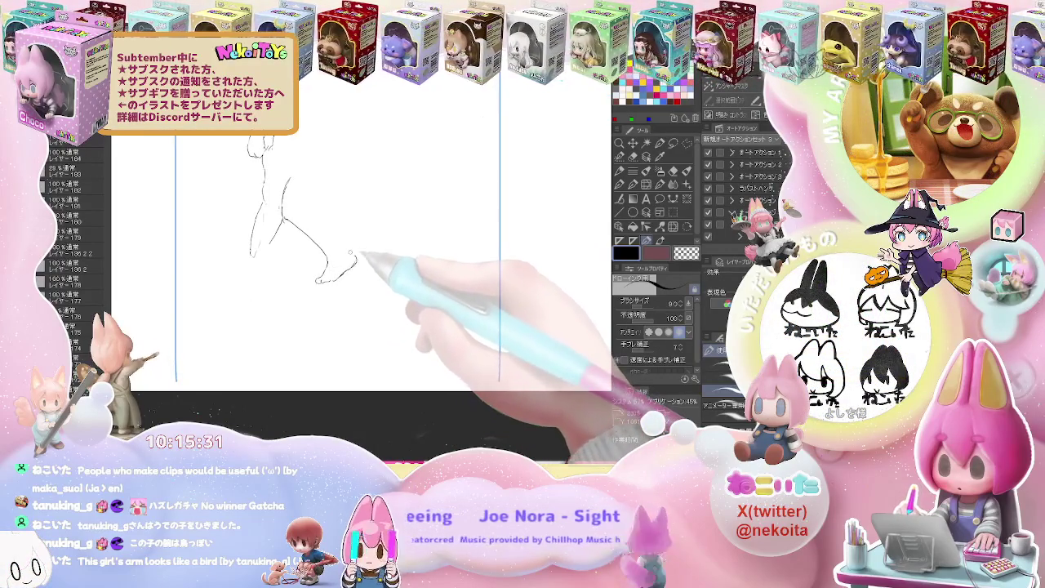
Outline the figure's back curve up toward the shoulder.
{"action": "left_click_drag", "start_coordinate": [312, 172], "coordinate": [316, 203]}
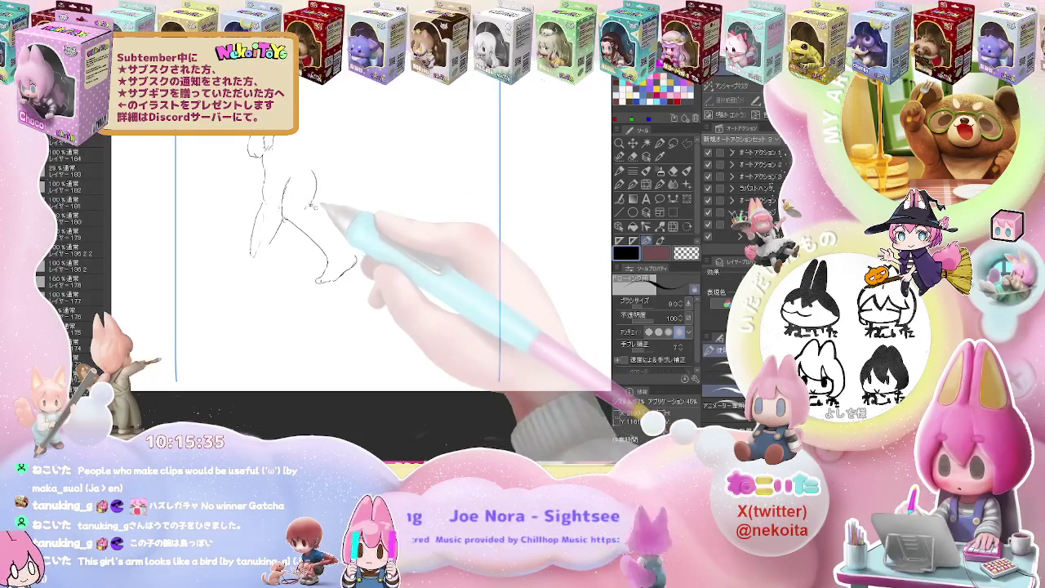
{"action": "left_click_drag", "start_coordinate": [321, 207], "coordinate": [331, 230]}
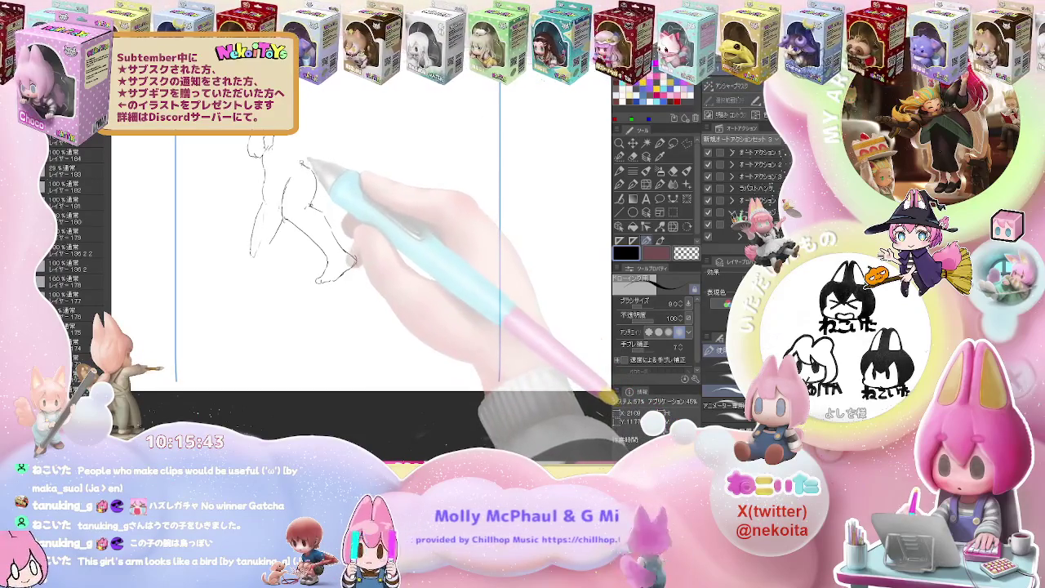
{"action": "left_click_drag", "start_coordinate": [304, 163], "coordinate": [304, 118]}
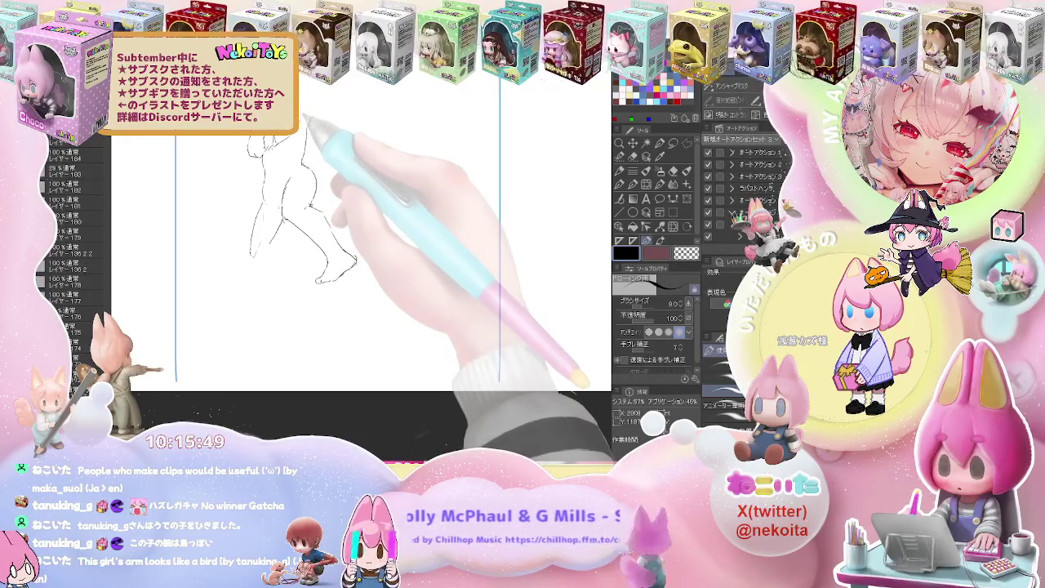
{"action": "key", "text": "ctrl+plus"}
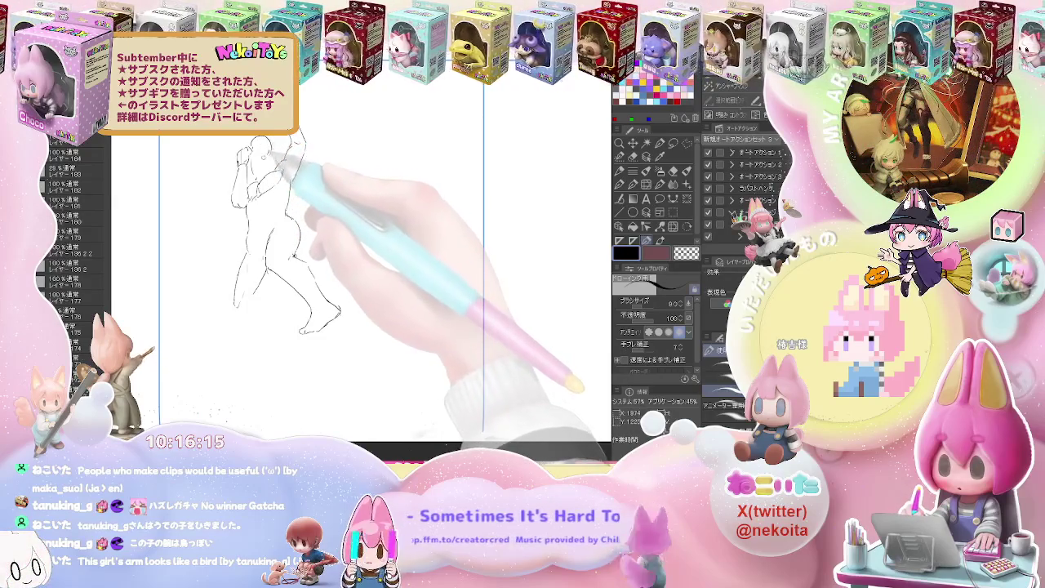
Erase stray lines around the raised-arm figure, redrawing with the pen.
{"action": "key", "text": "e"}
{"action": "key", "text": "p"}
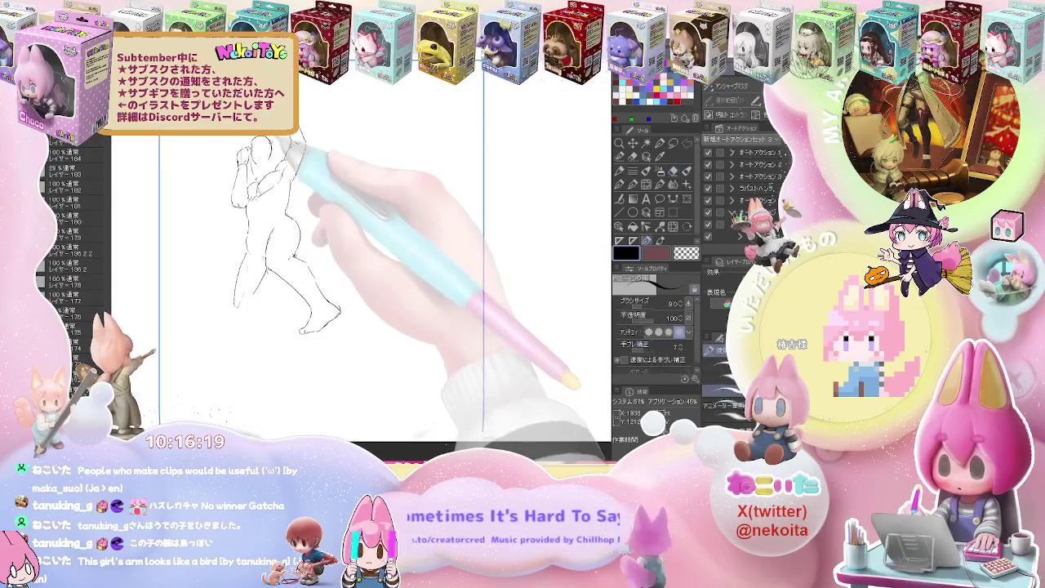
{"action": "key", "text": "e"}
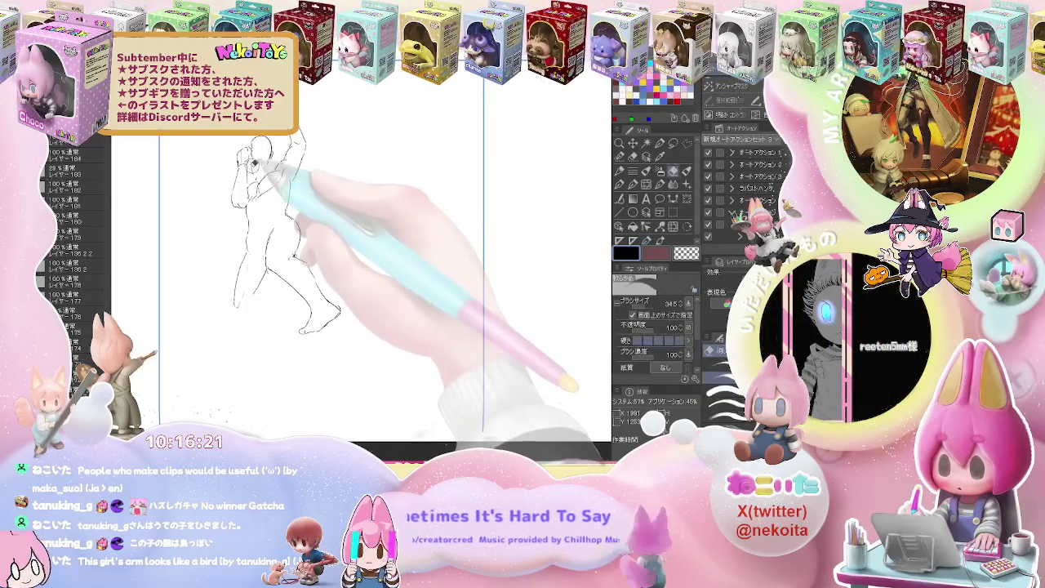
{"action": "key", "text": "p"}
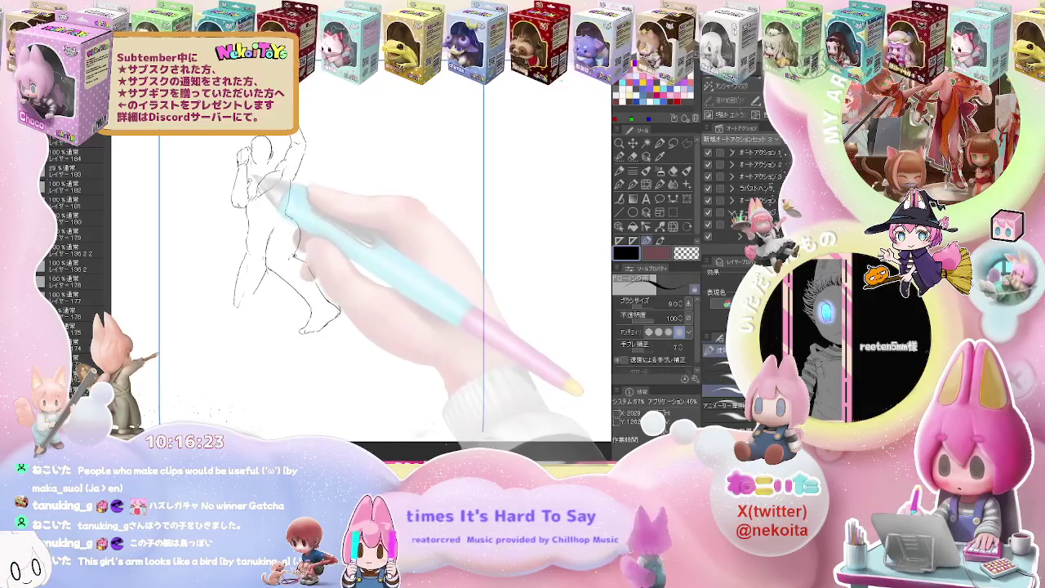
{"action": "key", "text": "e"}
{"action": "key", "text": "p"}
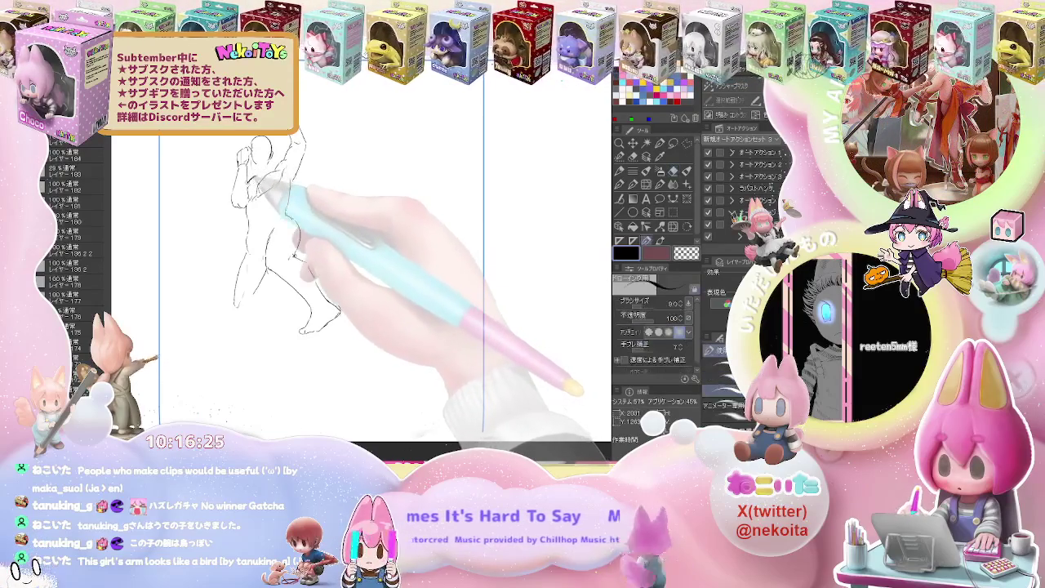
{"action": "key", "text": "e"}
{"action": "key", "text": "p"}
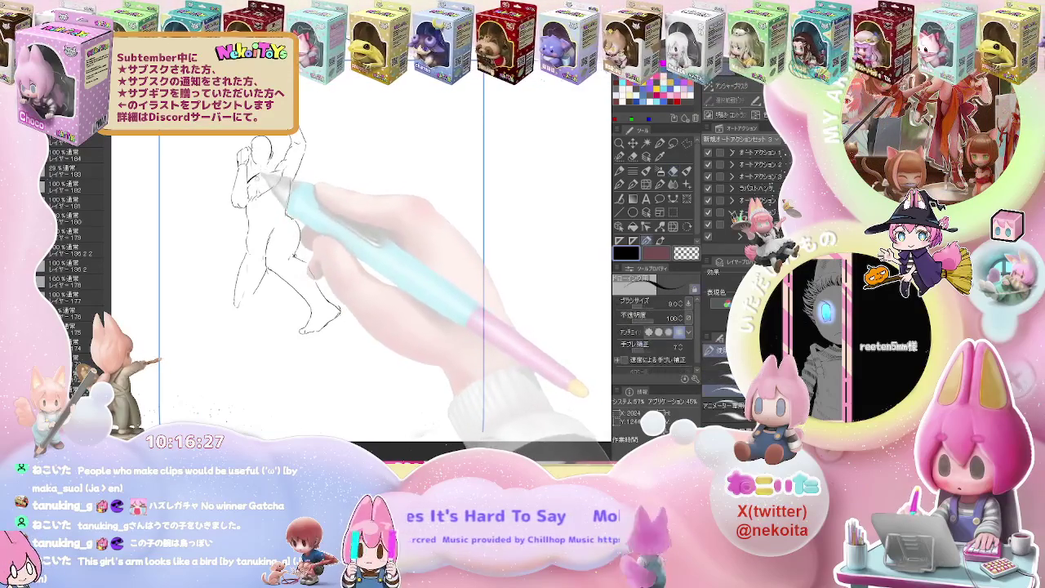
{"action": "key", "text": "e"}
{"action": "key", "text": "p"}
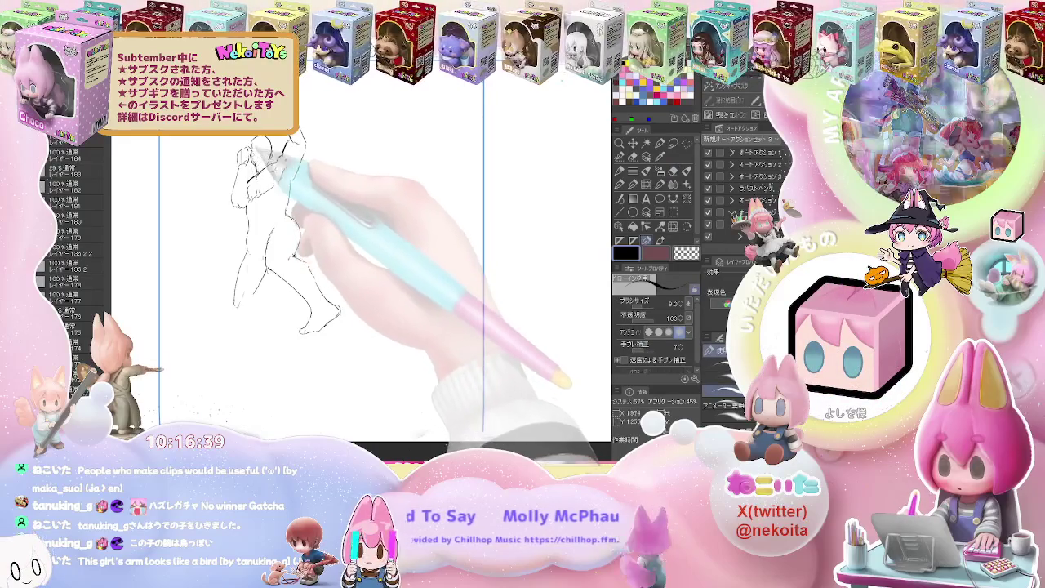
Rework the figure's torso and hip lines with alternating eraser and pen.
{"action": "key", "text": "e"}
{"action": "key", "text": "p"}
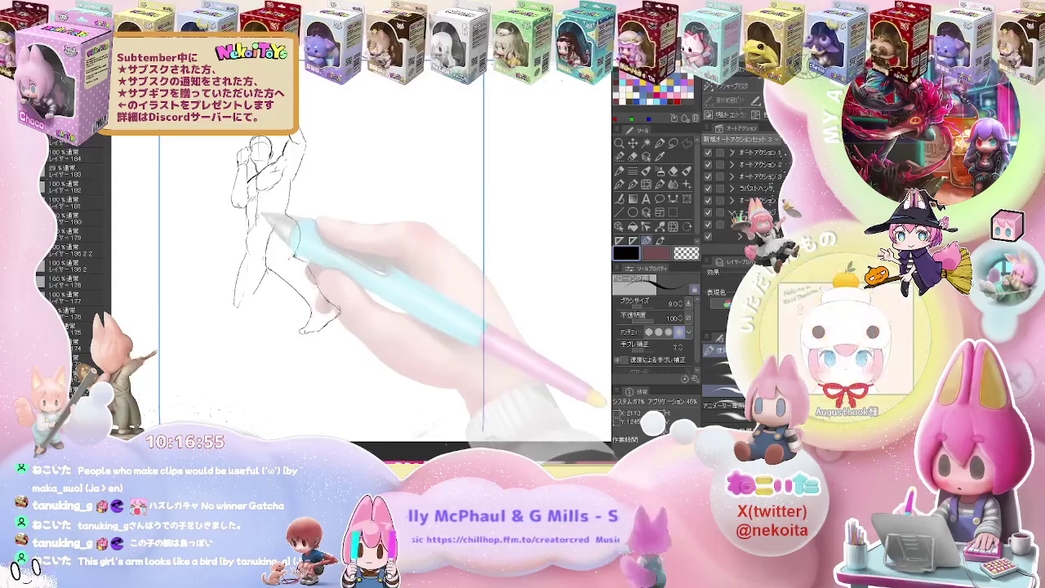
{"action": "key", "text": "e"}
{"action": "key", "text": "p"}
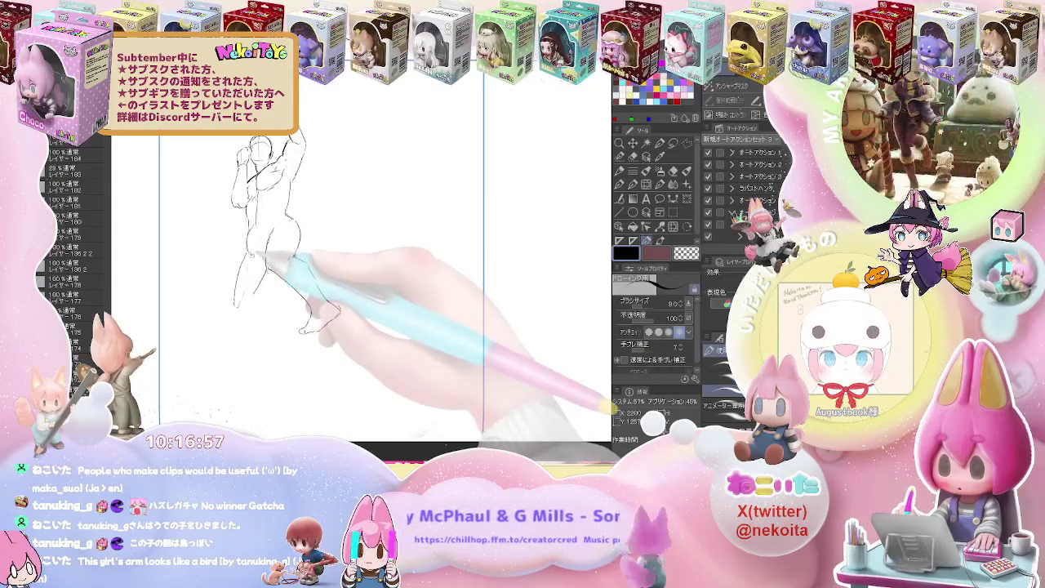
{"action": "key", "text": "e"}
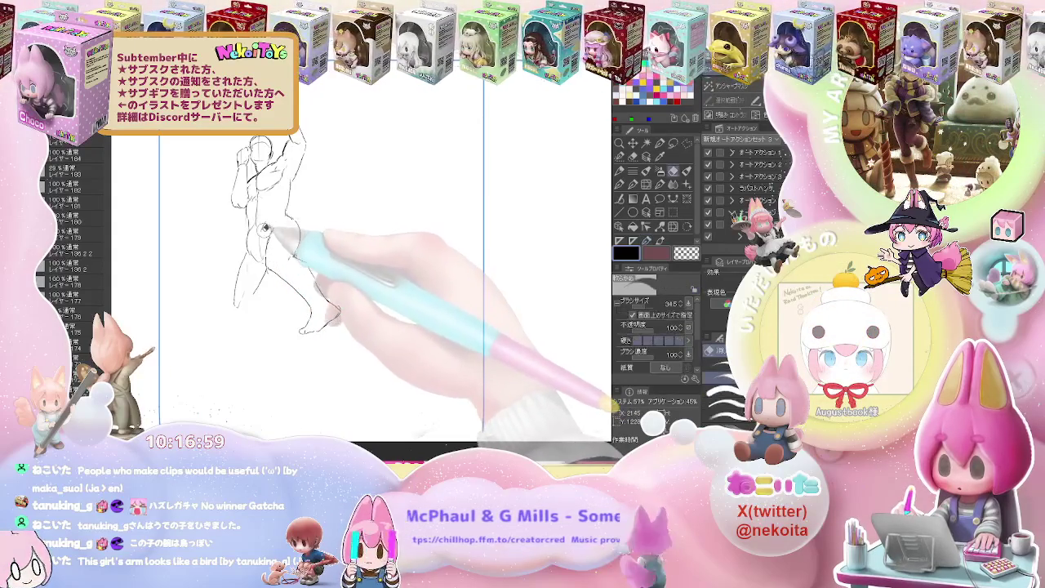
{"action": "key", "text": "p"}
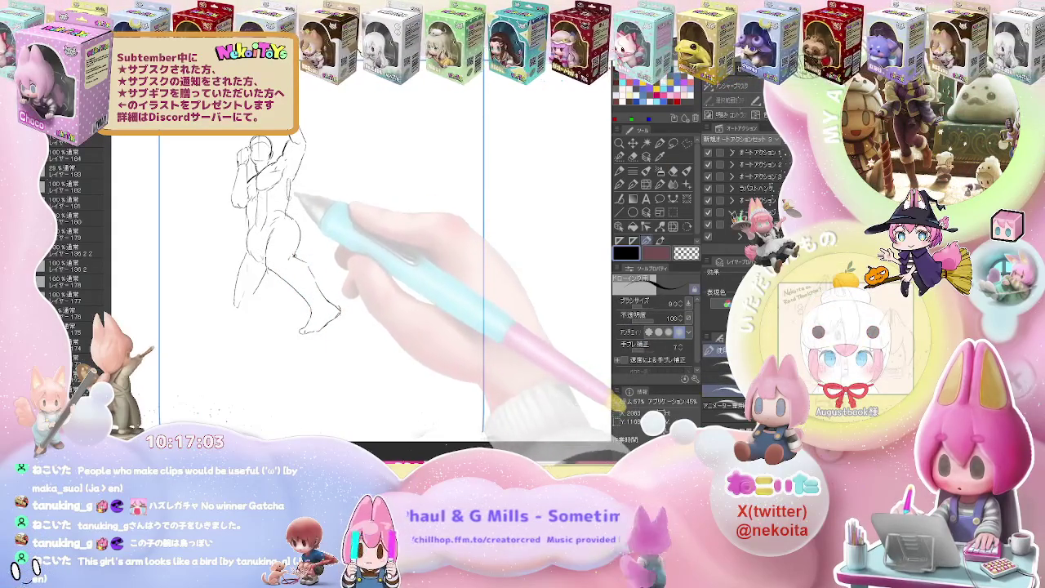
{"action": "key", "text": "e"}
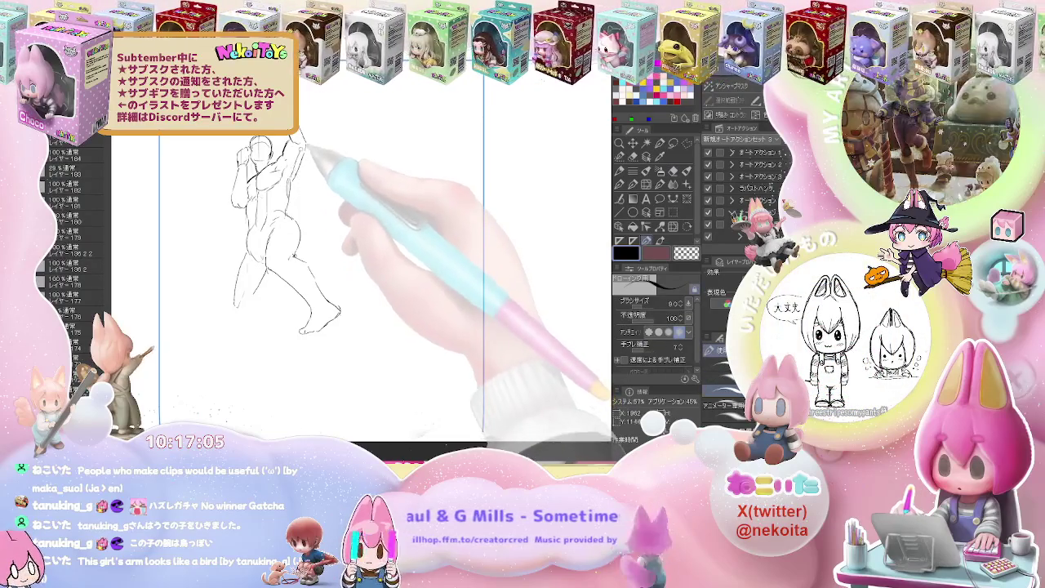
{"action": "key", "text": "p"}
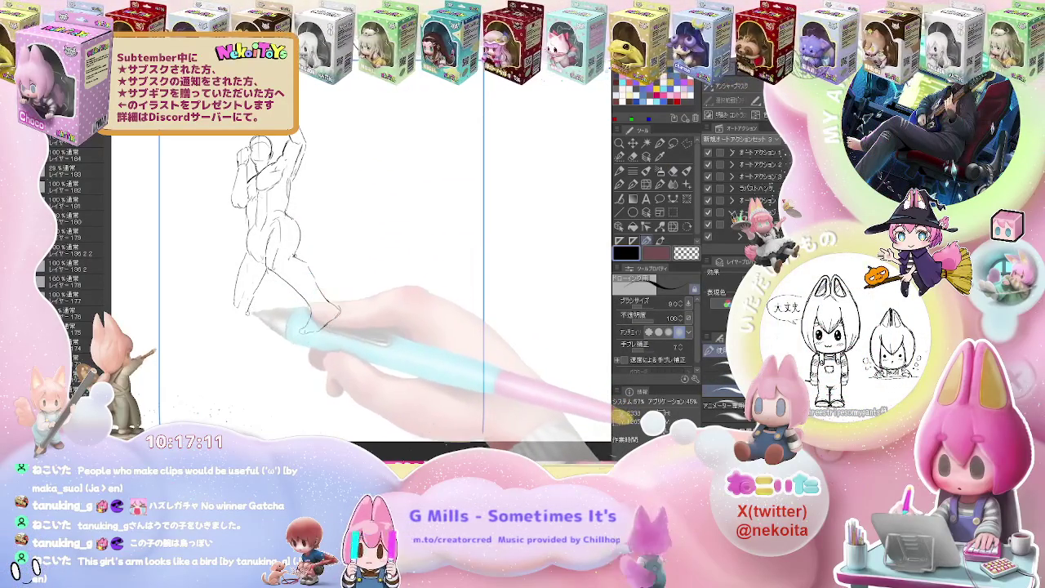
Fix the leg lines and draw both leg contours down to the foot.
{"action": "scroll", "coordinate": [359, 270], "scroll_direction": "down", "scroll_amount": 3}
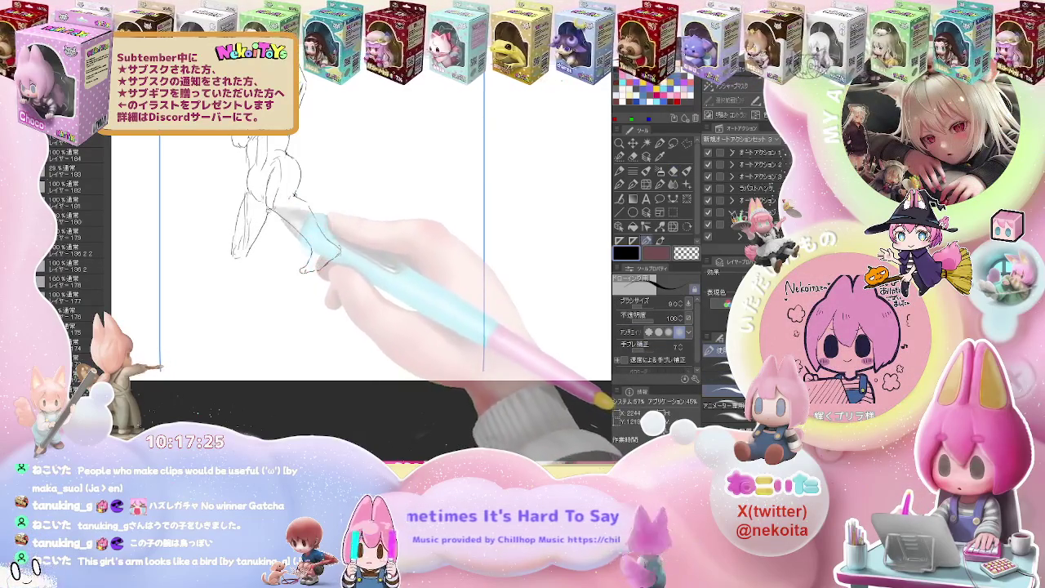
{"action": "key", "text": "e"}
{"action": "key", "text": "p"}
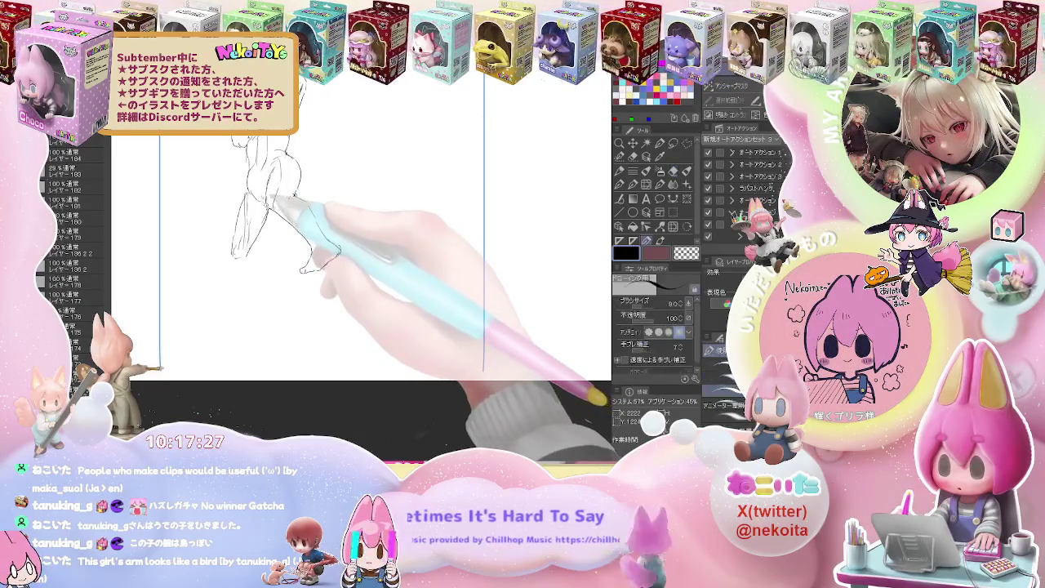
{"action": "key", "text": "e"}
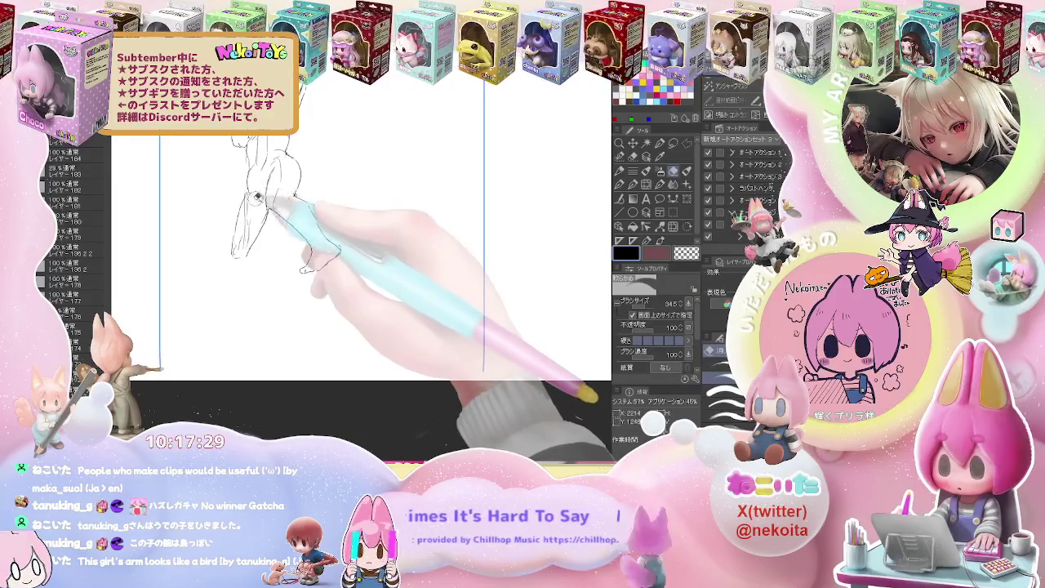
{"action": "key", "text": "p"}
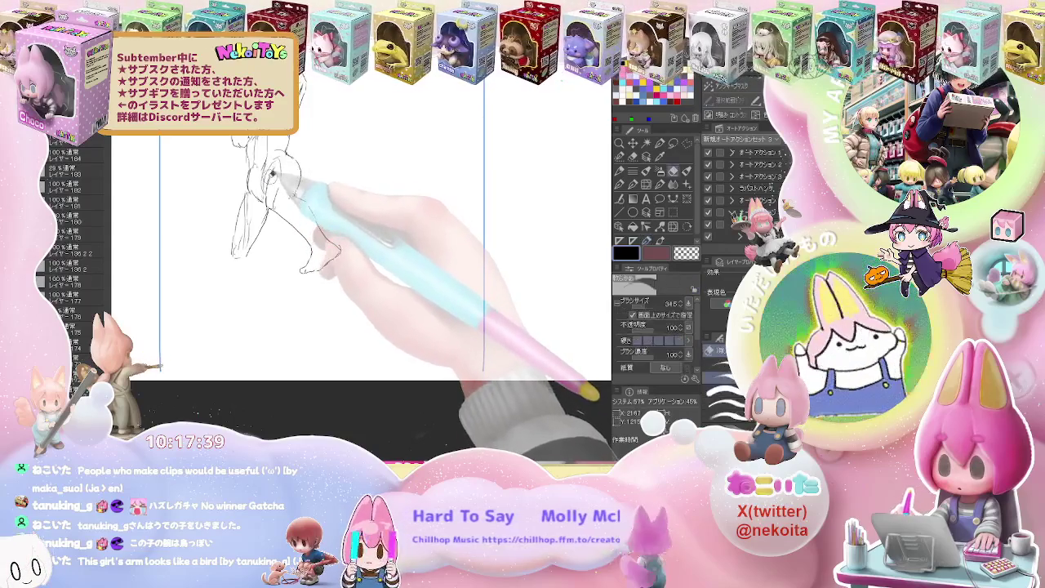
{"action": "left_click_drag", "start_coordinate": [310, 236], "coordinate": [323, 200]}
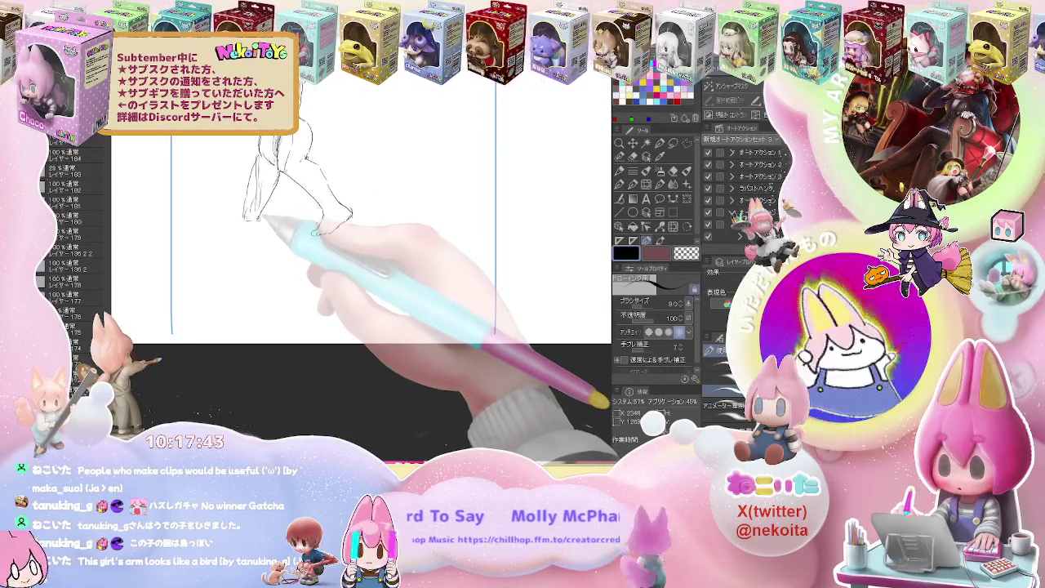
{"action": "left_click_drag", "start_coordinate": [265, 241], "coordinate": [260, 286]}
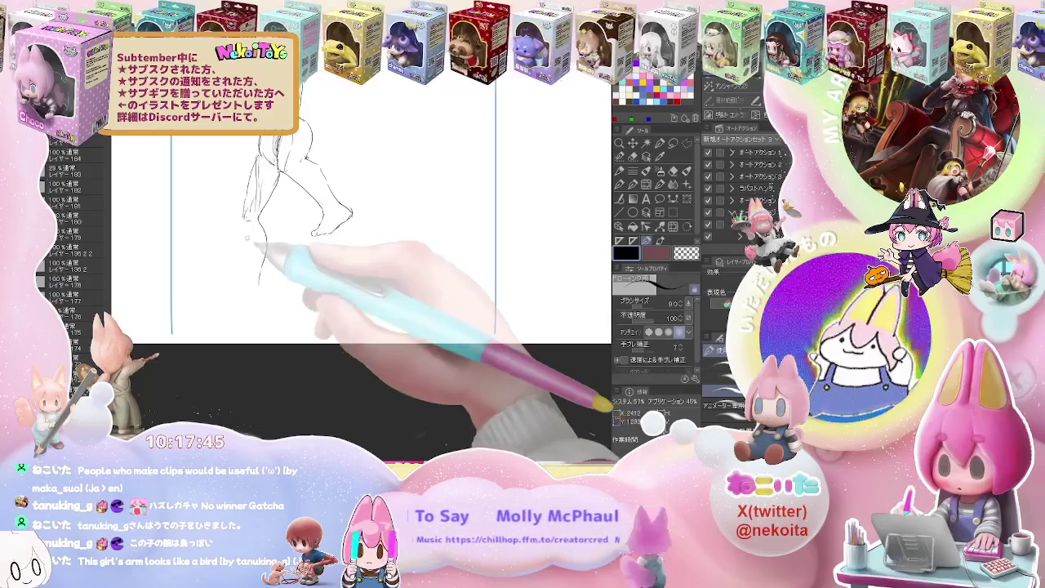
{"action": "mouse_move", "coordinate": [243, 229]}
{"action": "left_mouse_down"}
{"action": "mouse_move", "coordinate": [249, 269]}
{"action": "mouse_move", "coordinate": [233, 302]}
{"action": "mouse_move", "coordinate": [261, 297]}
{"action": "mouse_move", "coordinate": [262, 288]}
{"action": "left_mouse_up"}
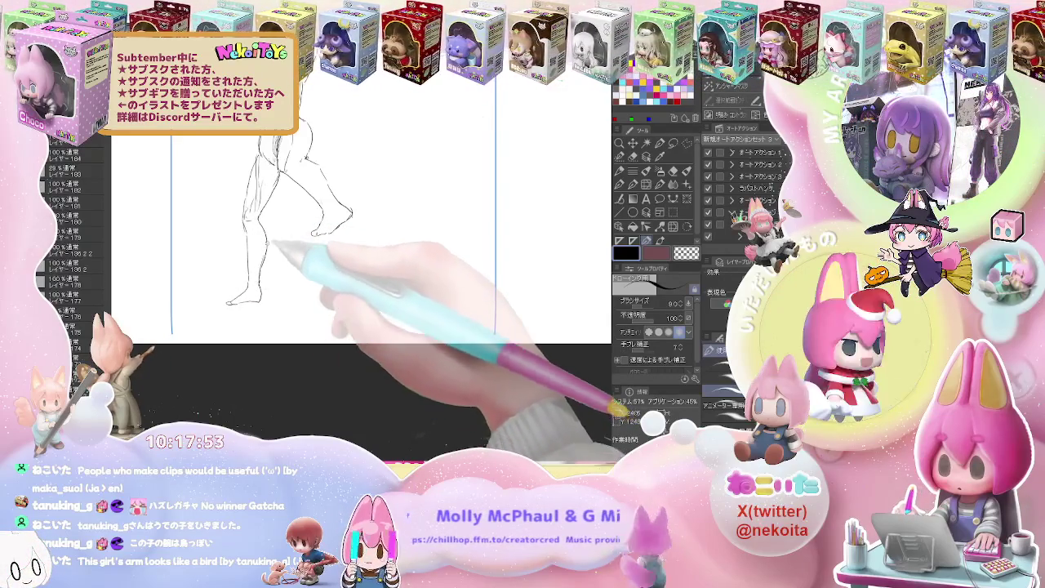
{"action": "key", "text": "ctrl+minus"}
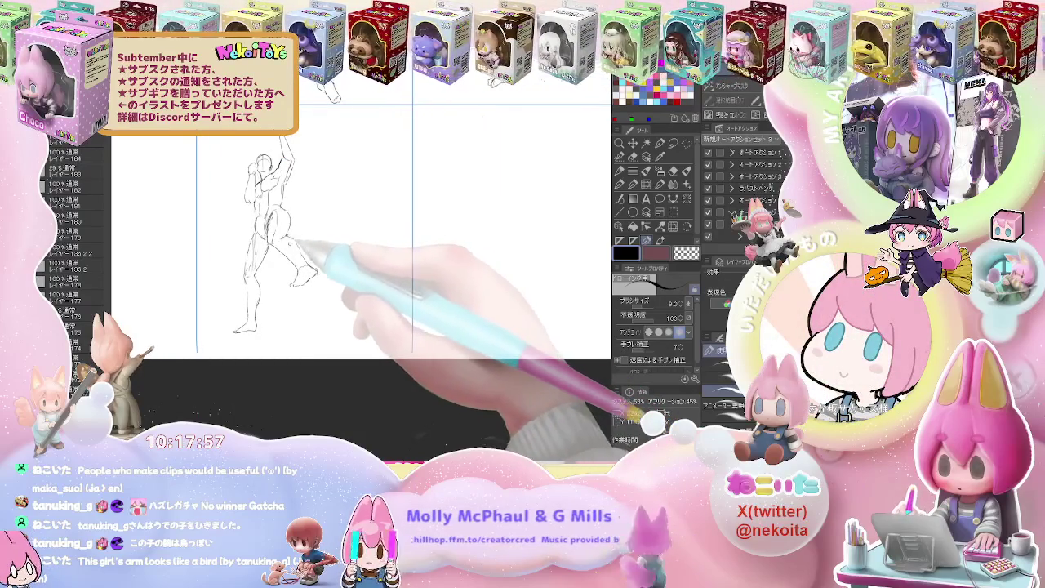
{"action": "left_click_drag", "start_coordinate": [295, 236], "coordinate": [220, 218]}
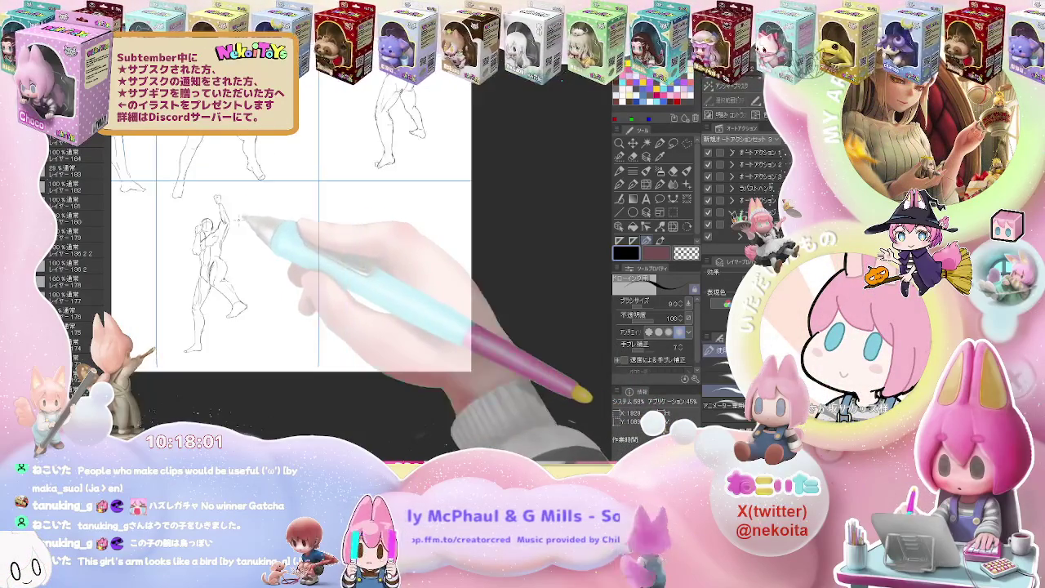
Magnify the canvas closely around the empty grid cell for the next figure.
{"action": "key", "text": "ctrl+minus"}
{"action": "key", "text": "ctrl+minus"}
{"action": "key", "text": "ctrl+minus"}
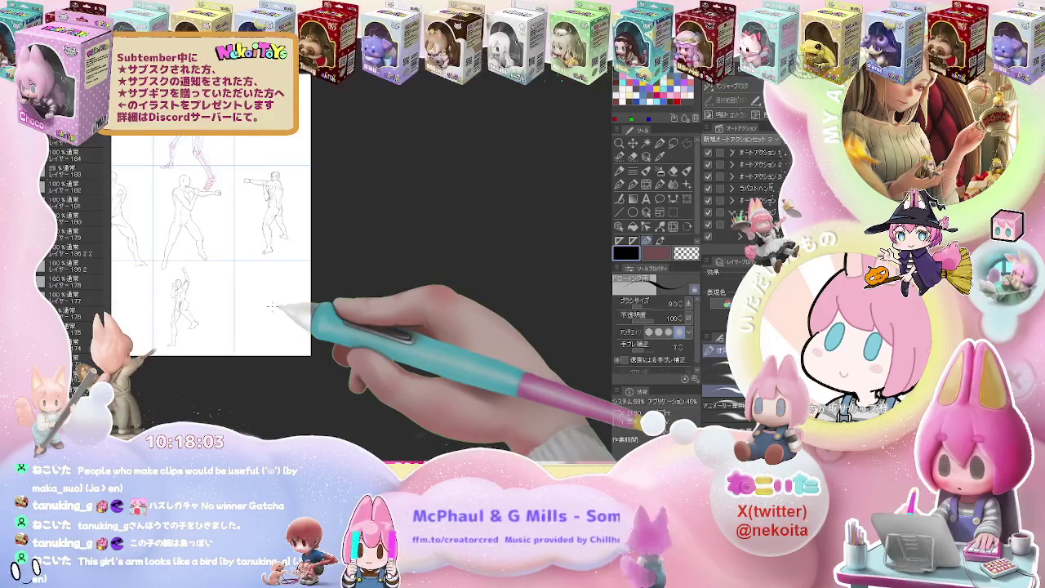
{"action": "key", "text": "ctrl+plus"}
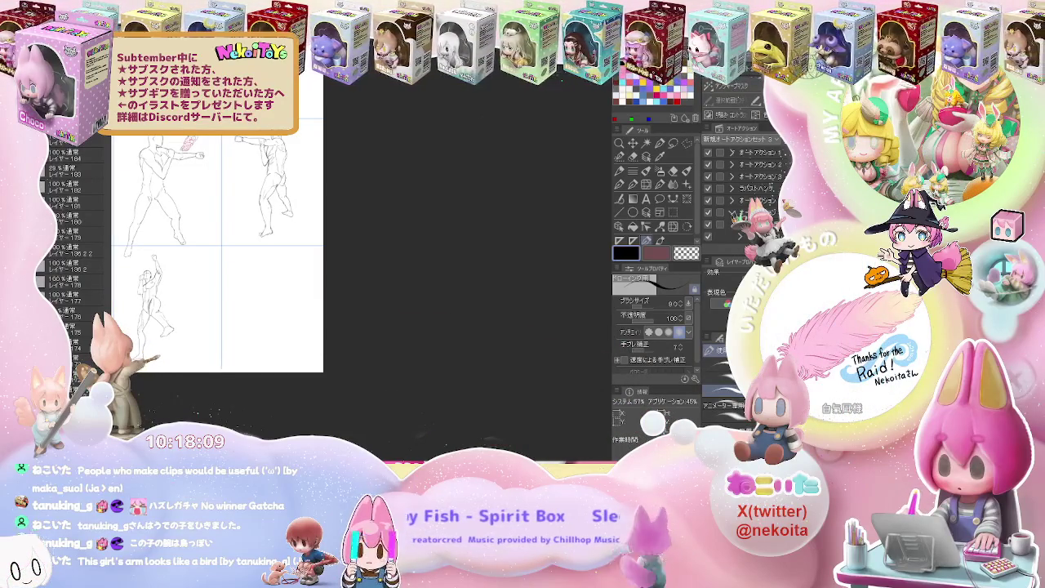
{"action": "key", "text": "ctrl+plus"}
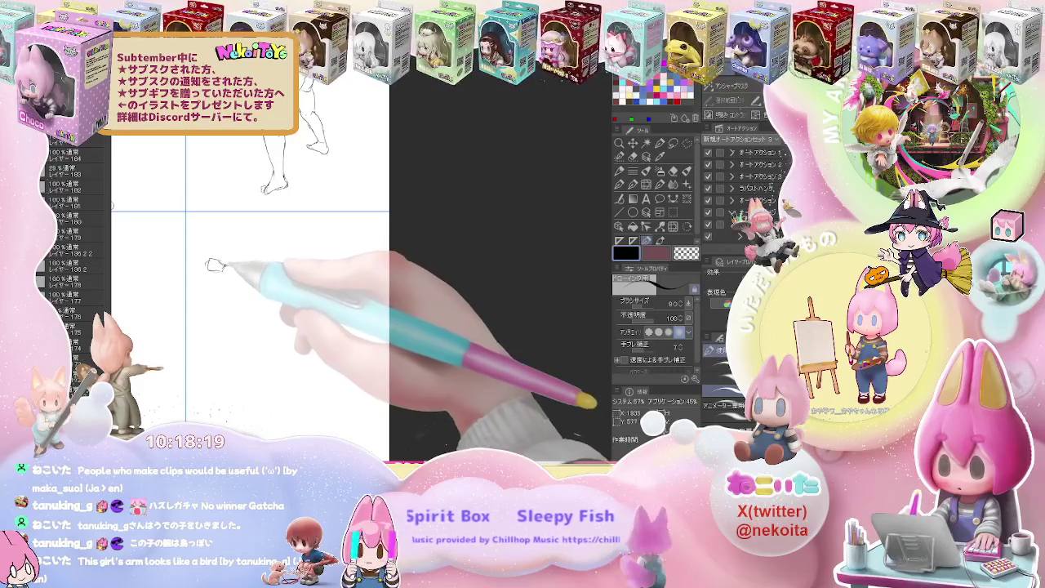
Sketch the hip line and the first leg down to its foot, erasing stray marks.
{"action": "left_click_drag", "start_coordinate": [226, 268], "coordinate": [269, 271]}
{"action": "key", "text": "e"}
{"action": "key", "text": "p"}
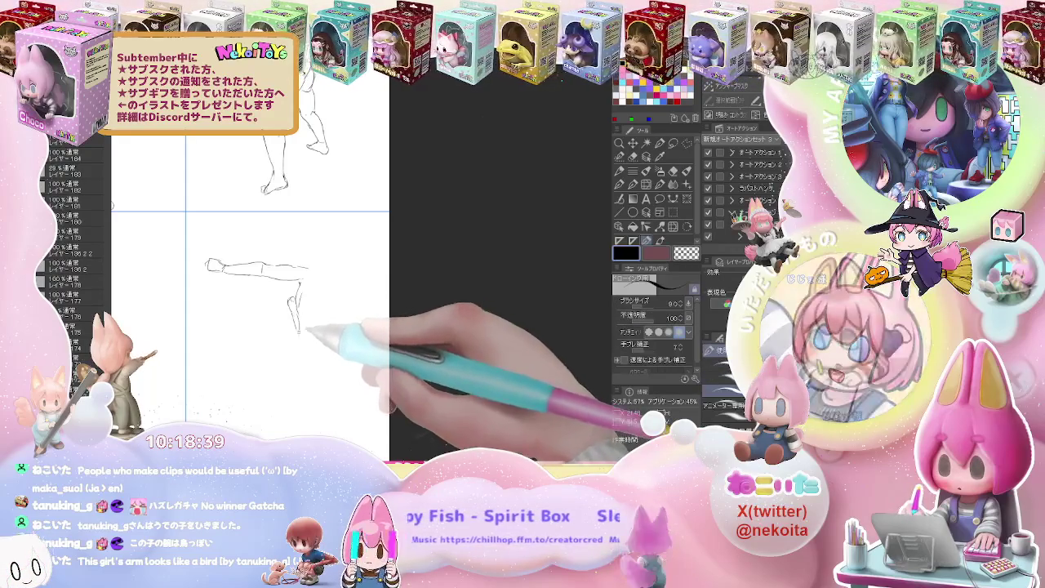
{"action": "mouse_move", "coordinate": [294, 347]}
{"action": "left_mouse_down"}
{"action": "mouse_move", "coordinate": [266, 389]}
{"action": "mouse_move", "coordinate": [249, 320]}
{"action": "mouse_move", "coordinate": [237, 369]}
{"action": "left_mouse_up"}
{"action": "key", "text": "e"}
{"action": "key", "text": "p"}
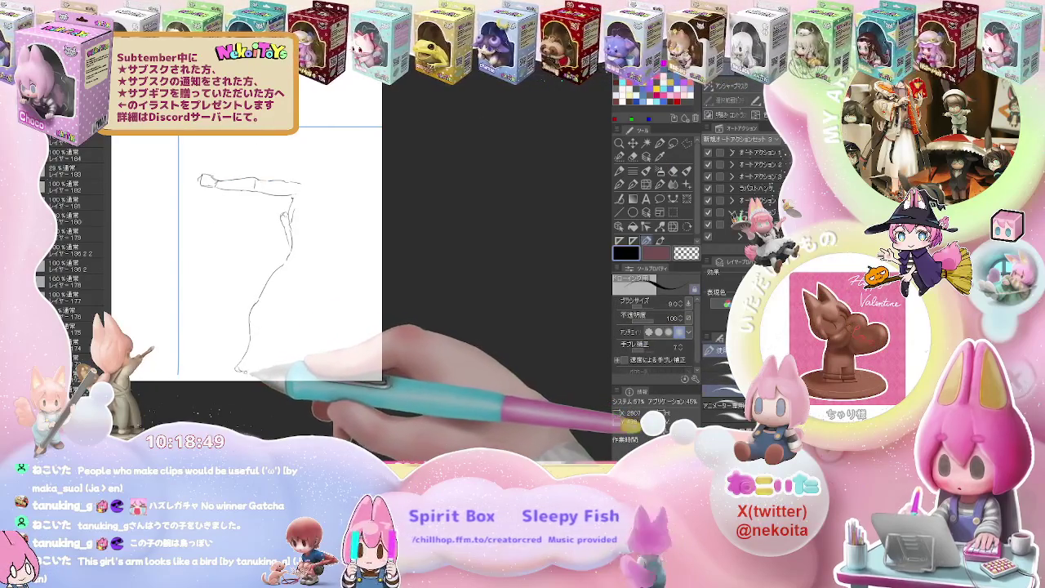
{"action": "mouse_move", "coordinate": [249, 364]}
{"action": "left_mouse_down"}
{"action": "mouse_move", "coordinate": [266, 349]}
{"action": "mouse_move", "coordinate": [271, 311]}
{"action": "mouse_move", "coordinate": [304, 277]}
{"action": "left_mouse_up"}
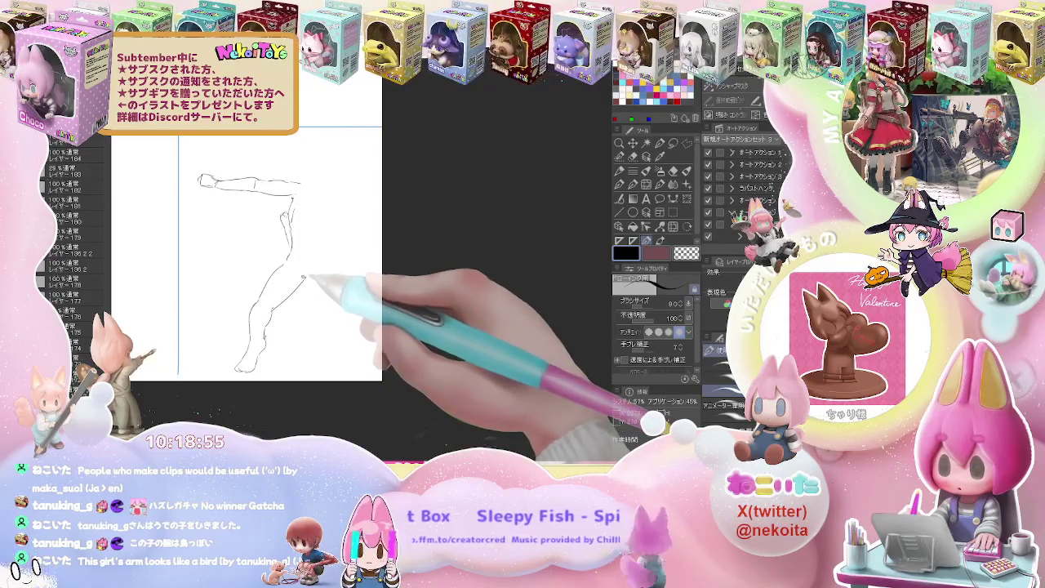
Draw the second leg with its knee curve and a line extending down from the knee.
{"action": "left_click_drag", "start_coordinate": [310, 273], "coordinate": [308, 255]}
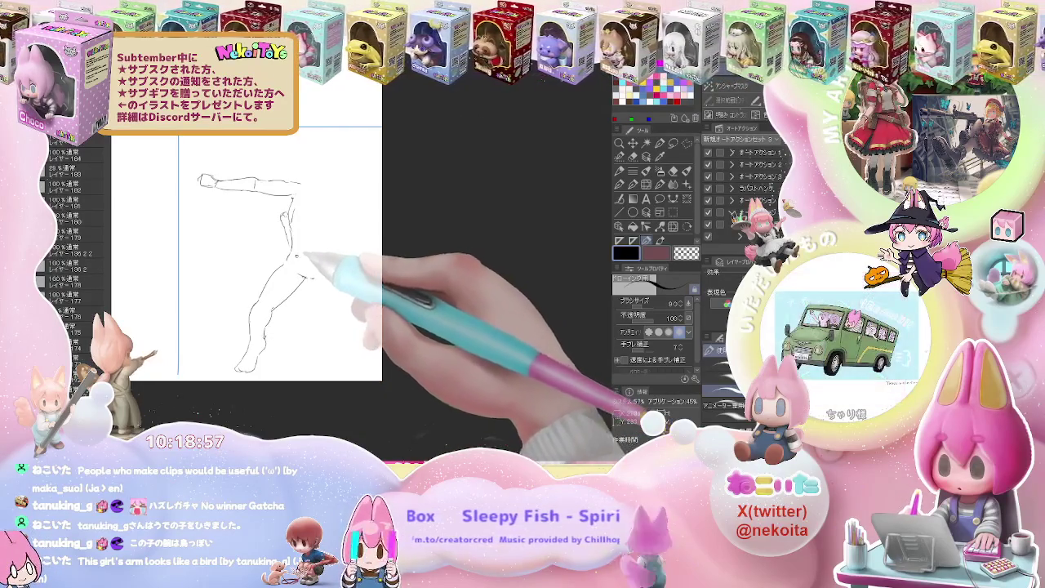
{"action": "key", "text": "e"}
{"action": "key", "text": "p"}
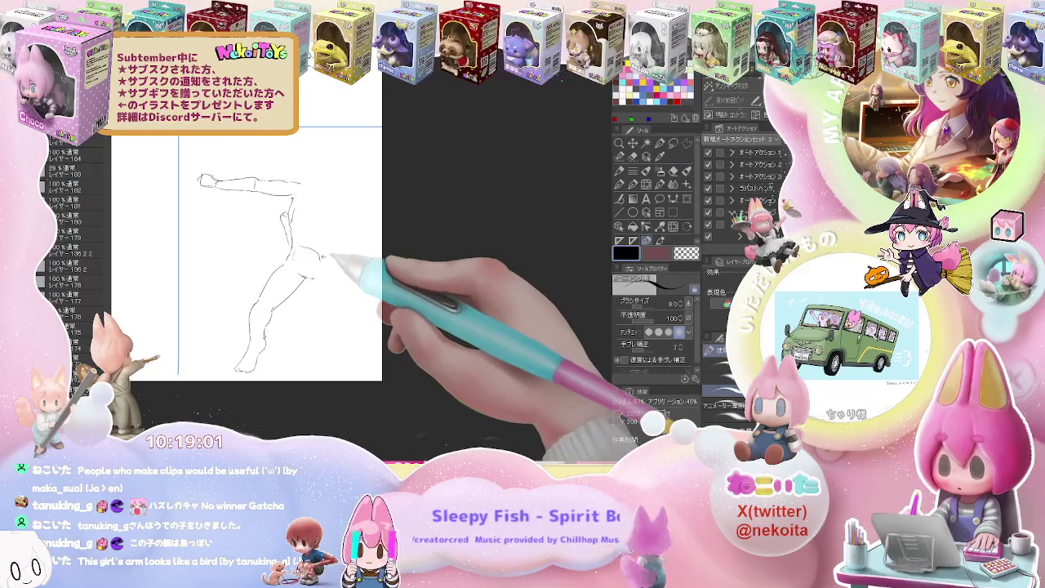
{"action": "left_click_drag", "start_coordinate": [323, 258], "coordinate": [333, 274]}
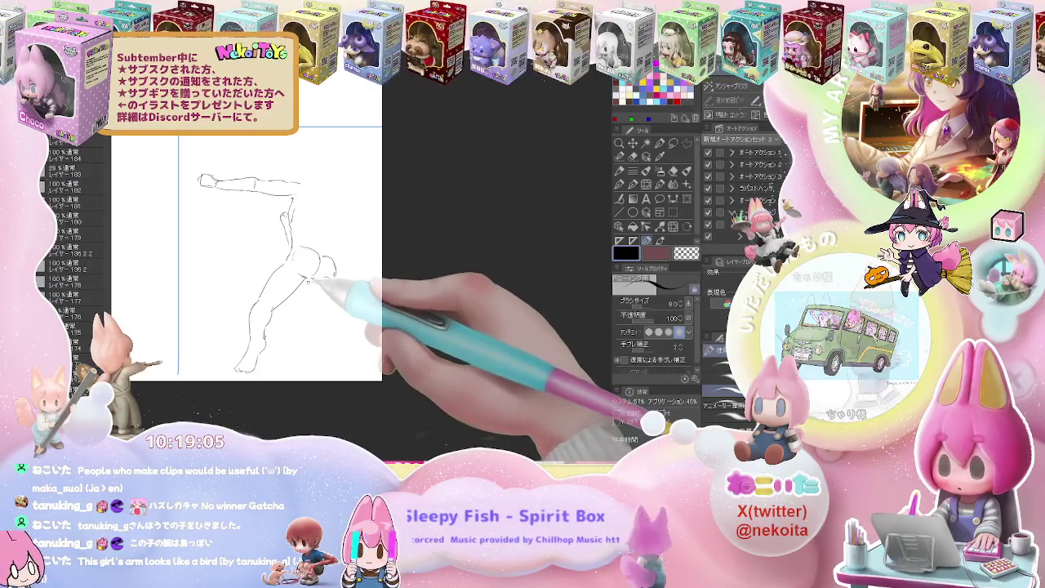
{"action": "left_click_drag", "start_coordinate": [316, 304], "coordinate": [328, 324]}
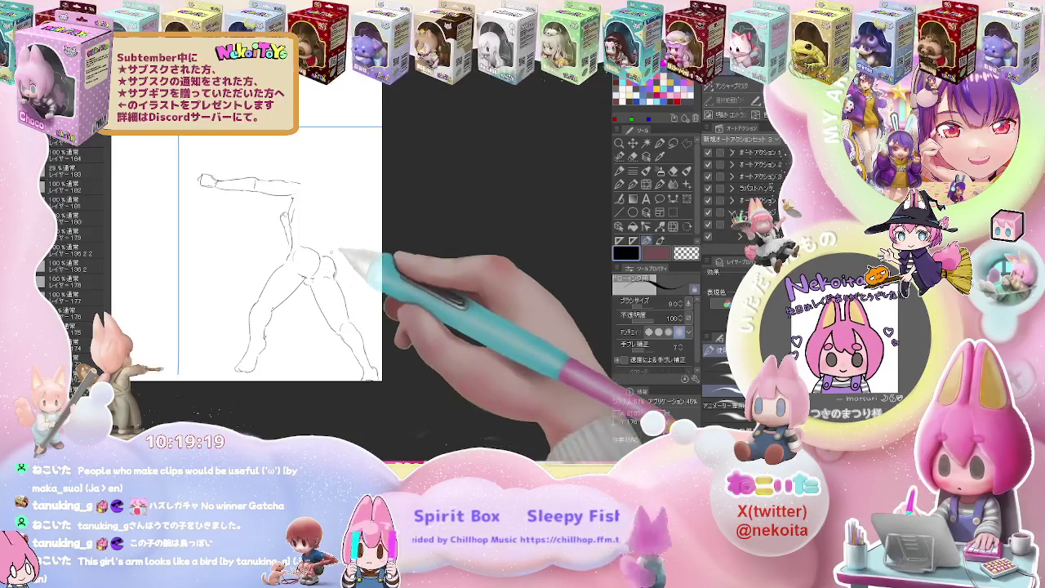
Add a contour line along the lunging figure's hip and thigh.
{"action": "left_click_drag", "start_coordinate": [327, 237], "coordinate": [329, 201]}
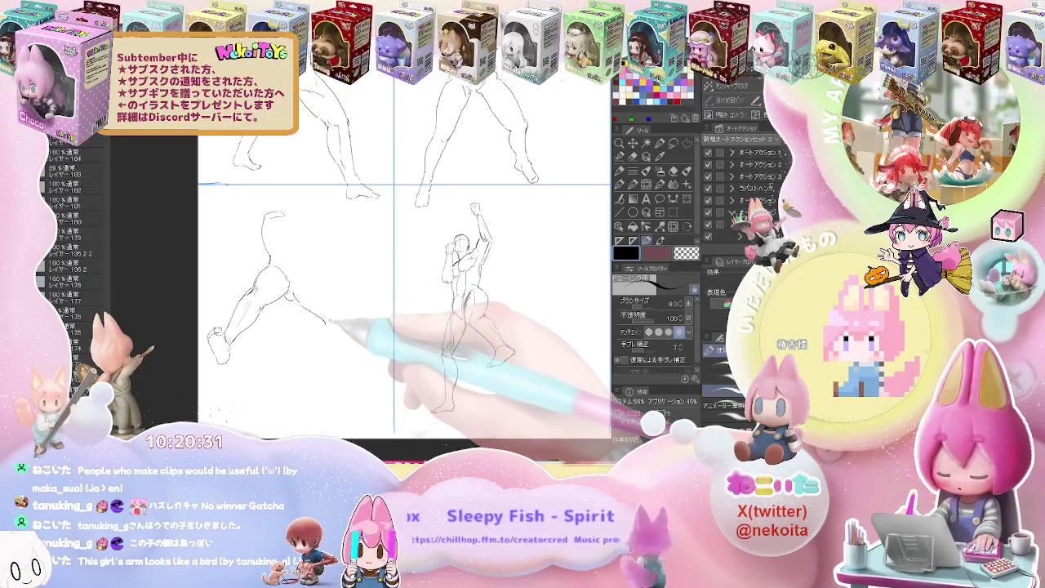
Extend the left figure's leg, touch up the right figure's foot, and draw the outstretched hand.
{"action": "left_click_drag", "start_coordinate": [328, 327], "coordinate": [331, 400]}
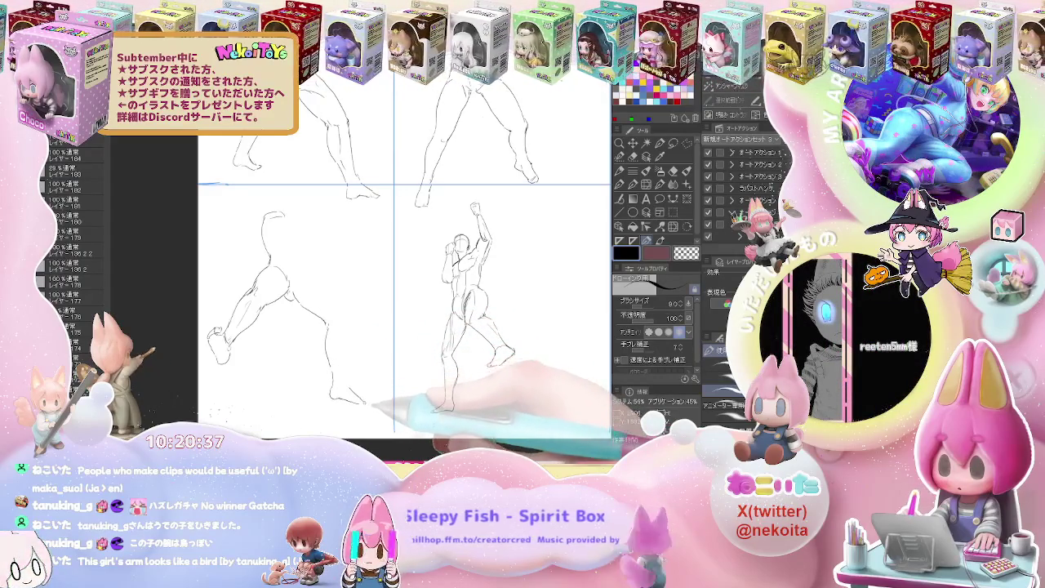
{"action": "left_click_drag", "start_coordinate": [510, 351], "coordinate": [493, 361]}
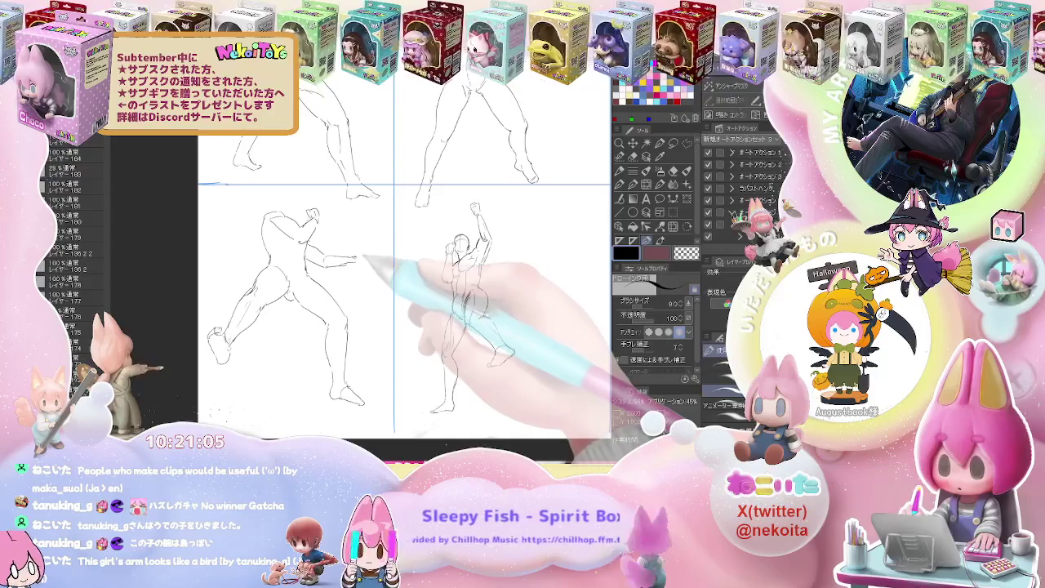
{"action": "left_click_drag", "start_coordinate": [360, 256], "coordinate": [370, 259]}
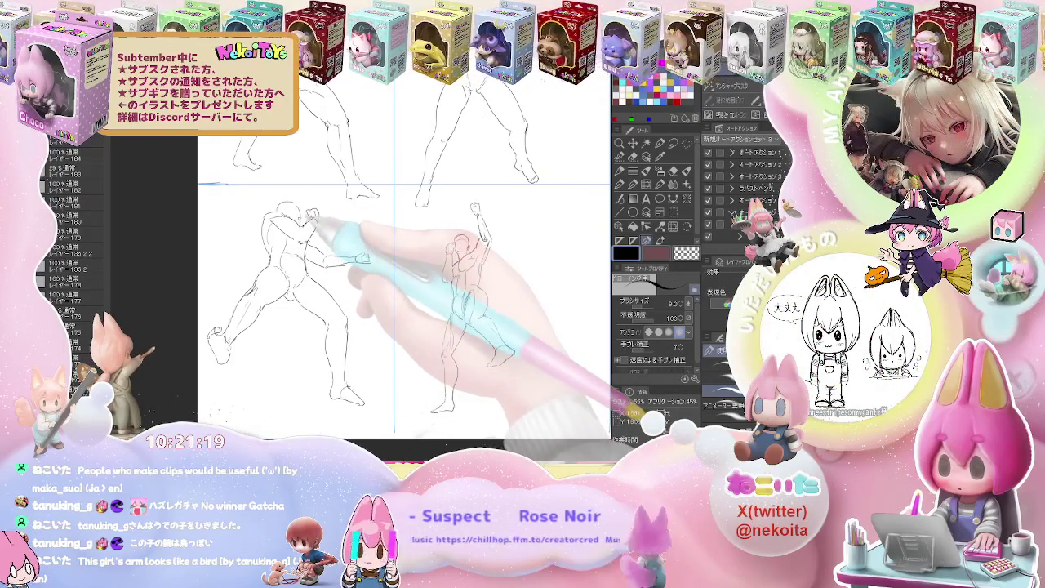
{"action": "key", "text": "e"}
{"action": "key", "text": "p"}
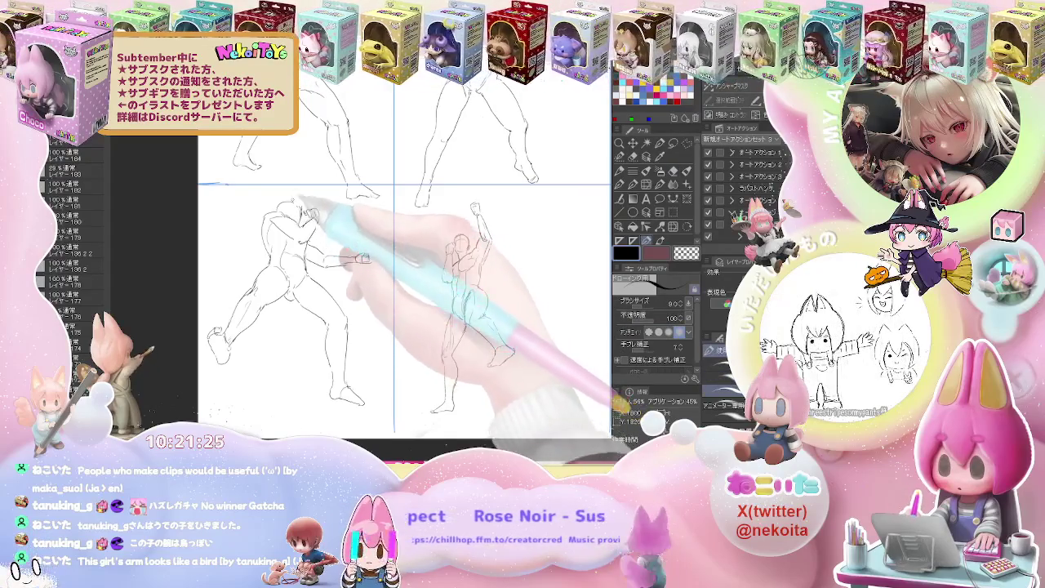
{"action": "key", "text": "ctrl+minus"}
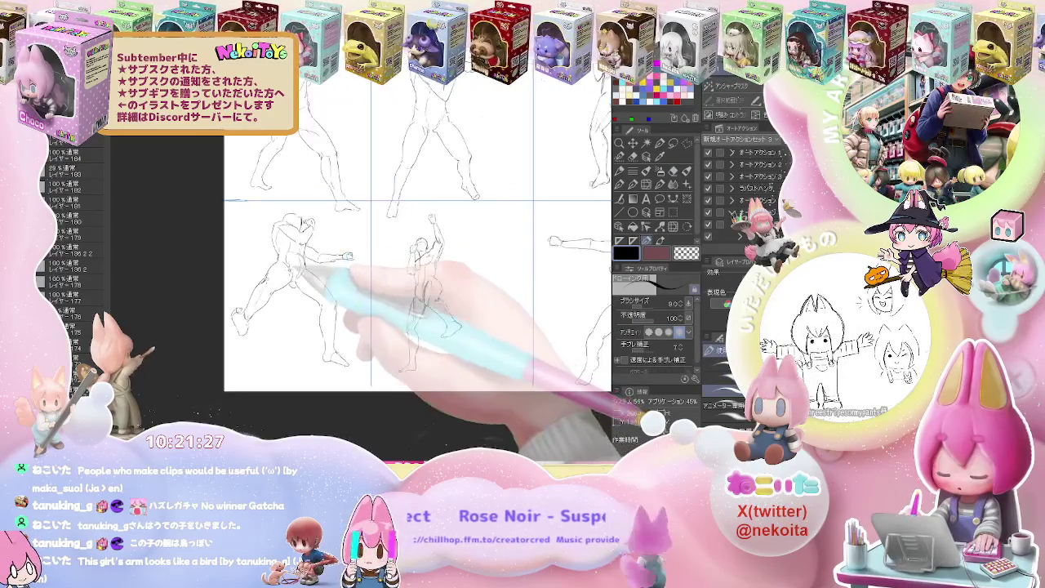
Sketch the figure's back, forward leg, hip lines and reaching arm beside the skeleton.
{"action": "scroll", "coordinate": [376, 286], "scroll_direction": "up", "scroll_amount": 5}
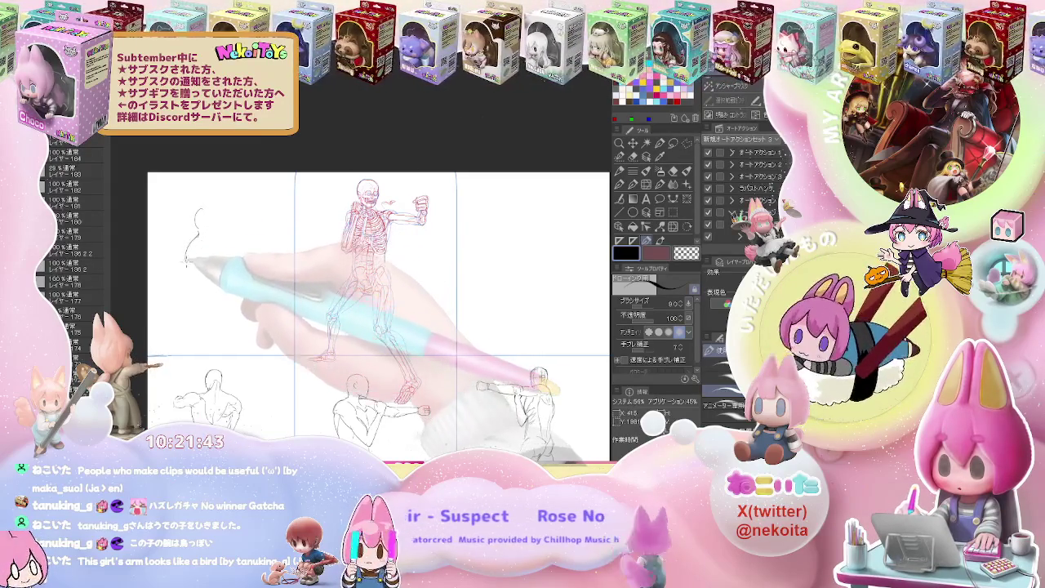
{"action": "mouse_move", "coordinate": [194, 231]}
{"action": "left_mouse_down"}
{"action": "mouse_move", "coordinate": [186, 263]}
{"action": "mouse_move", "coordinate": [198, 280]}
{"action": "mouse_move", "coordinate": [173, 360]}
{"action": "mouse_move", "coordinate": [203, 326]}
{"action": "left_mouse_up"}
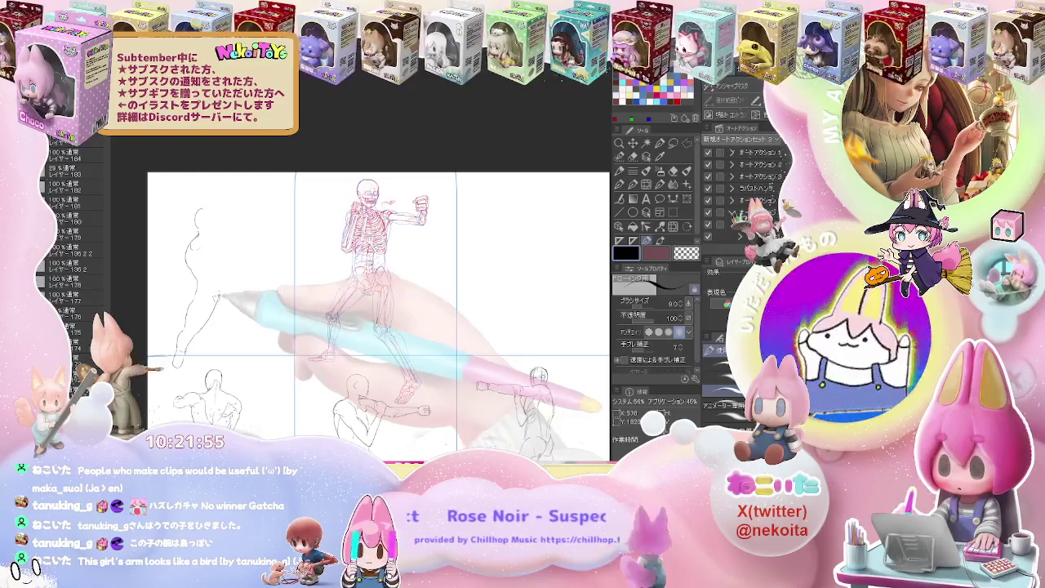
{"action": "left_click_drag", "start_coordinate": [225, 298], "coordinate": [249, 323]}
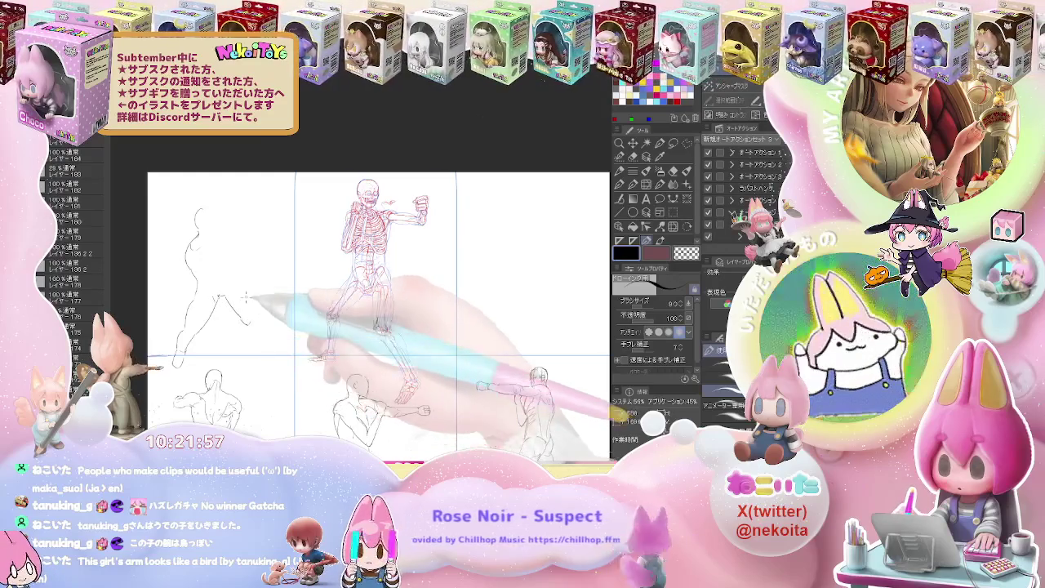
{"action": "left_click_drag", "start_coordinate": [242, 285], "coordinate": [258, 323]}
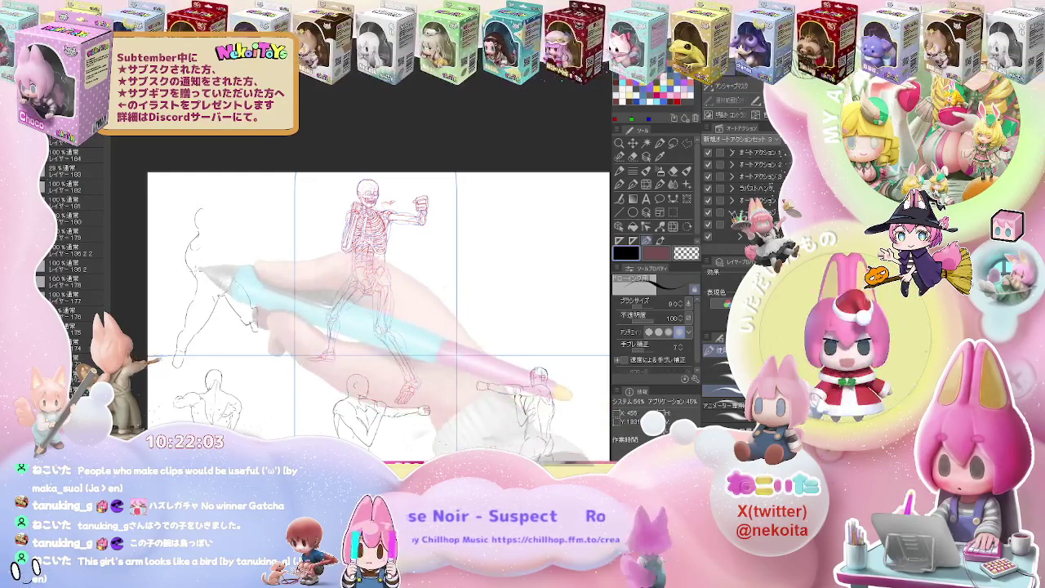
{"action": "left_click_drag", "start_coordinate": [237, 282], "coordinate": [203, 277]}
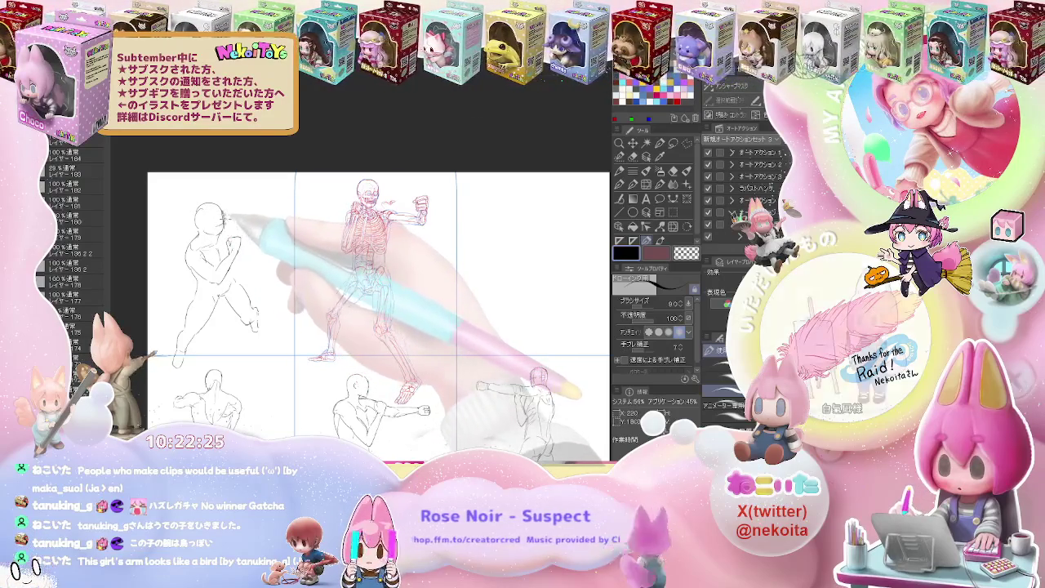
{"action": "mouse_move", "coordinate": [235, 221]}
{"action": "left_mouse_down"}
{"action": "mouse_move", "coordinate": [258, 221]}
{"action": "mouse_move", "coordinate": [264, 233]}
{"action": "mouse_move", "coordinate": [310, 220]}
{"action": "left_mouse_up"}
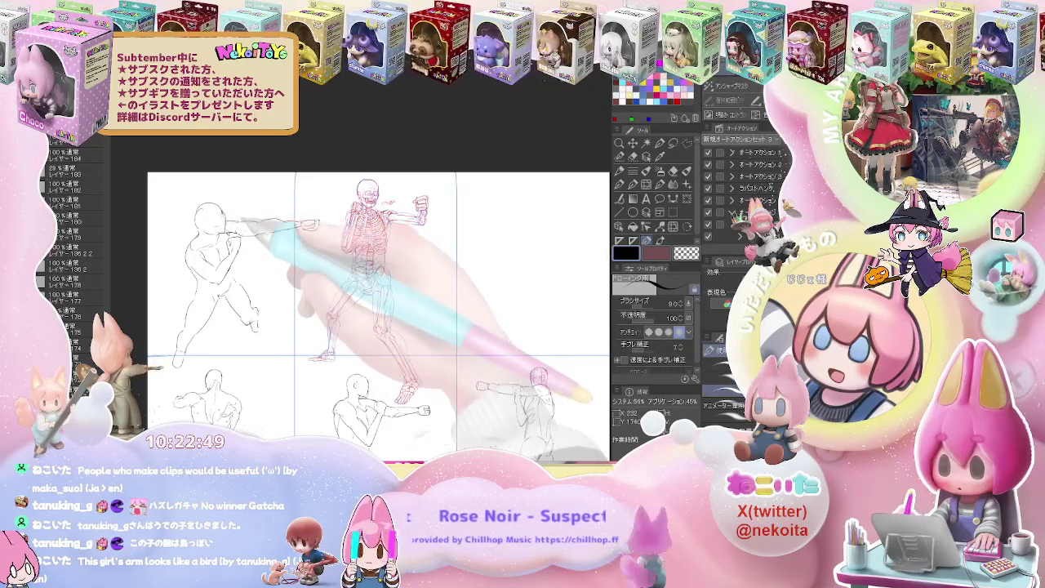
Begin the figure right of the skeleton with head, upper body, shoulder and arm lines.
{"action": "scroll", "coordinate": [238, 226], "scroll_direction": "down", "scroll_amount": 2}
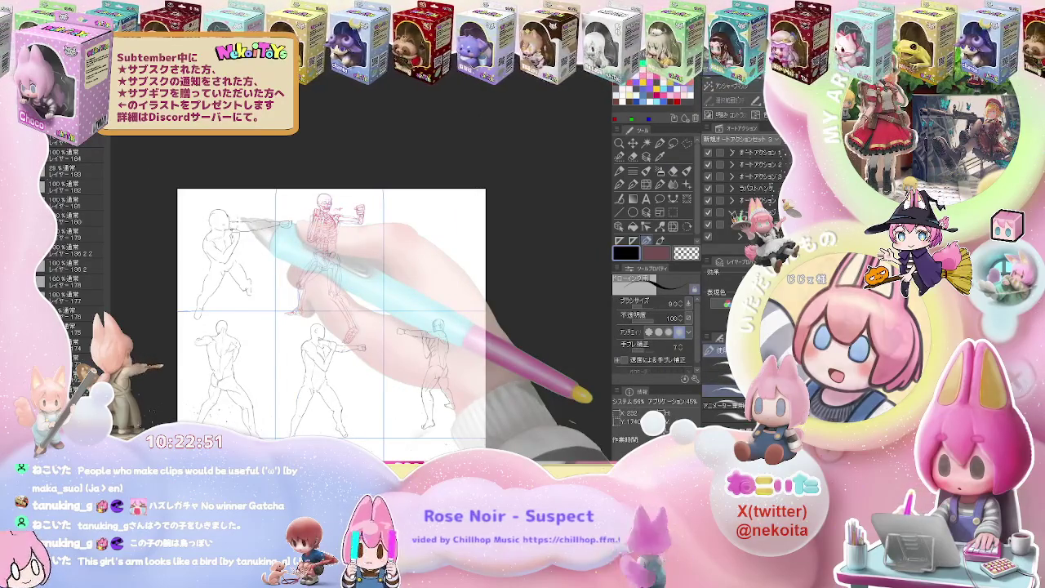
{"action": "scroll", "coordinate": [239, 219], "scroll_direction": "down", "scroll_amount": 1}
{"action": "left_click_drag", "start_coordinate": [308, 327], "coordinate": [254, 339]}
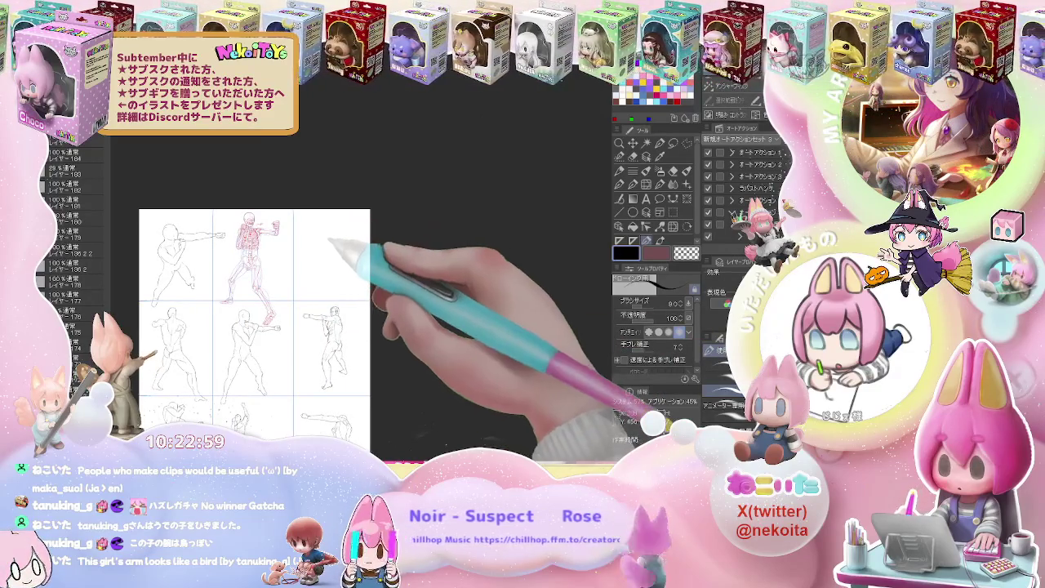
{"action": "scroll", "coordinate": [330, 237], "scroll_direction": "up", "scroll_amount": 1}
{"action": "scroll", "coordinate": [330, 237], "scroll_direction": "up", "scroll_amount": 3}
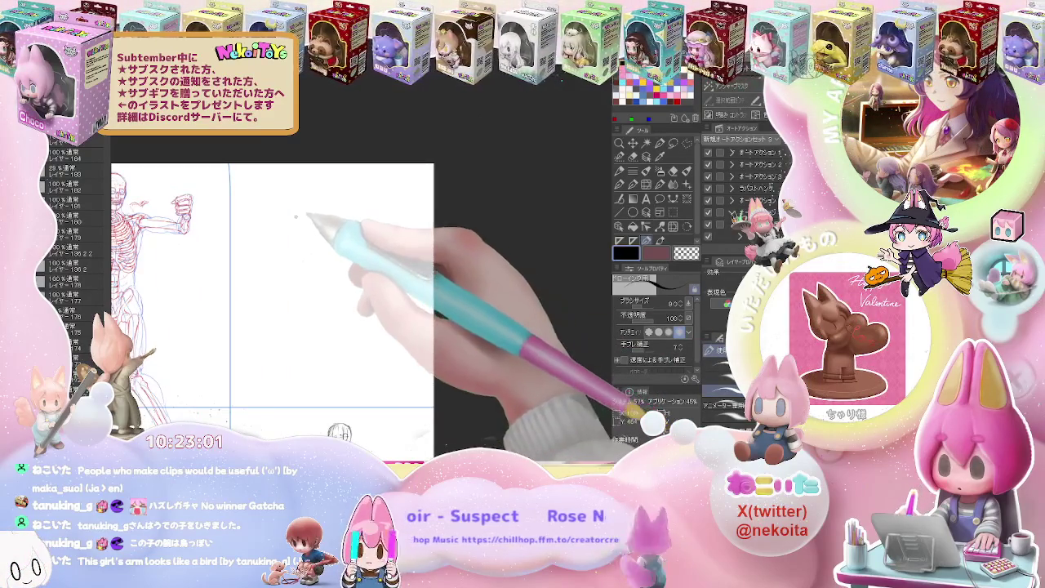
{"action": "left_click_drag", "start_coordinate": [299, 214], "coordinate": [295, 230]}
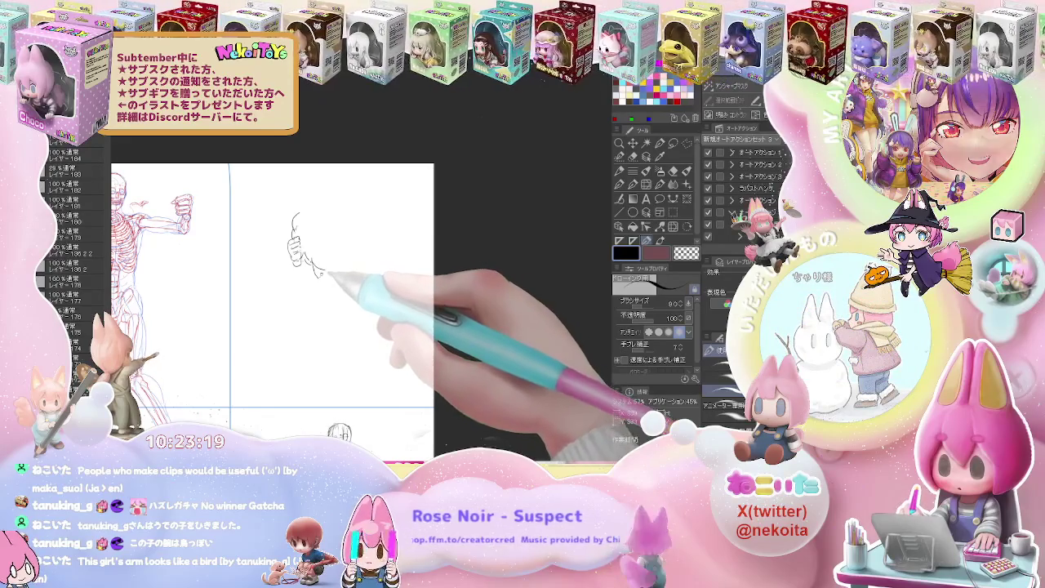
{"action": "mouse_move", "coordinate": [318, 273]}
{"action": "left_mouse_down"}
{"action": "mouse_move", "coordinate": [315, 298]}
{"action": "mouse_move", "coordinate": [335, 314]}
{"action": "mouse_move", "coordinate": [327, 325]}
{"action": "left_mouse_up"}
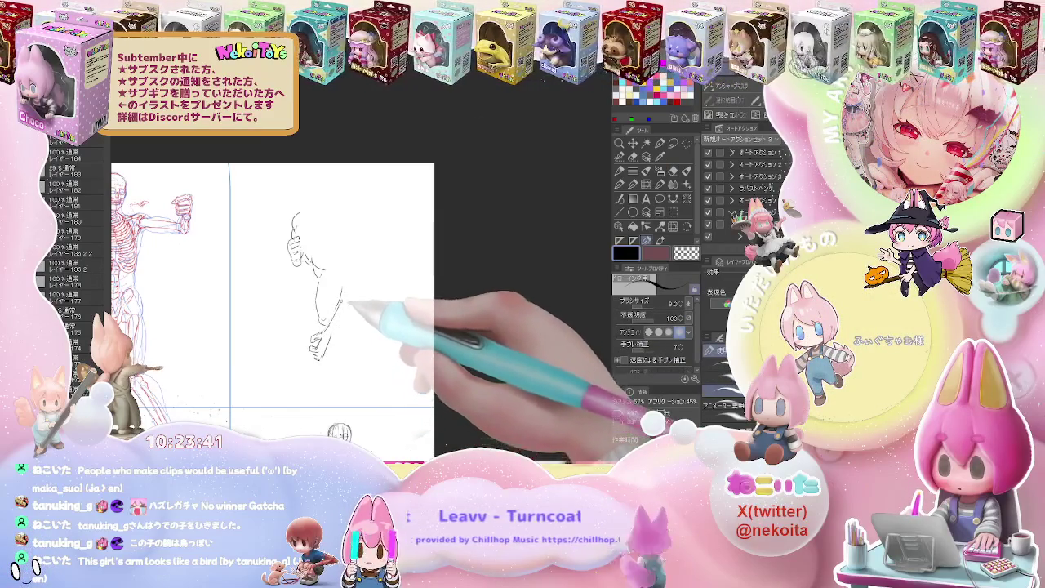
{"action": "left_click_drag", "start_coordinate": [340, 305], "coordinate": [353, 289]}
{"action": "left_click_drag", "start_coordinate": [325, 333], "coordinate": [364, 293]}
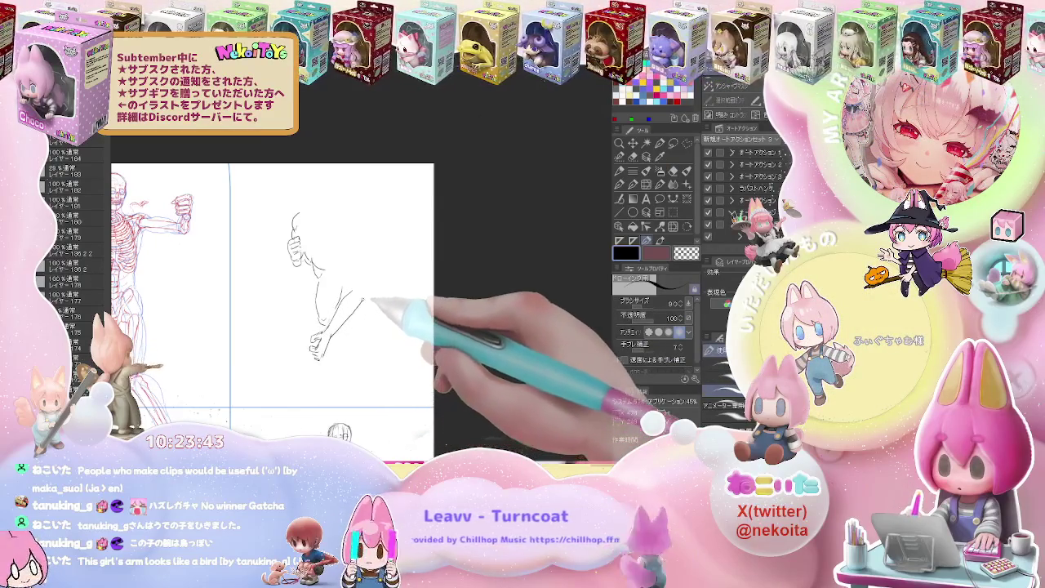